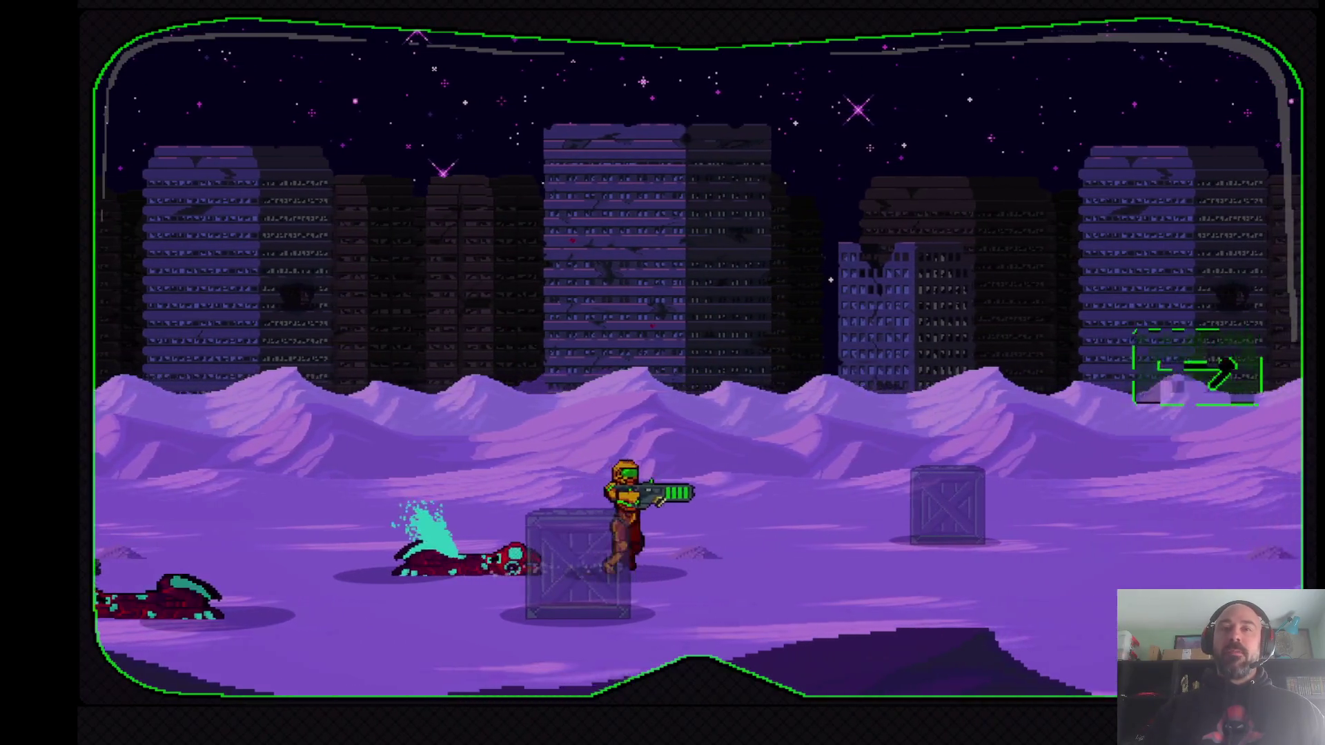
# - Run the soldier right across the purple dunes toward the large white ruin
pyautogui.press('Right')
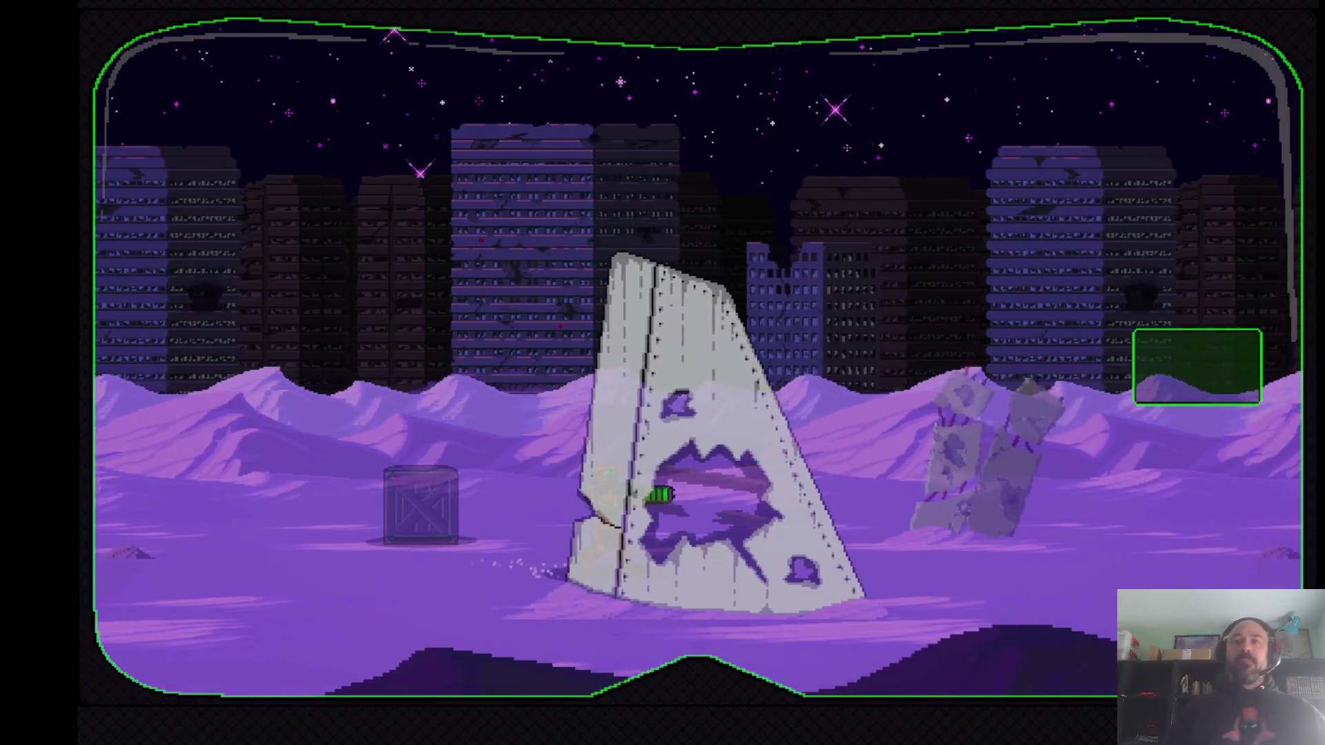
pyautogui.press('Right')
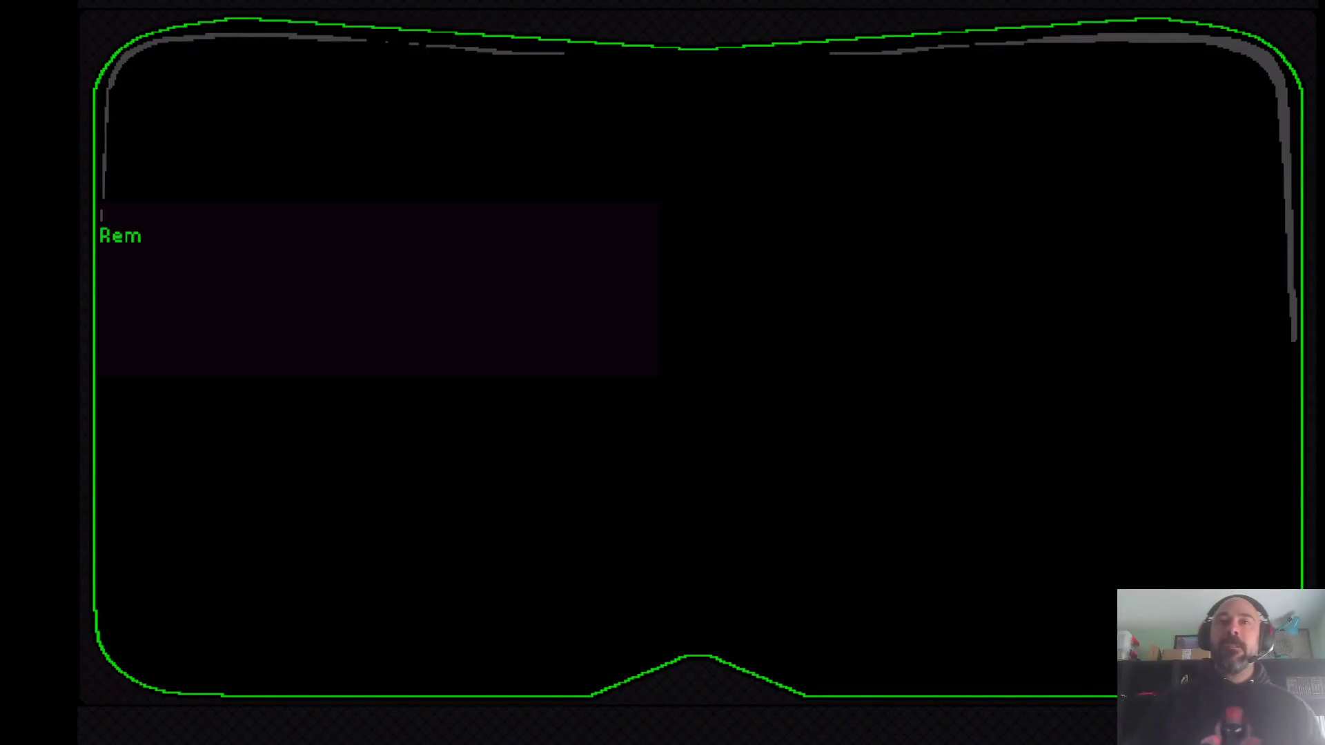
# - Run right through the new area, past the crates, to the radar antenna tower
pyautogui.press('Right')
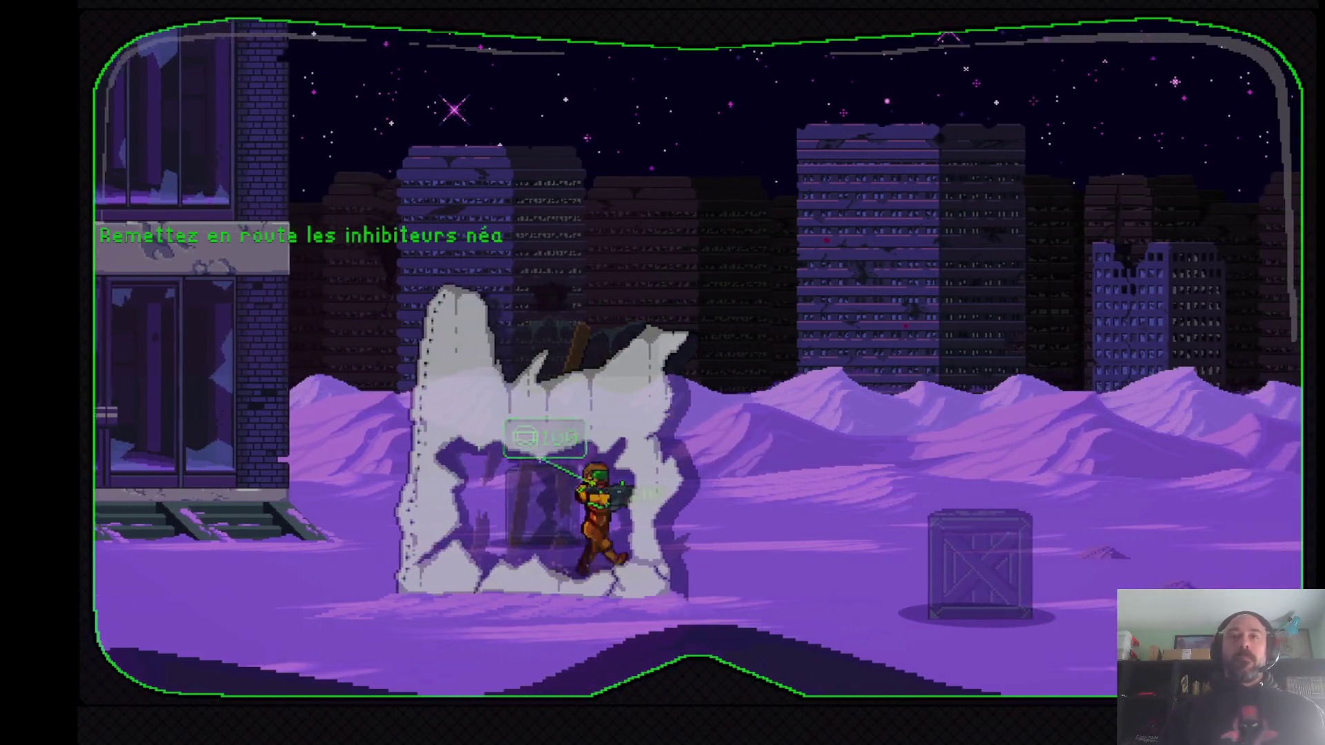
pyautogui.press('Right')
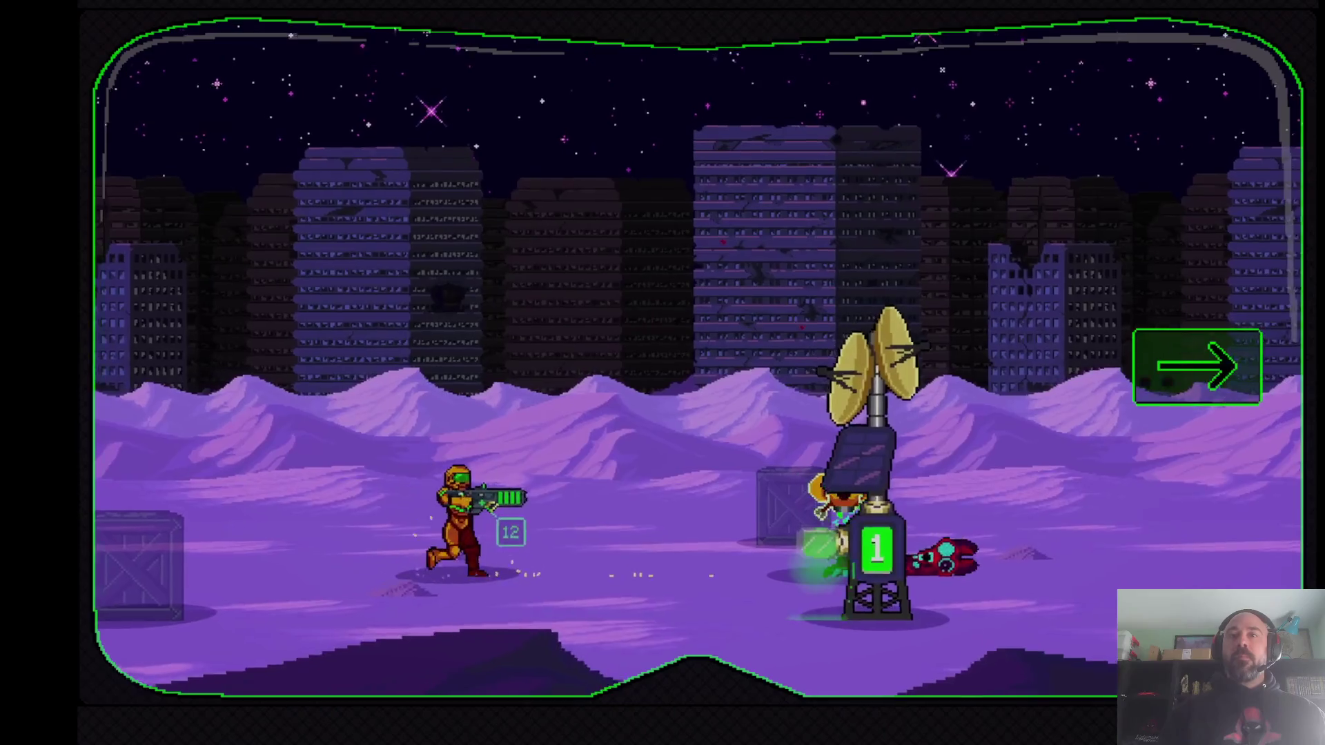
pyautogui.press('Right')
# - Turn back briefly at the tower, then run and spin-jump right past it
pyautogui.press('Left')
pyautogui.press('Right')
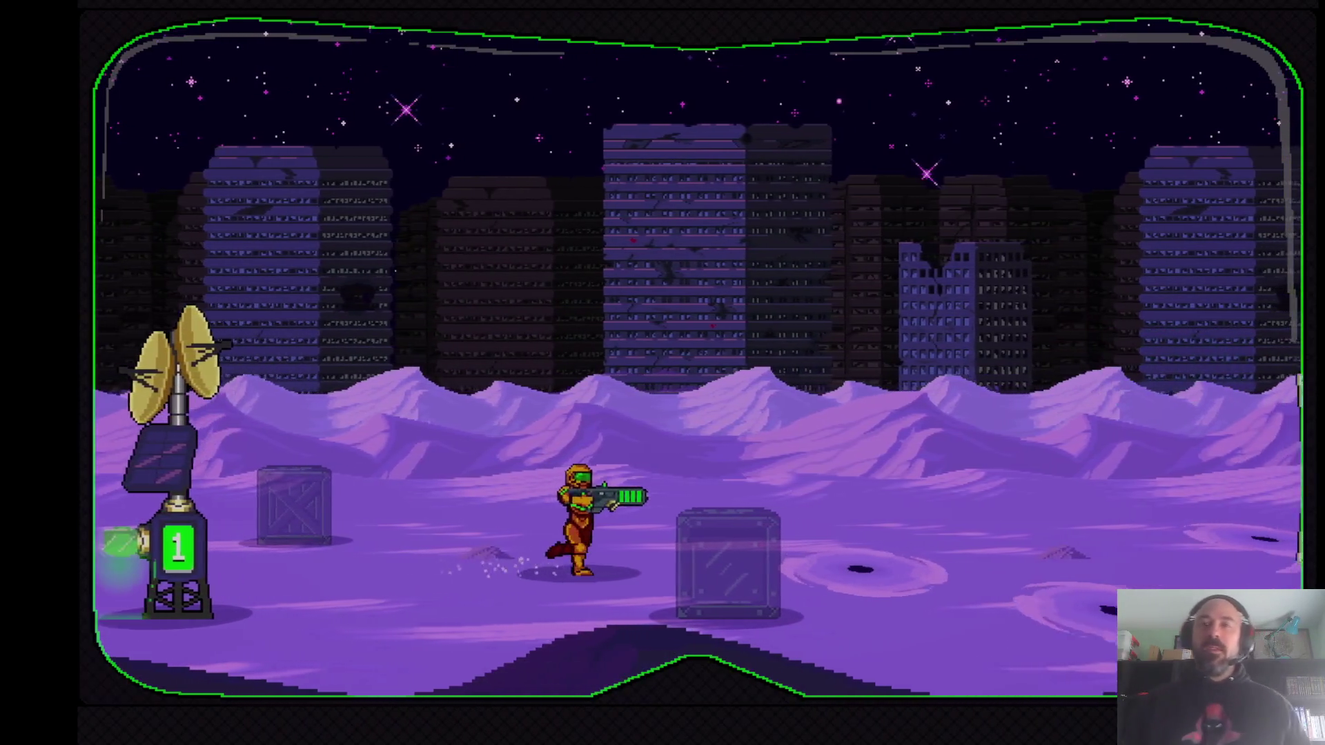
pyautogui.press('space')
pyautogui.press('Right')
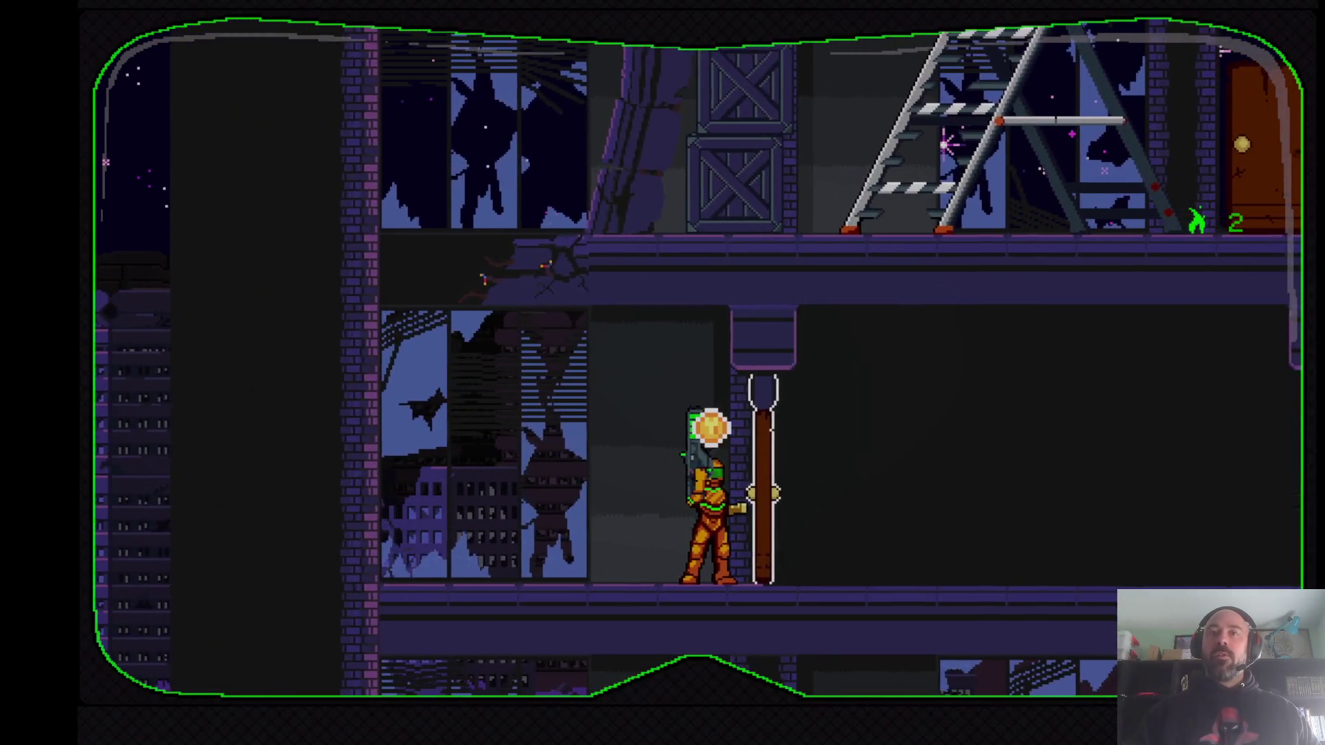
# - Load a level from the Mission 1 list and walk the soldier into it
pyautogui.moveTo(808, 556)
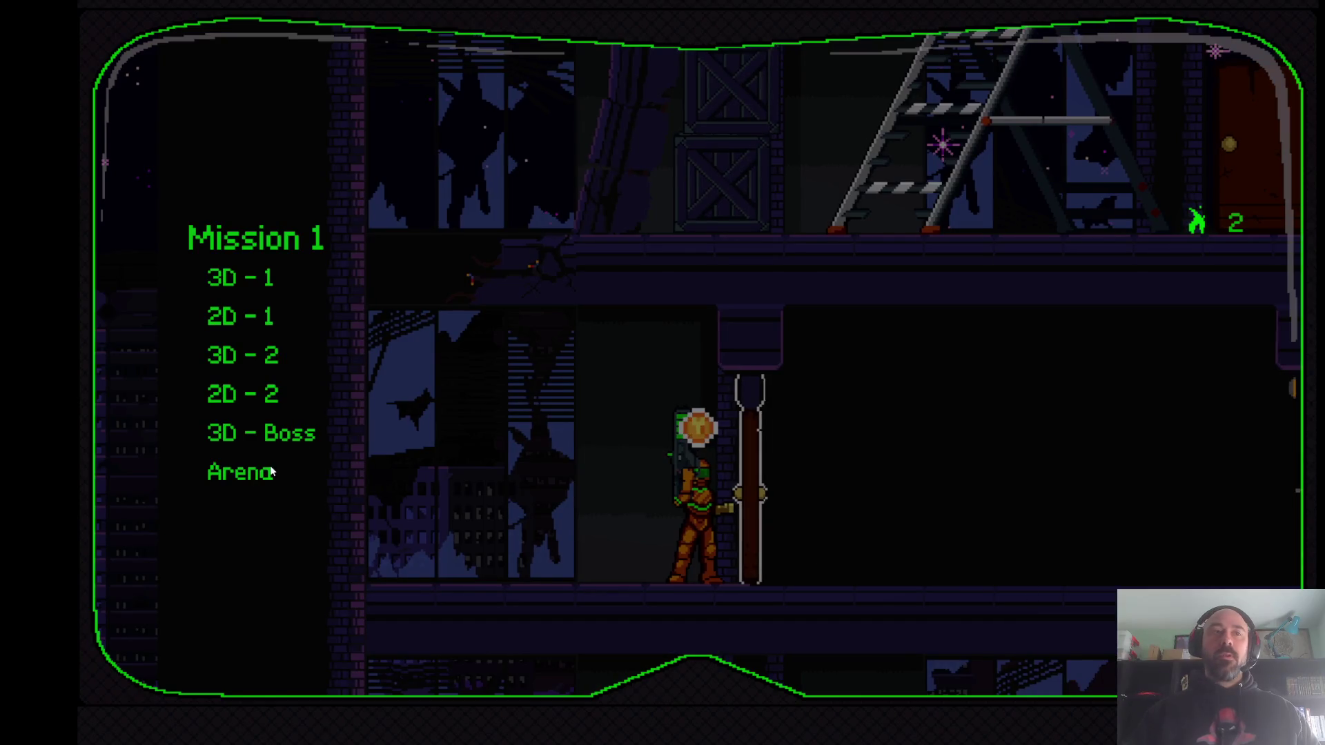
pyautogui.click(265, 448)
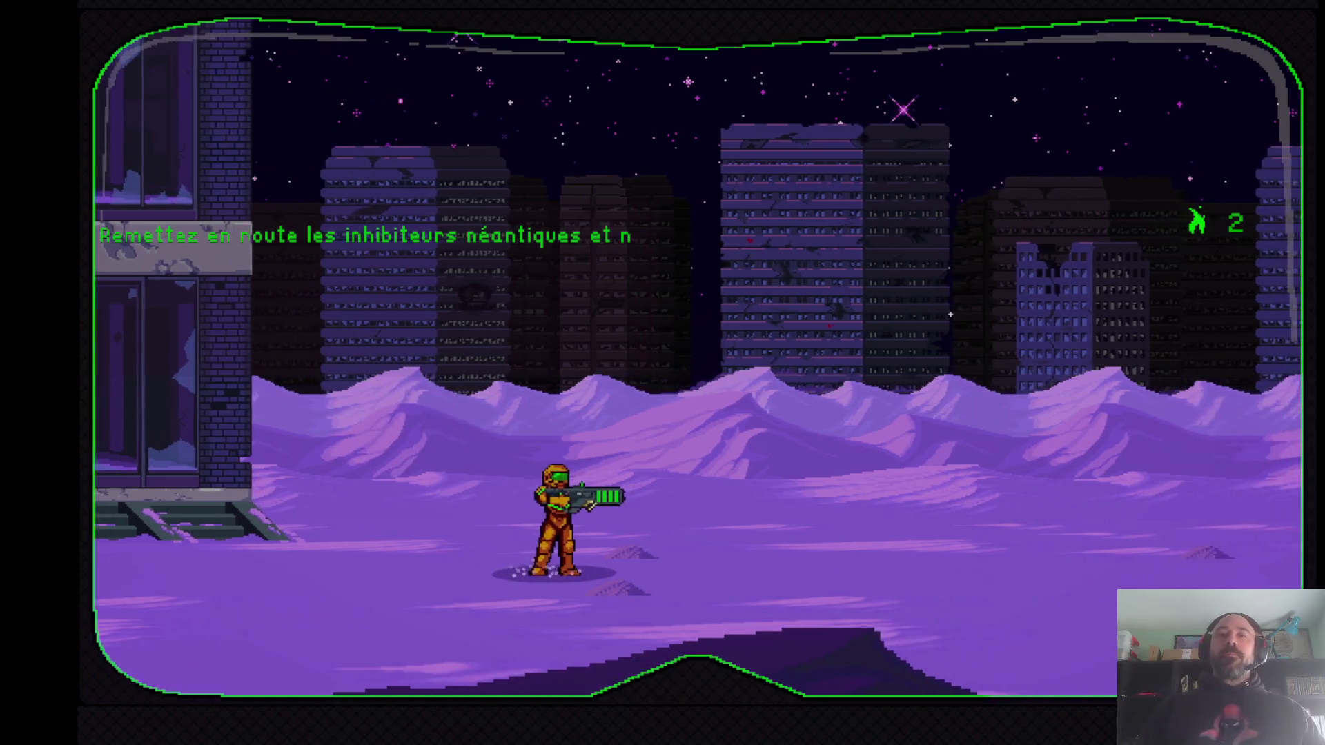
pyautogui.press('Left')
pyautogui.press('Right')
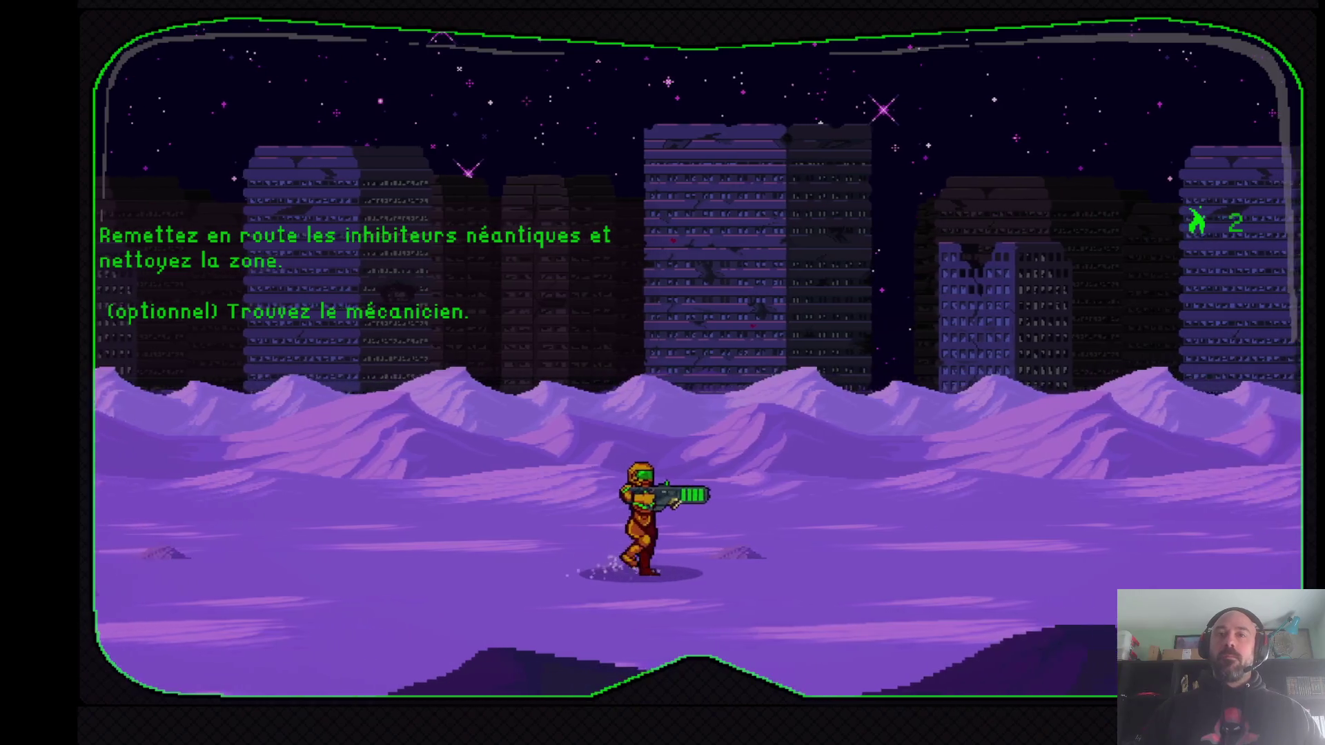
# - Roll and dodge around the emerging scorpion boss while turning to aim at it
pyautogui.press('Left')
pyautogui.press('Left')
pyautogui.press('Right')
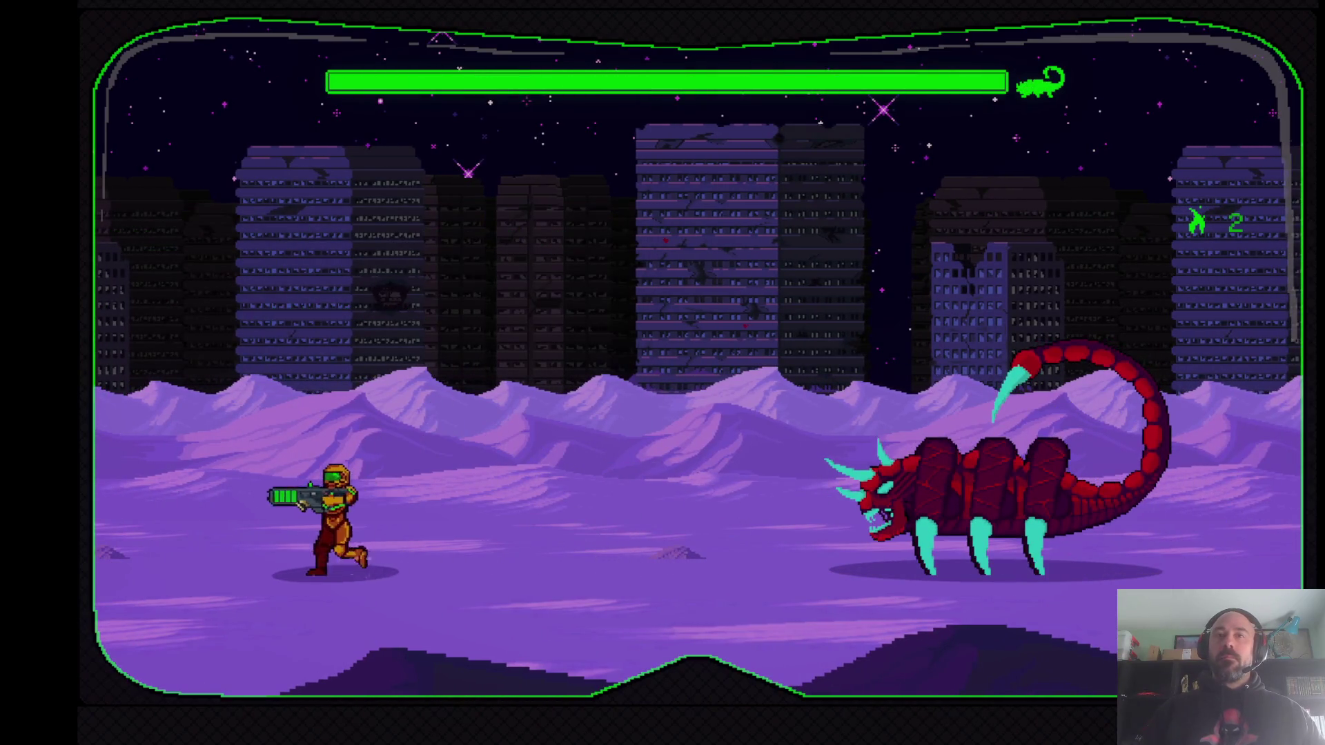
pyautogui.press('Right')
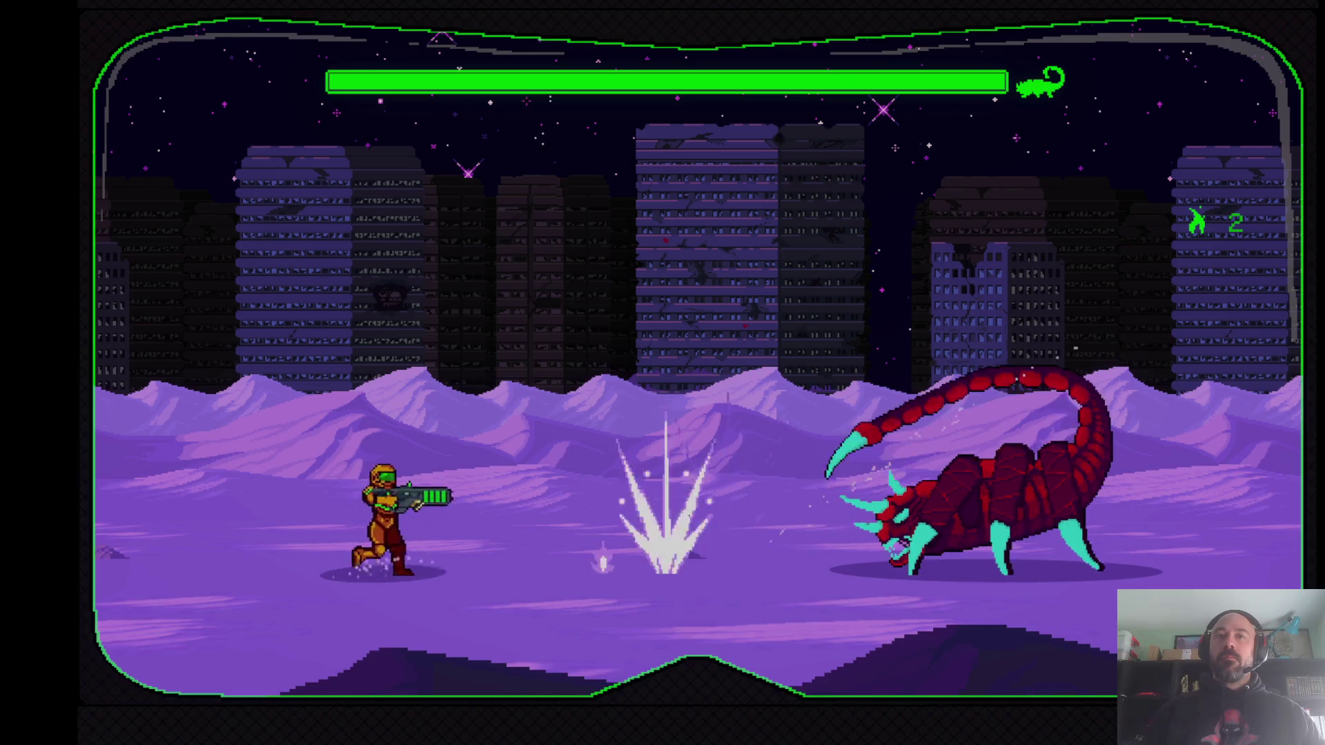
pyautogui.press('Left')
pyautogui.press('Right')
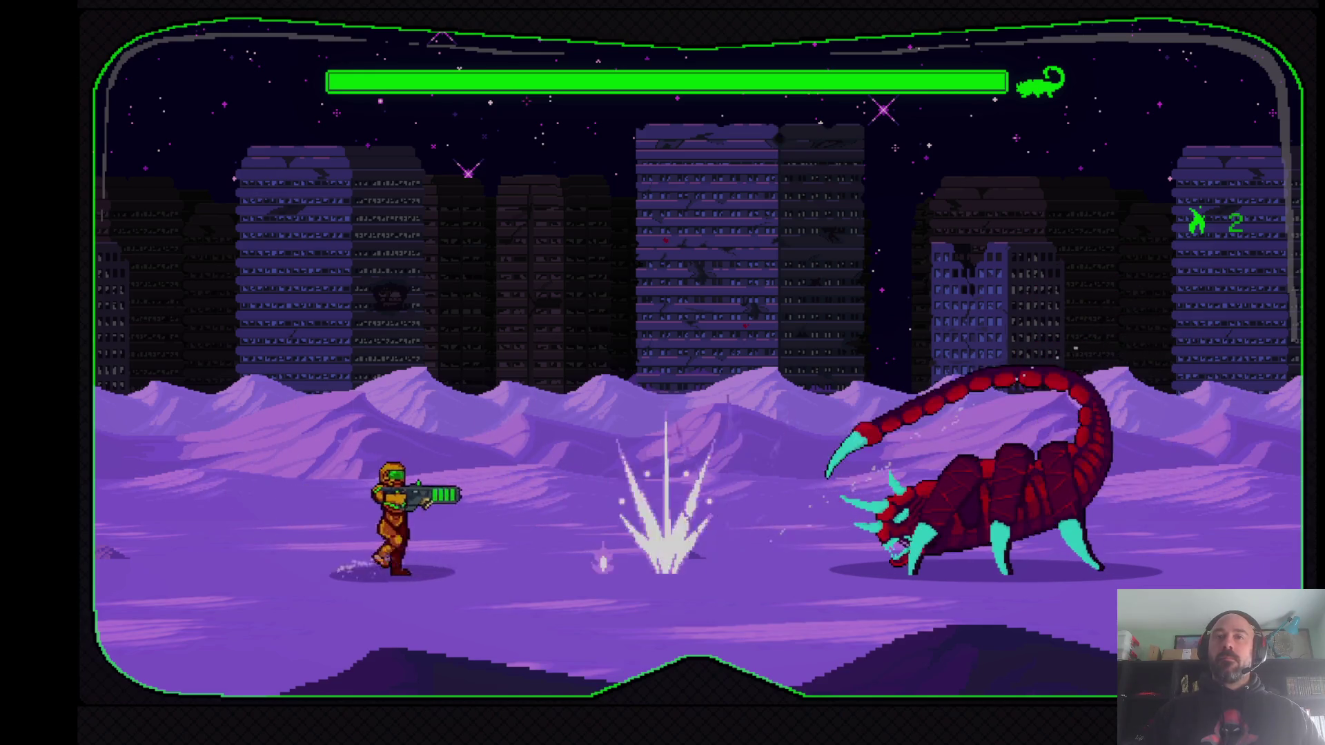
pyautogui.press('Left')
pyautogui.press('Right')
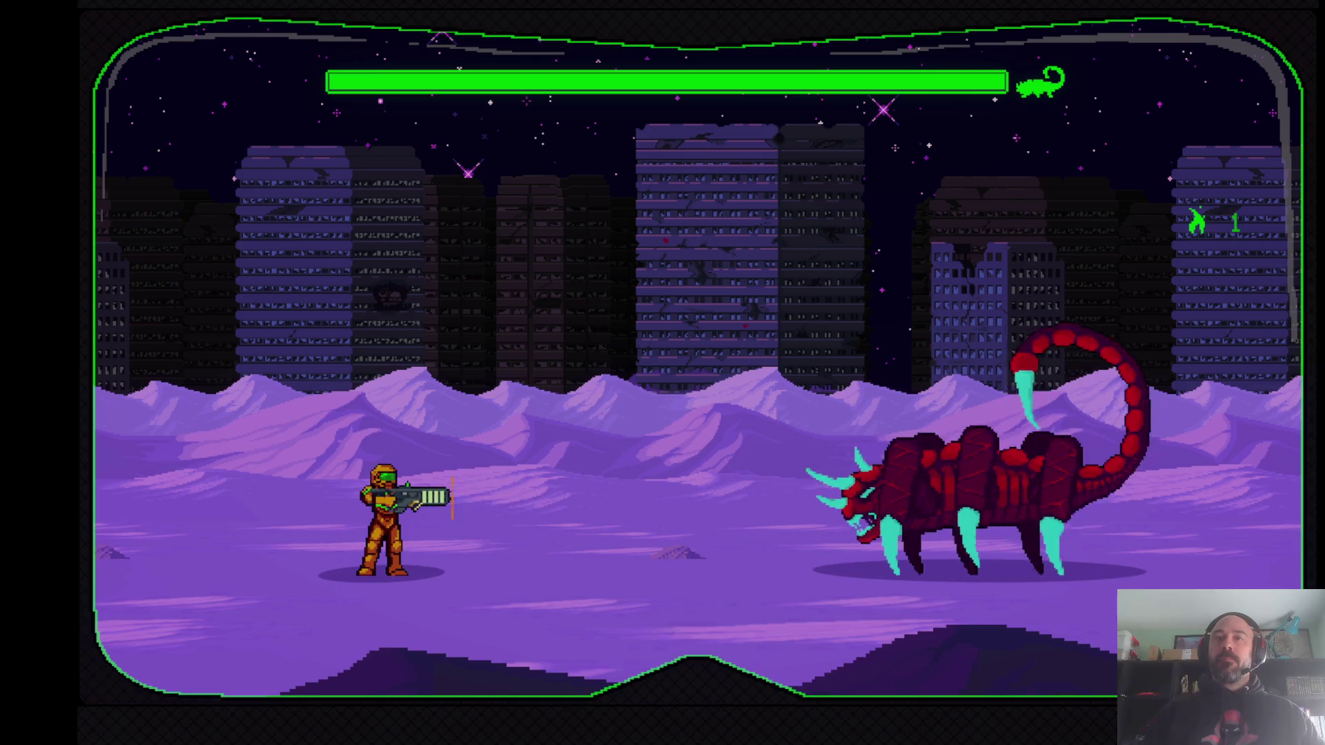
pyautogui.press('Left')
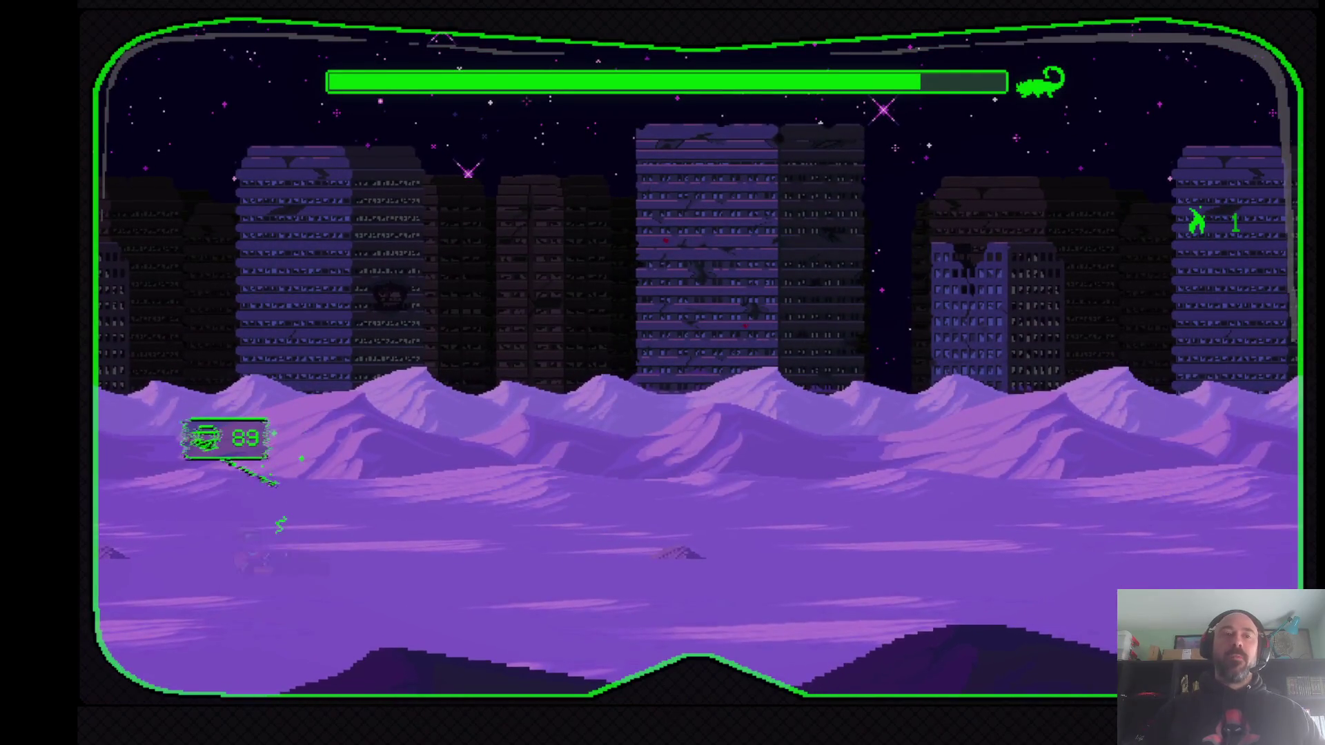
# - Shoot the scorpion while advancing and retreating, switching weapons, until its health is about three-quarters
pyautogui.press('Right')
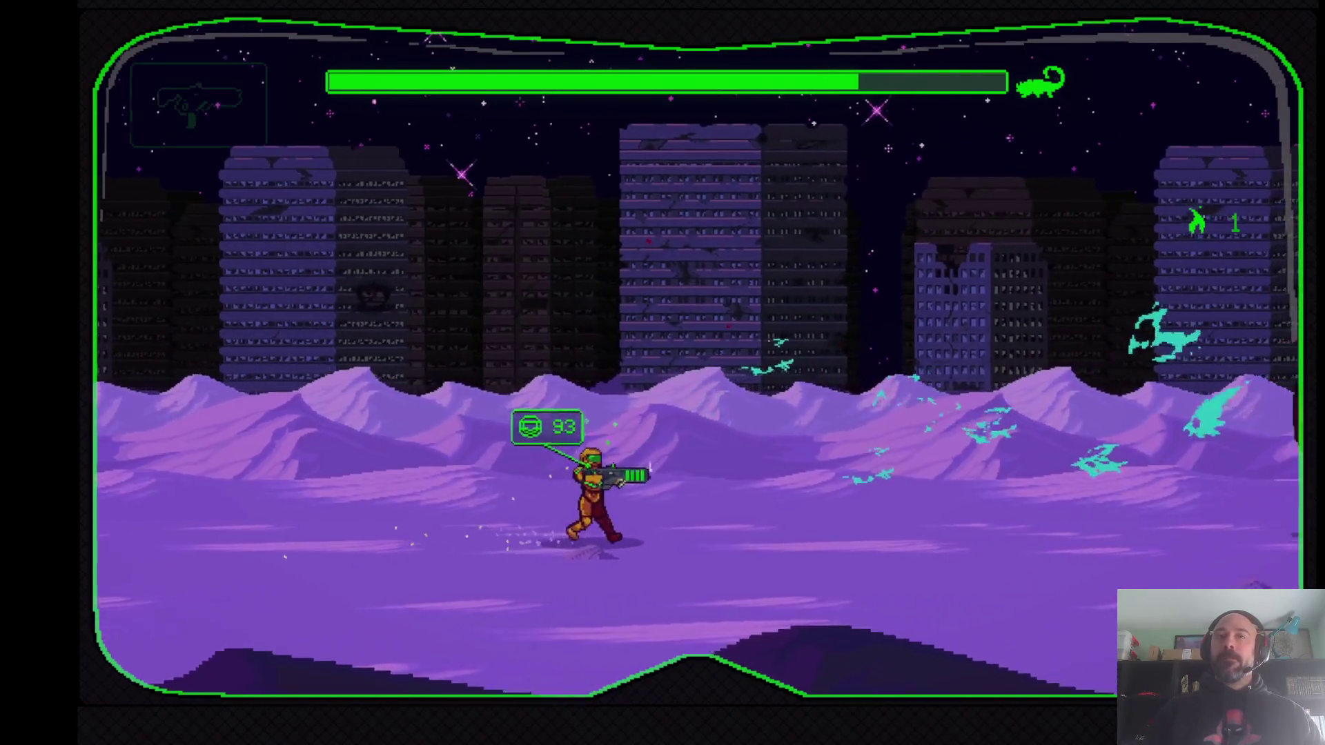
pyautogui.press('Left')
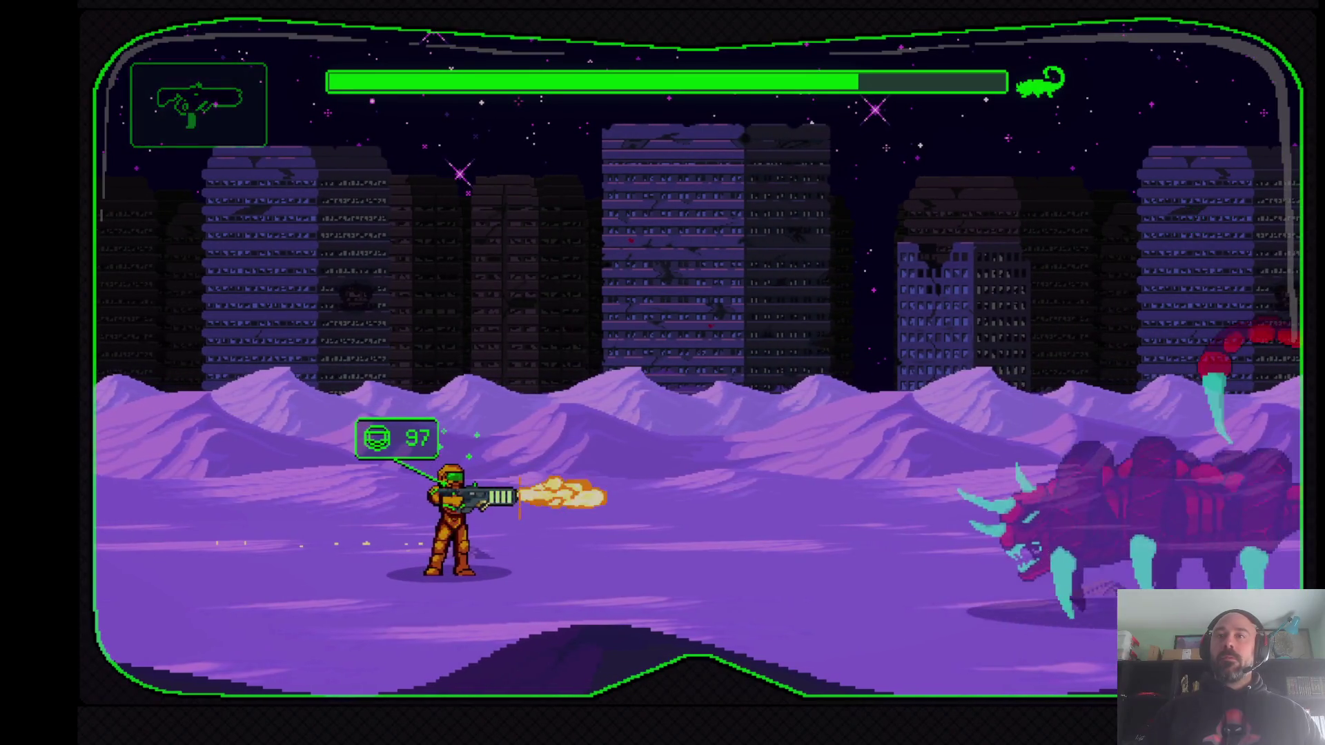
pyautogui.press('Right')
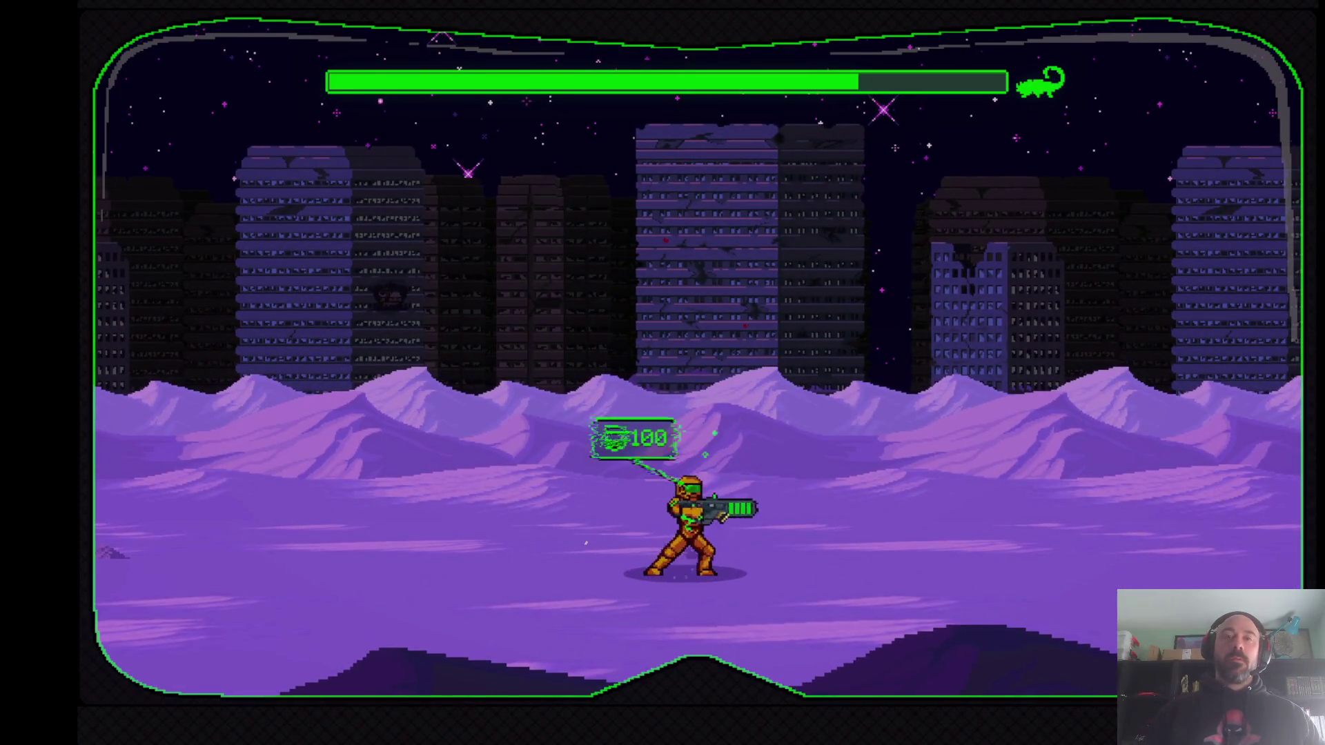
pyautogui.press('Left')
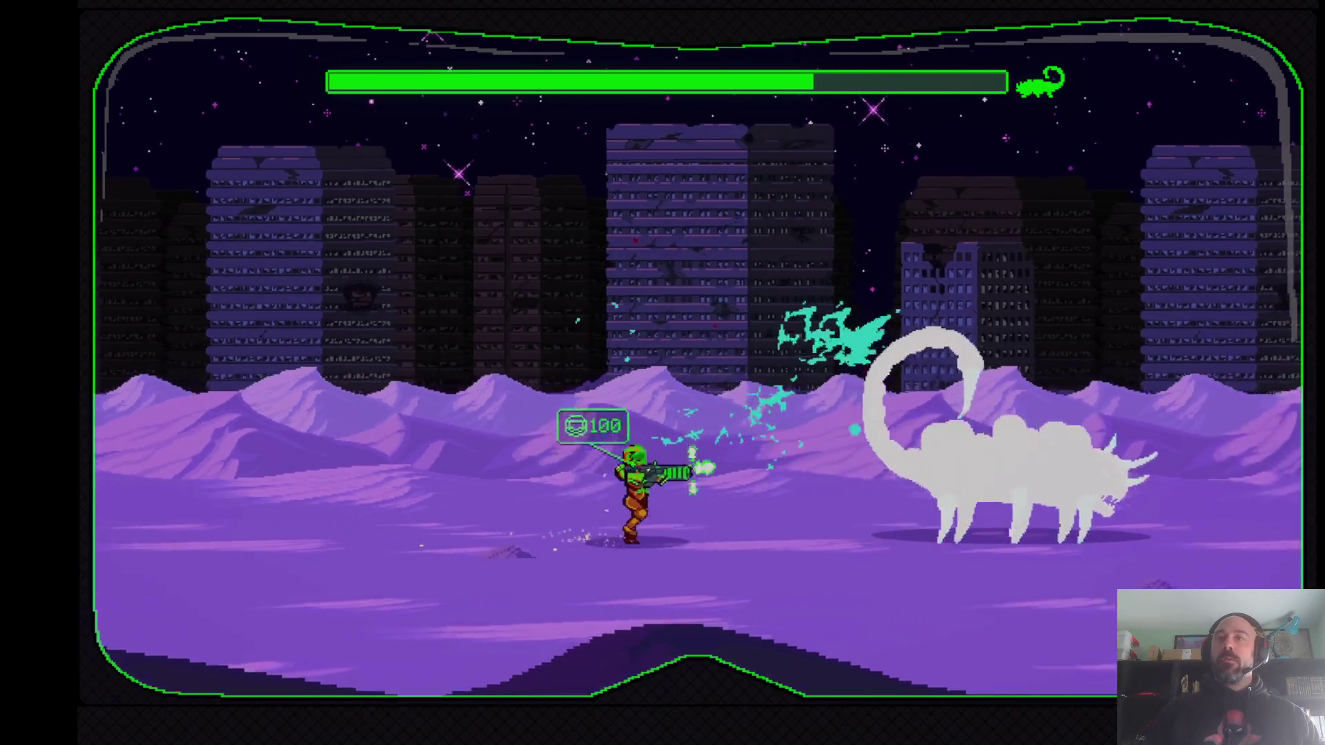
pyautogui.press('Right')
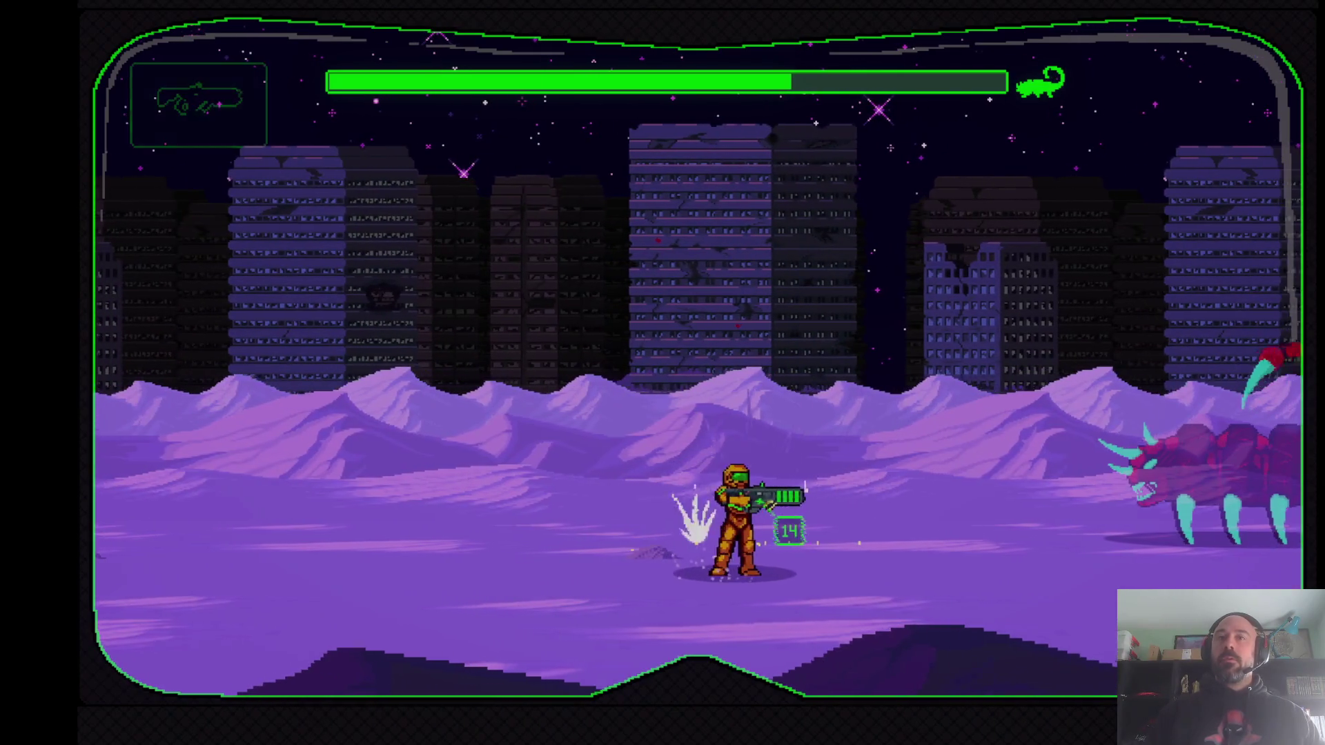
pyautogui.press('Left')
pyautogui.press('Left')
pyautogui.press('Right')
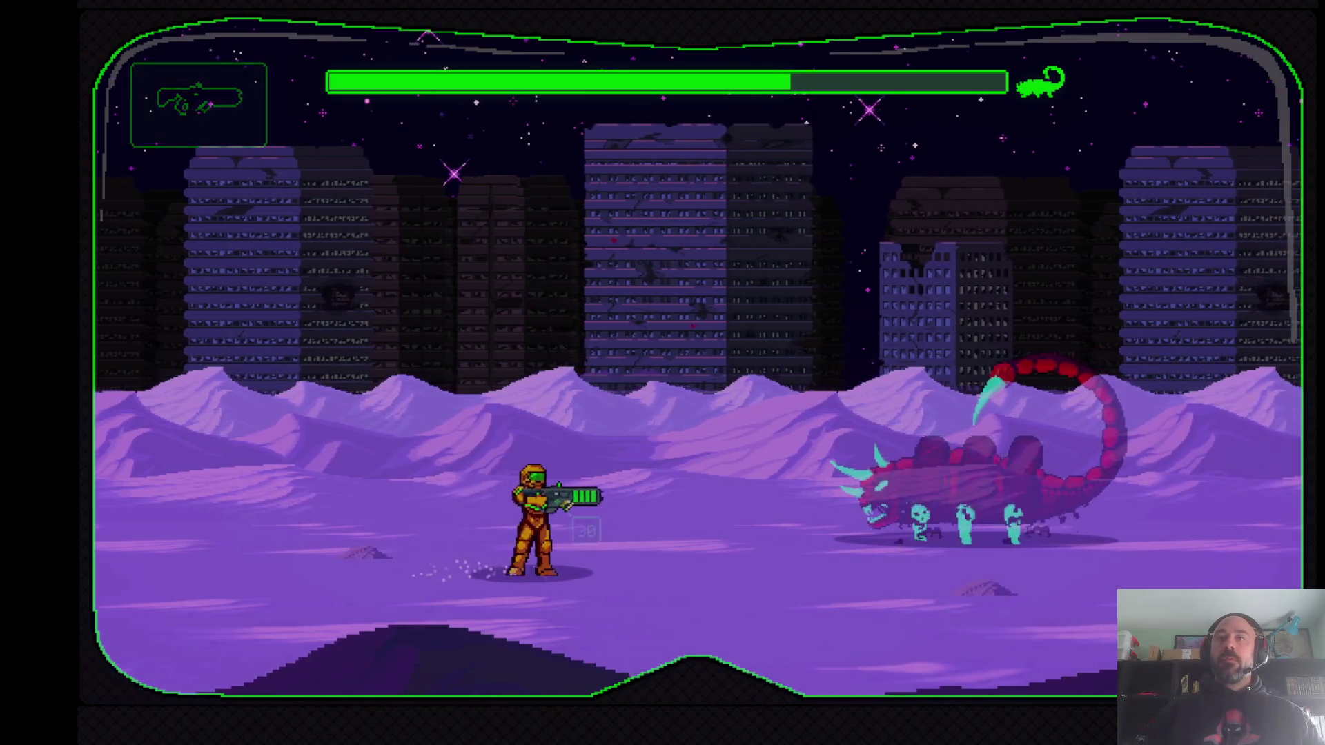
pyautogui.press('Left')
pyautogui.press('Right')
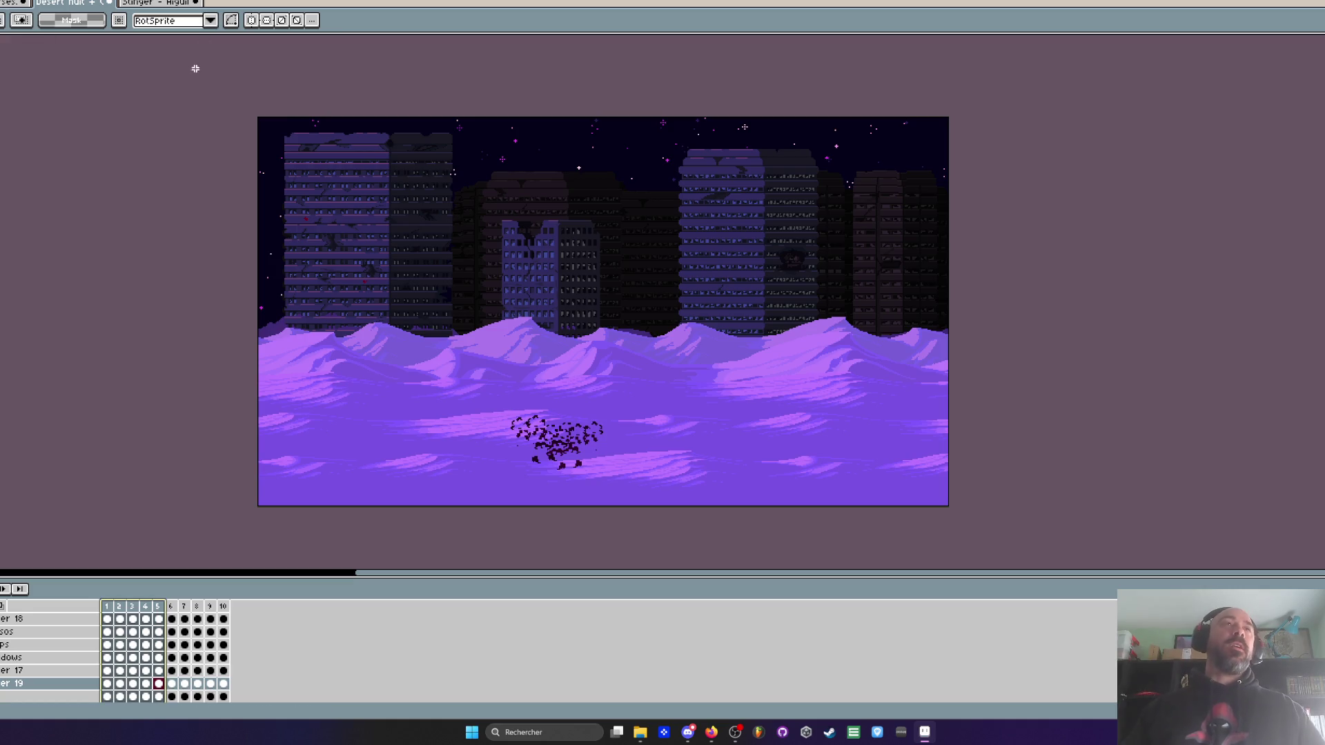
# - Switch to the Stinger boss sprite tab in Aseprite
pyautogui.click(162, 2)
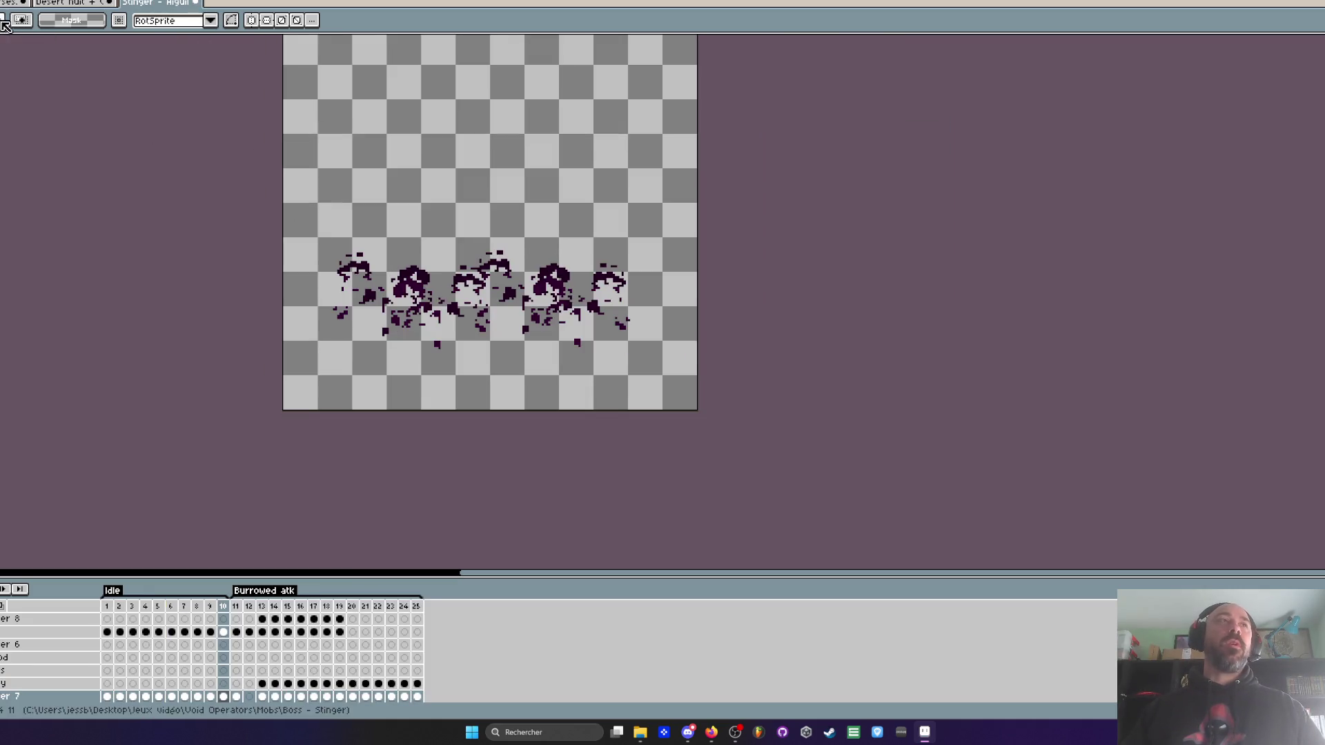
# - Switch to the props sprite sheet, fit the whole sheet in view, then minimize Aseprite
pyautogui.hotkey('ctrl', 'Tab')
pyautogui.hotkey('ctrl', 'Tab')
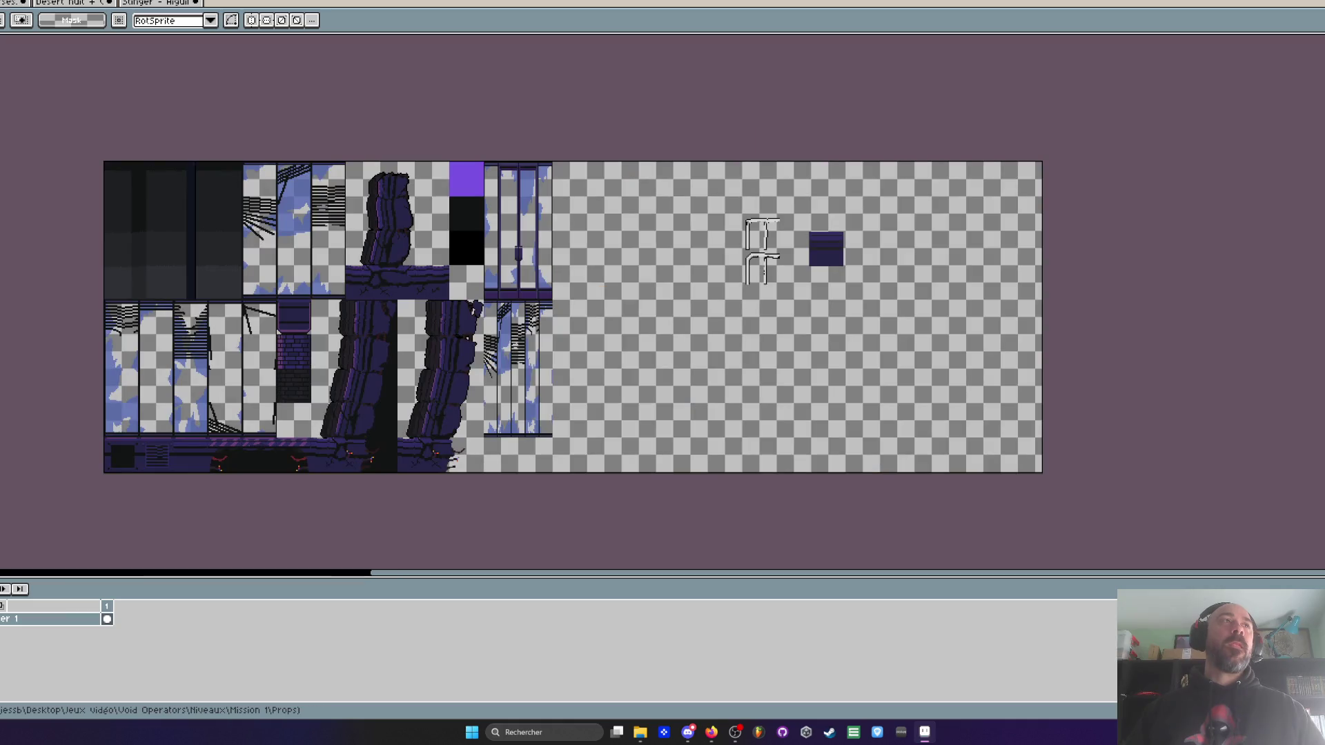
pyautogui.scroll(1, 724, 255)
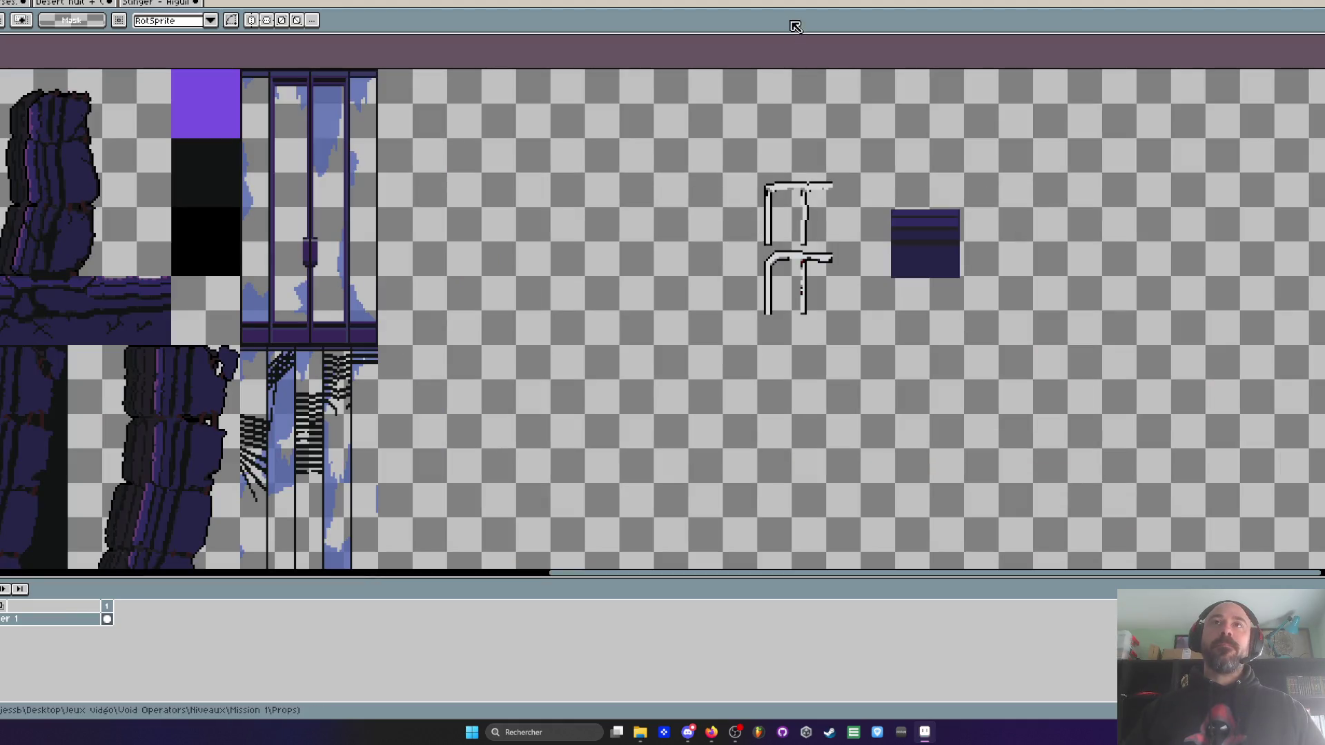
pyautogui.scroll(1, 775, 236)
pyautogui.scroll(-2, 775, 237)
pyautogui.scroll(1, 749, 232)
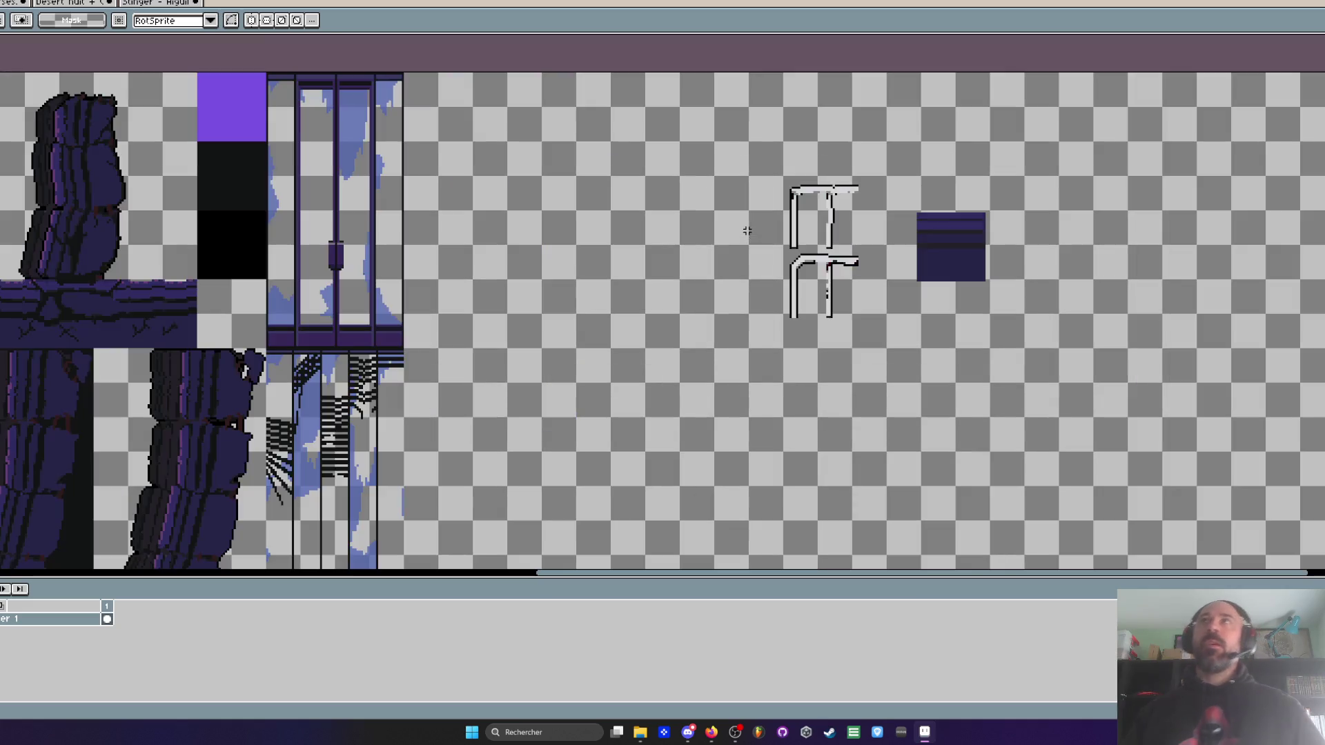
pyautogui.scroll(-1, 685, 214)
pyautogui.moveTo(528, 248); pyautogui.dragTo(630, 230)
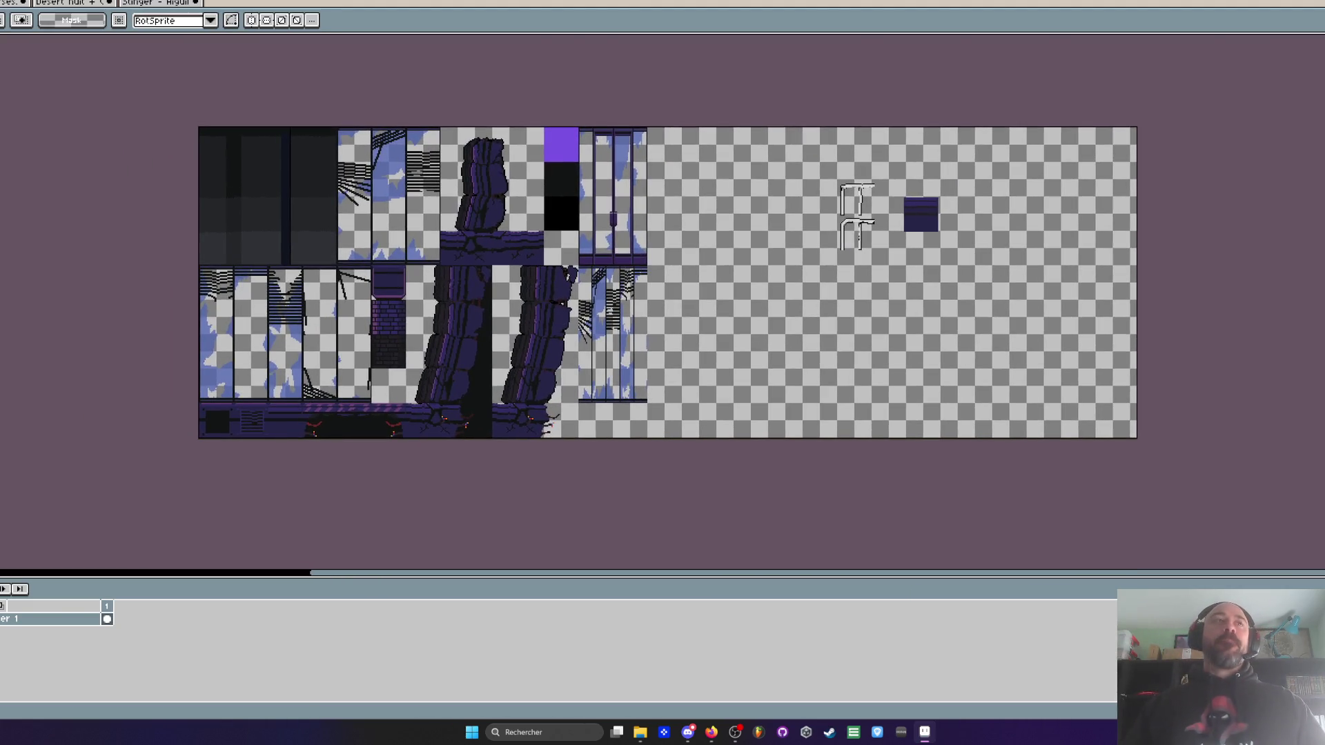
pyautogui.click(925, 731)
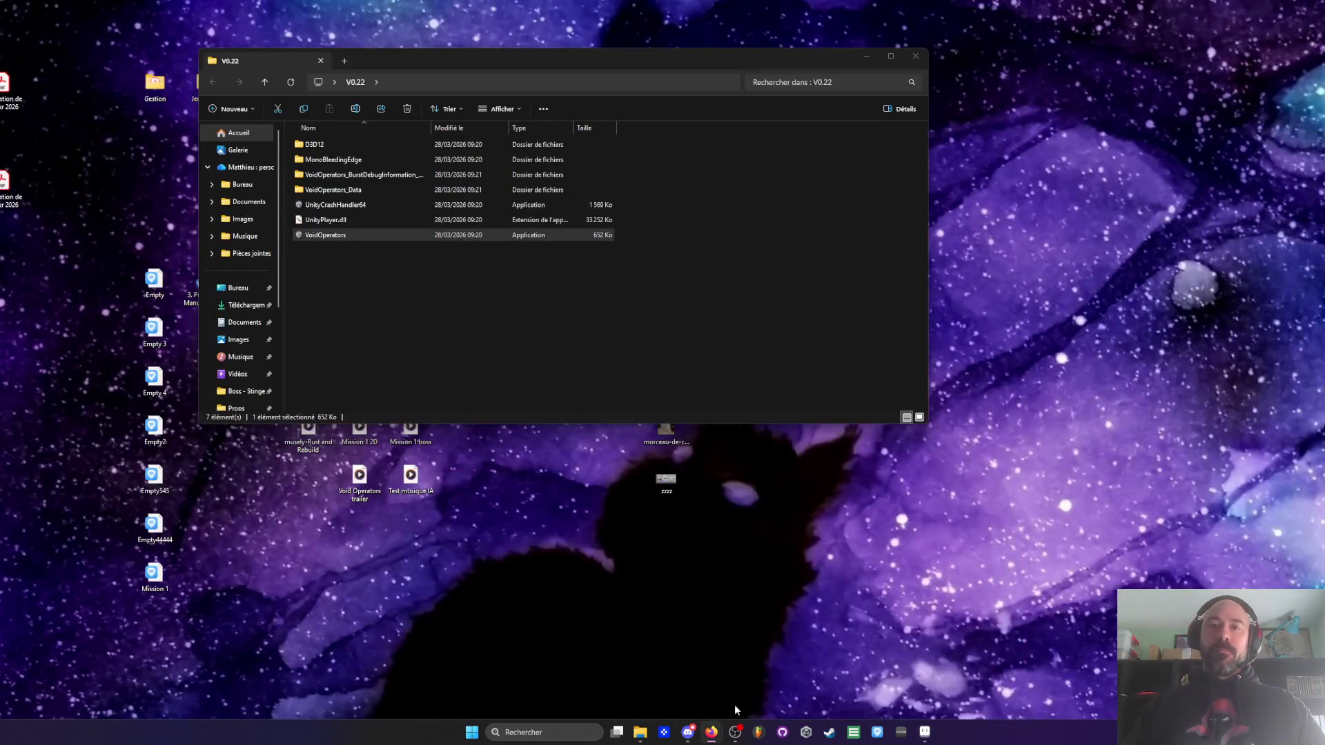
# - Launch GitHub Desktop, reposition its window, and open the L'Artisan Meurtrier project in Unity
pyautogui.click(816, 740)
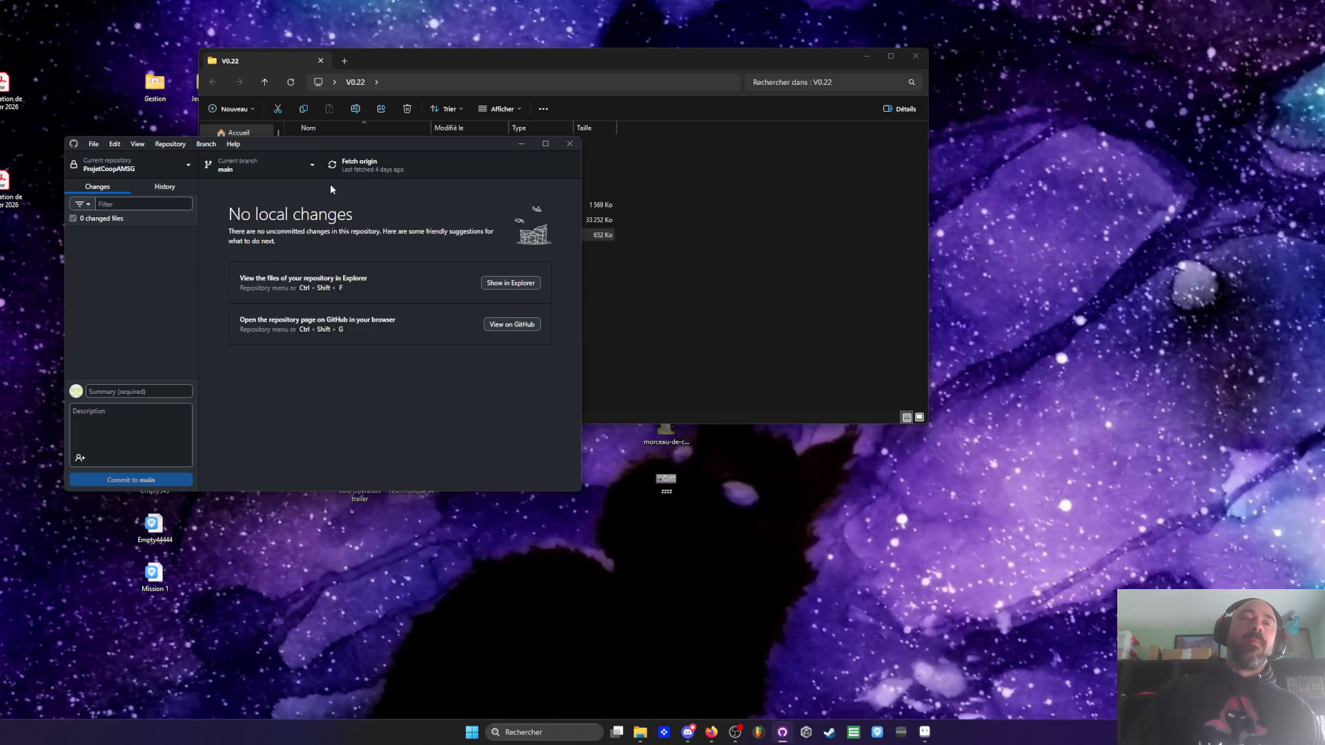
pyautogui.moveTo(380, 144); pyautogui.dragTo(312, 91)
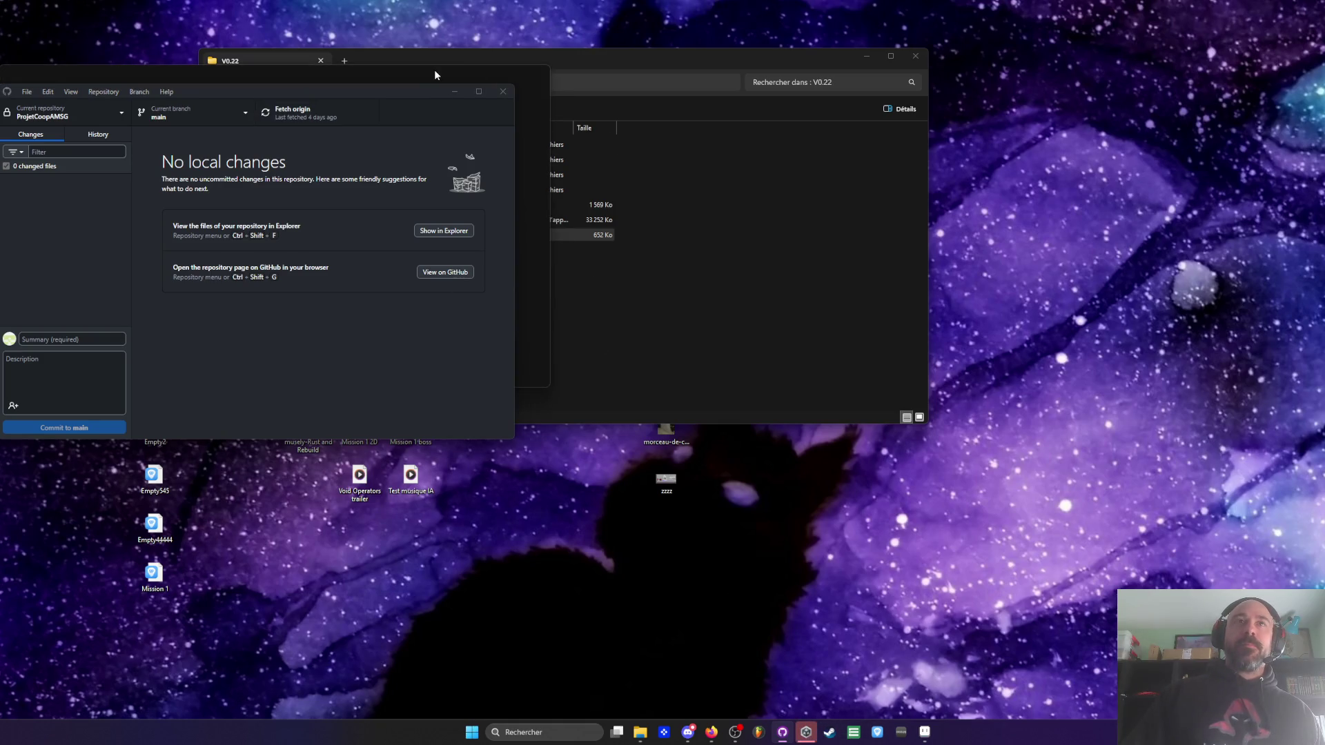
pyautogui.click(350, 212)
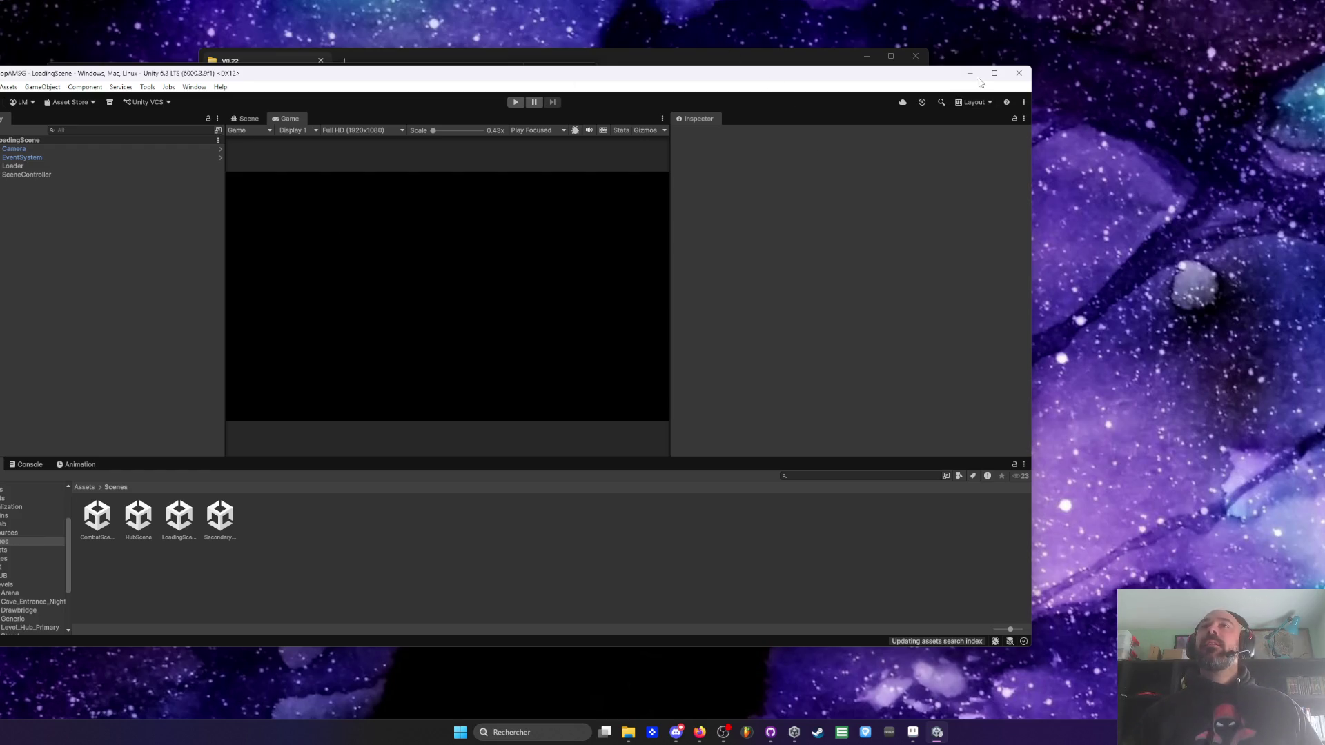
# - Maximize the Unity editor and enter Play mode
pyautogui.click(998, 75)
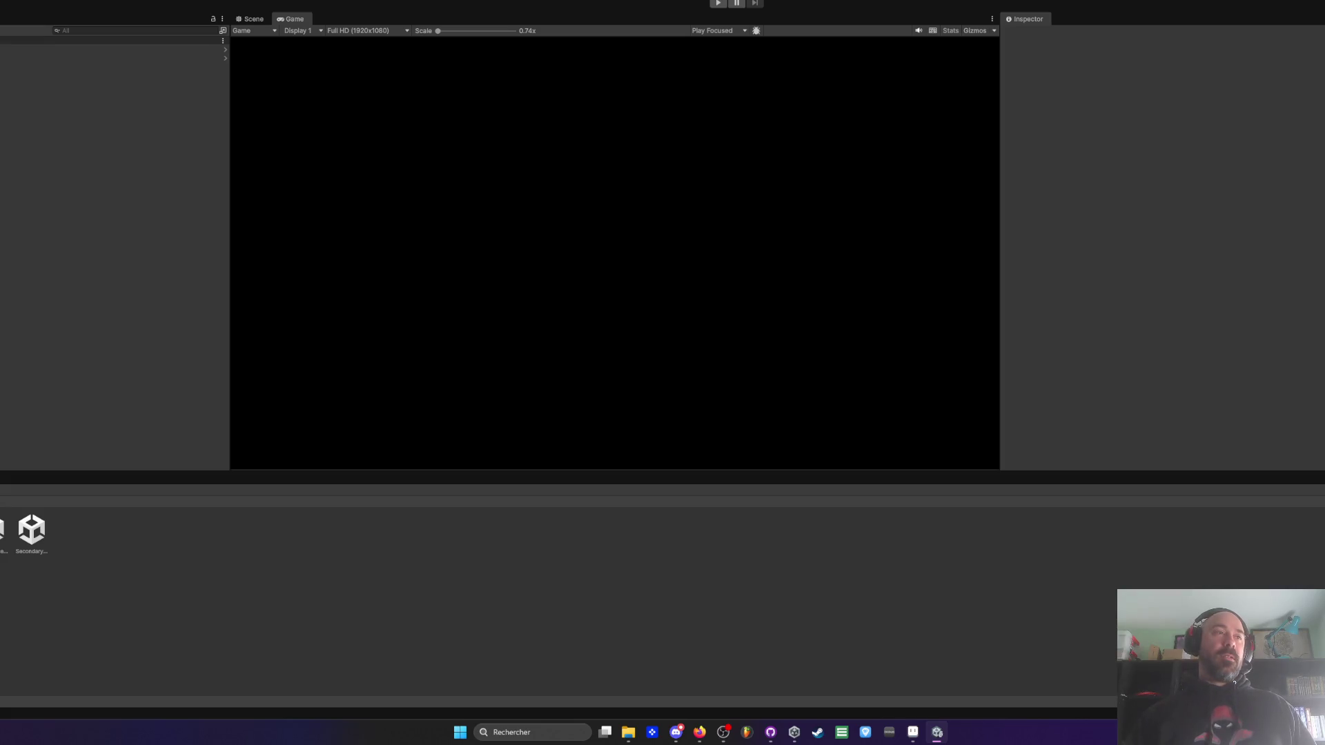
pyautogui.click(718, 3)
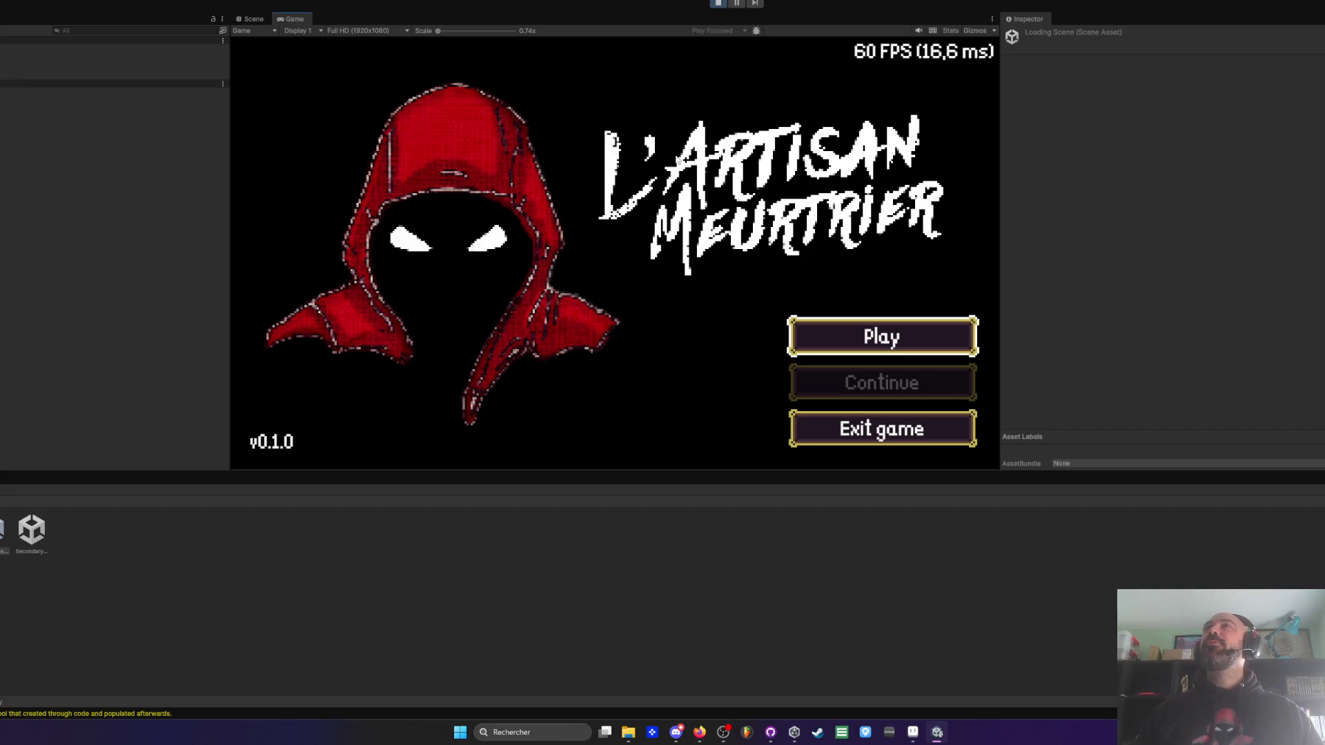
# - Choose Play on the title menu with Enter to load the tavern level
pyautogui.press('Return')
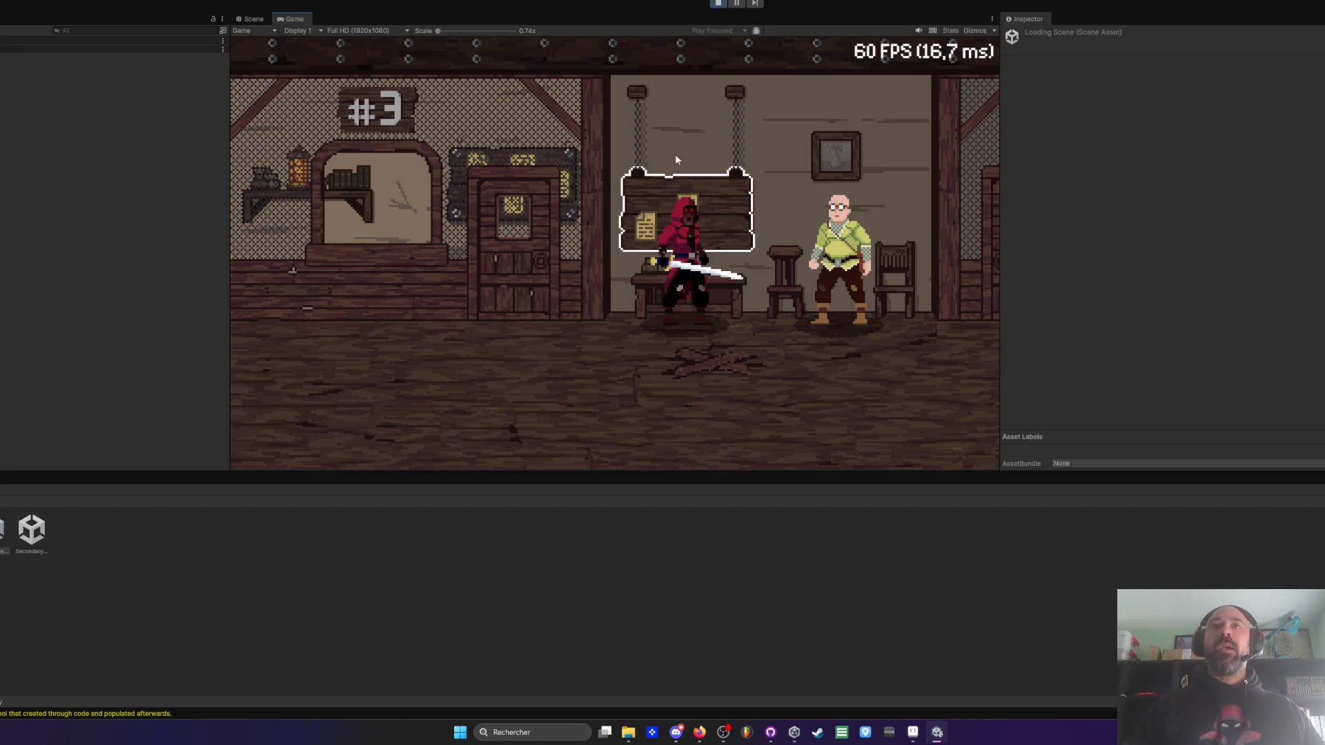
# - Open the notice board and accept the Wolves Problem contract
pyautogui.press('e')
pyautogui.press('Down')
pyautogui.press('Up')
pyautogui.press('Escape')
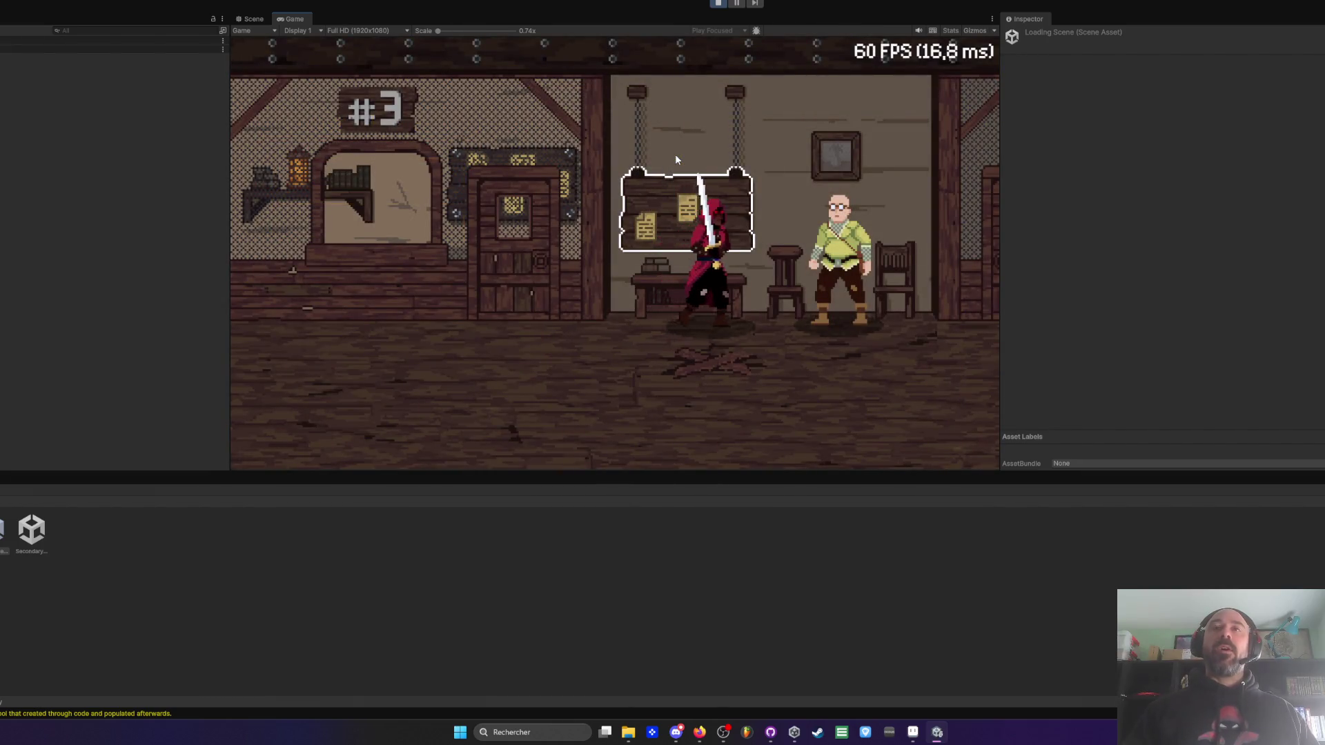
# - Walk to the bald villager, enter the dungeon, and advance past the BOSS dialogue toward the gate
pyautogui.press('Right')
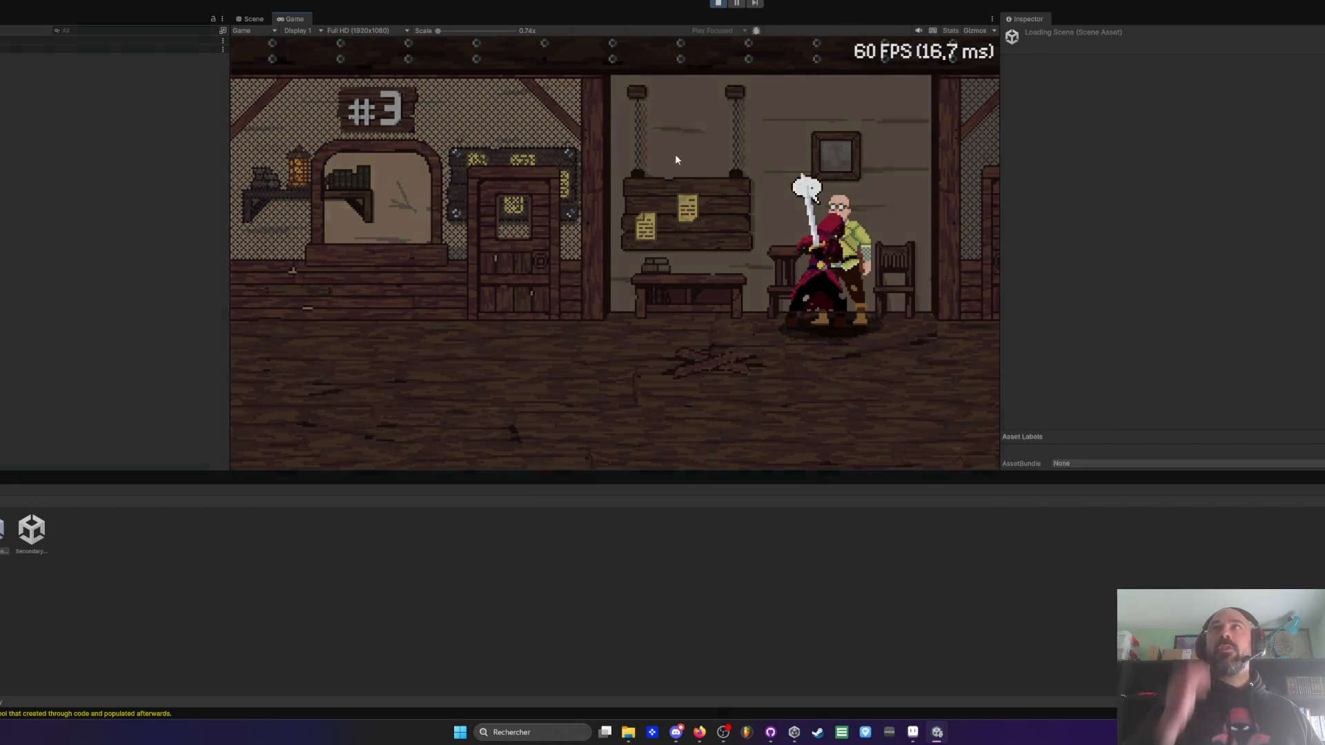
pyautogui.press('e')
pyautogui.press('Right')
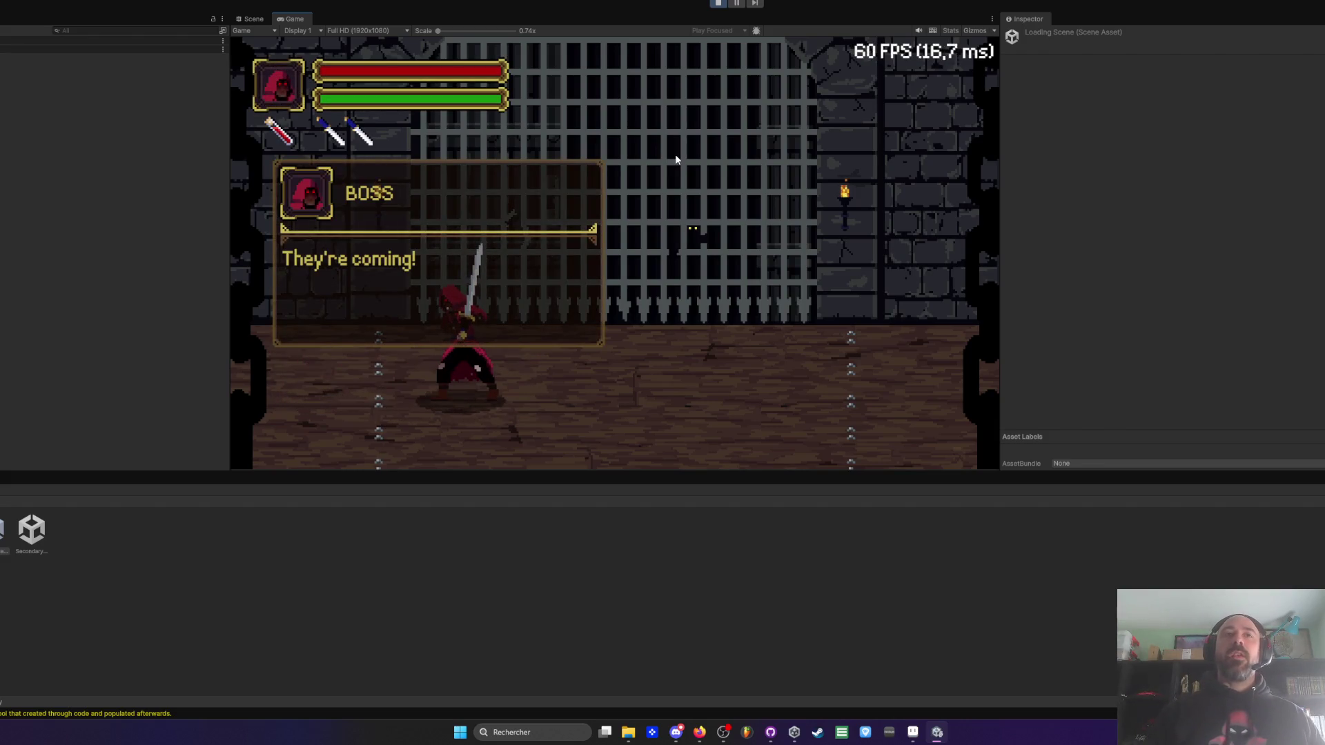
pyautogui.press('Right')
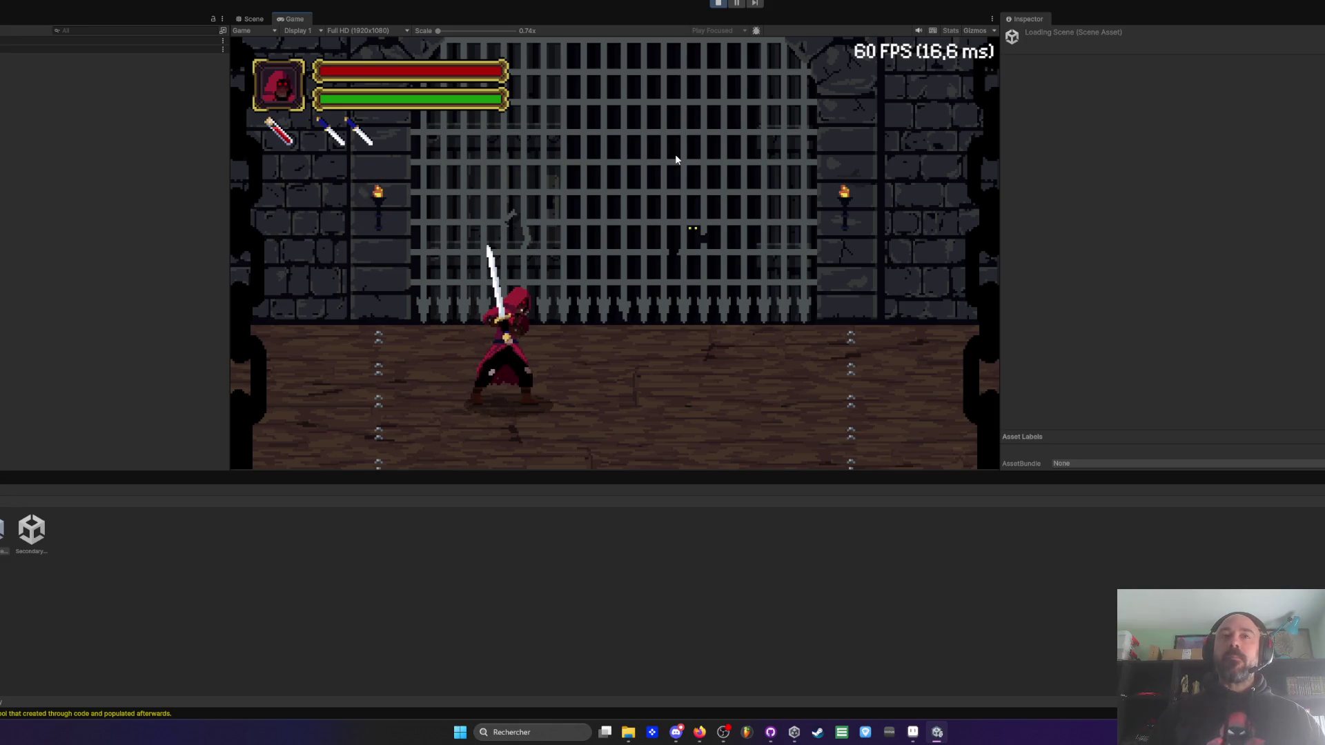
pyautogui.press('Right')
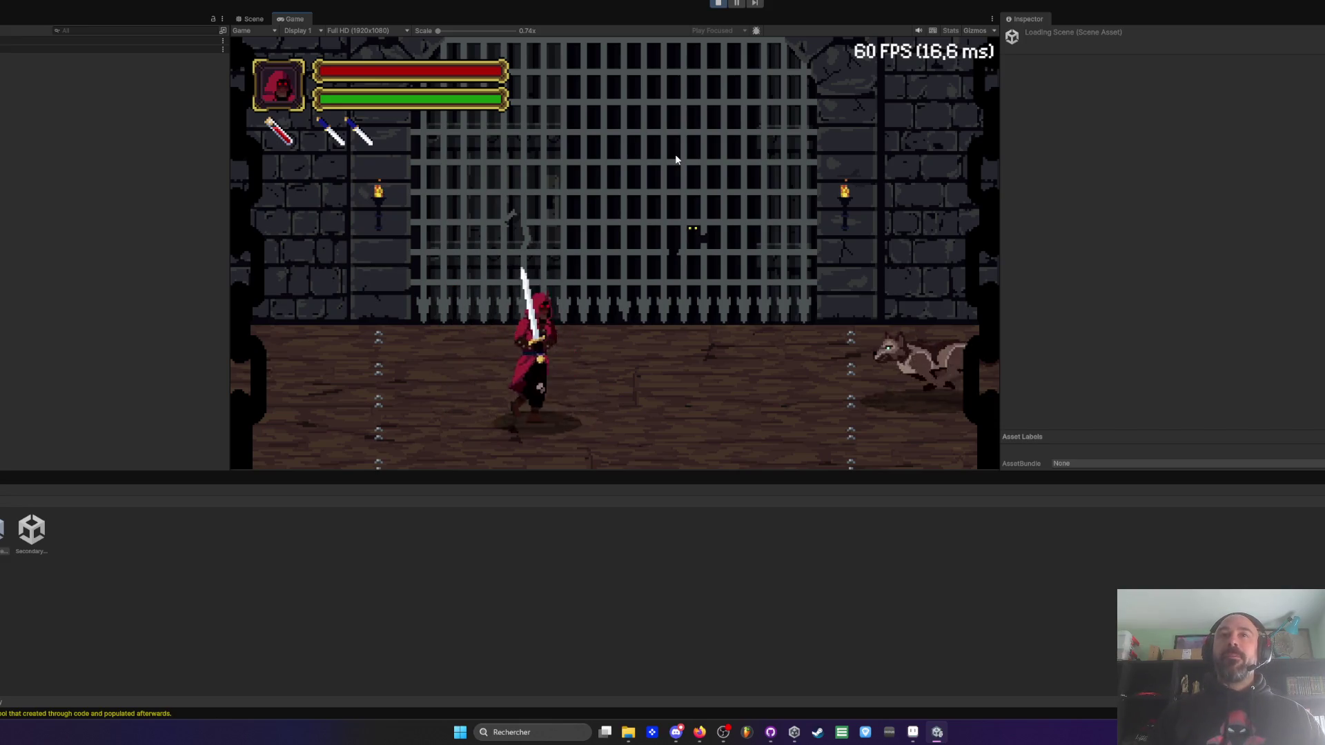
pyautogui.press('Right')
# - Slash at the first approaching wolves, using the red potion mid-fight
pyautogui.click(675, 155)
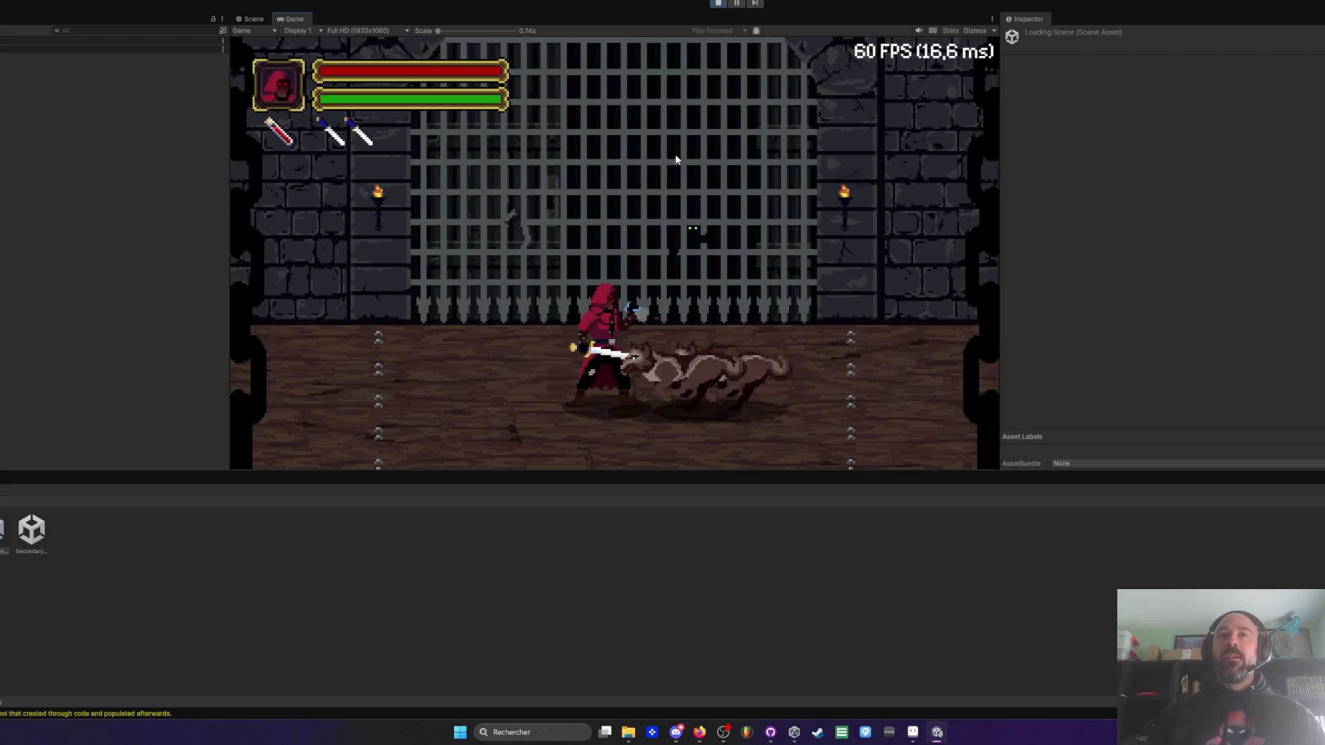
pyautogui.press('Right')
pyautogui.click(675, 155)
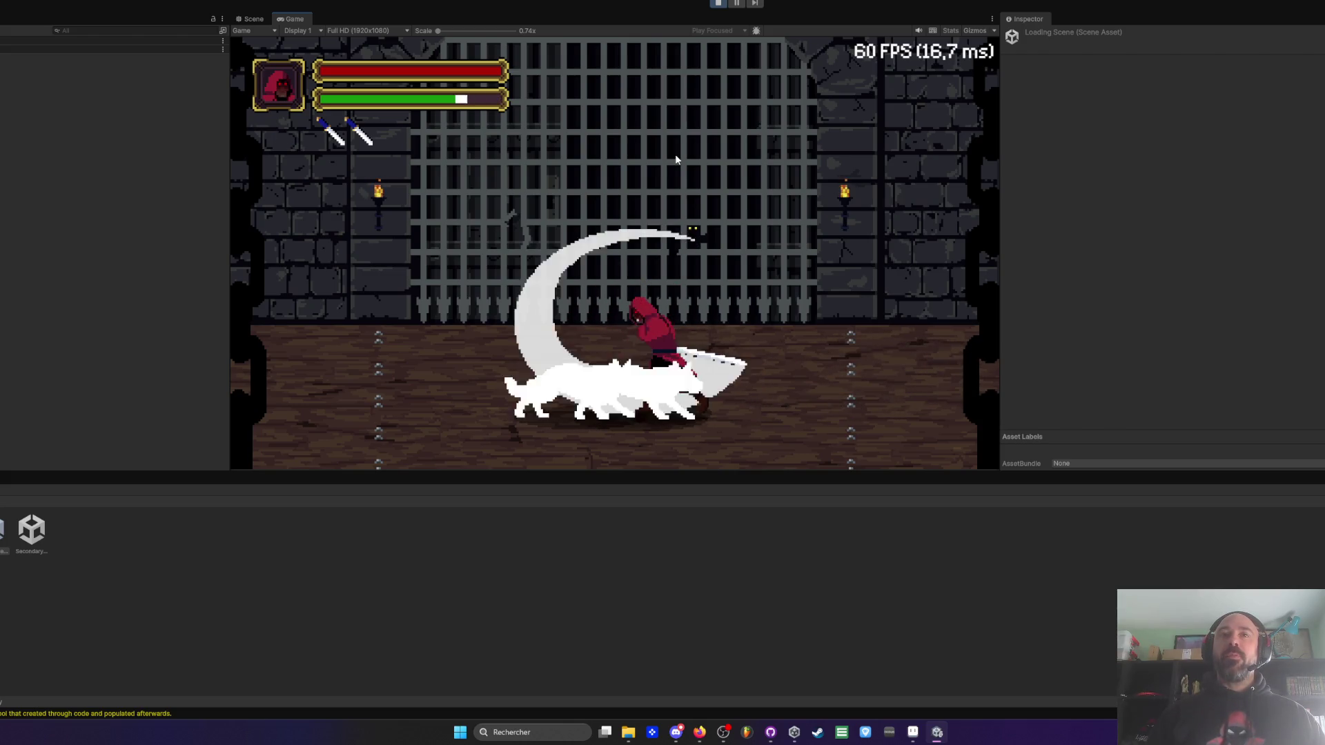
pyautogui.press('Right')
pyautogui.click(675, 154)
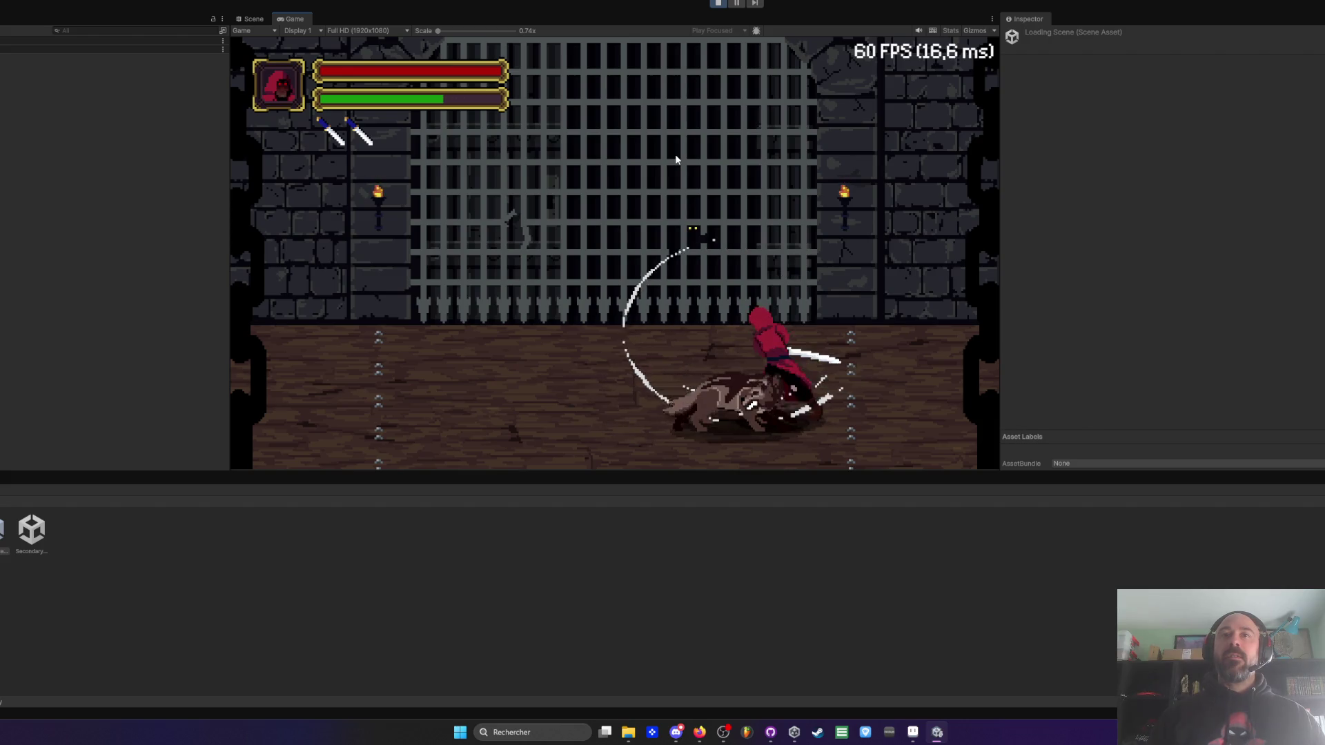
pyautogui.click(675, 155)
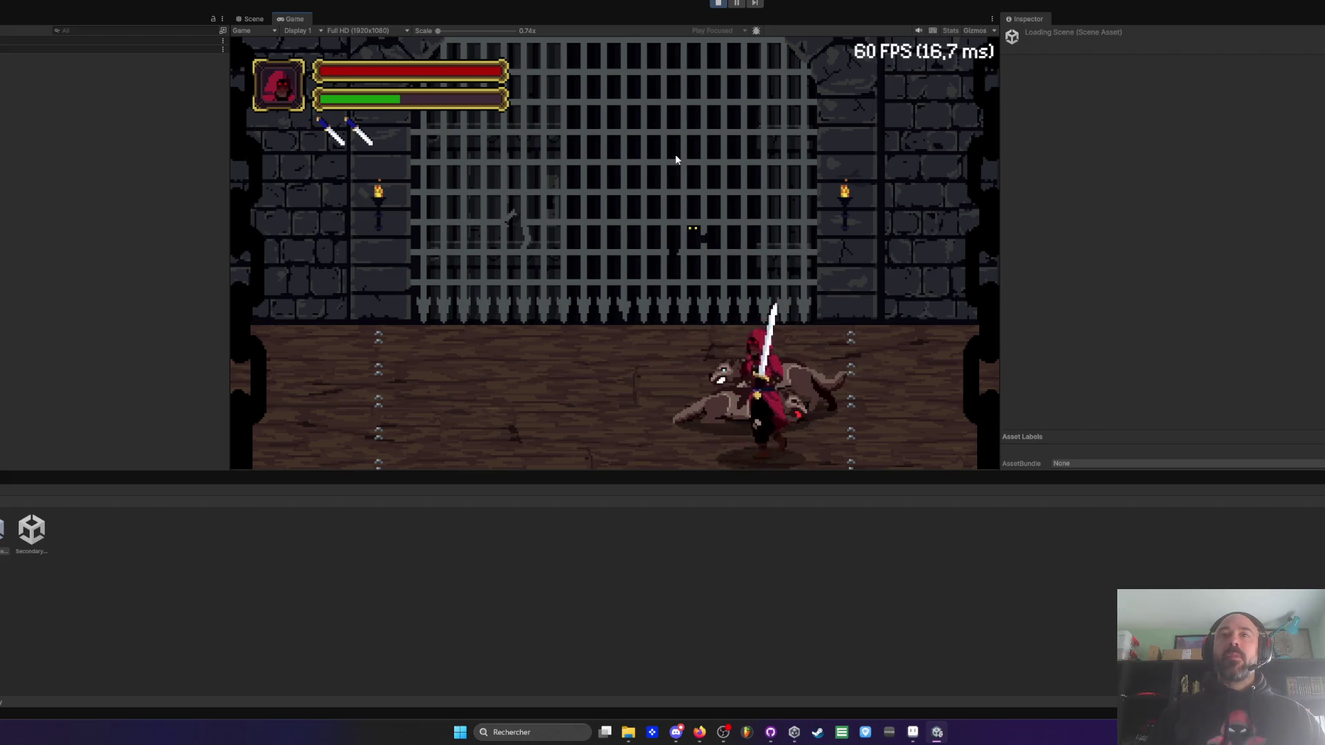
pyautogui.press('Left')
pyautogui.click(675, 155)
# - Recover stamina, then chain attack combos to finish off the wolf pack
pyautogui.press('Left')
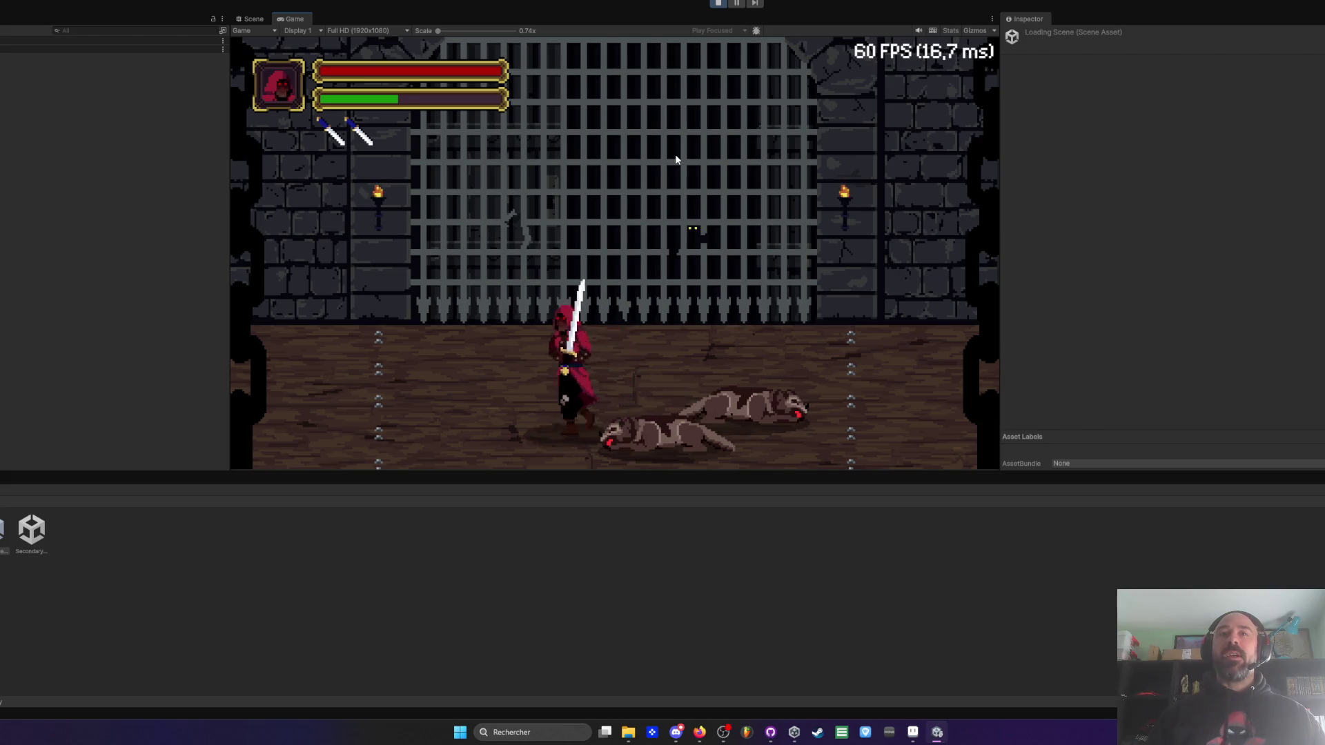
pyautogui.click(675, 154)
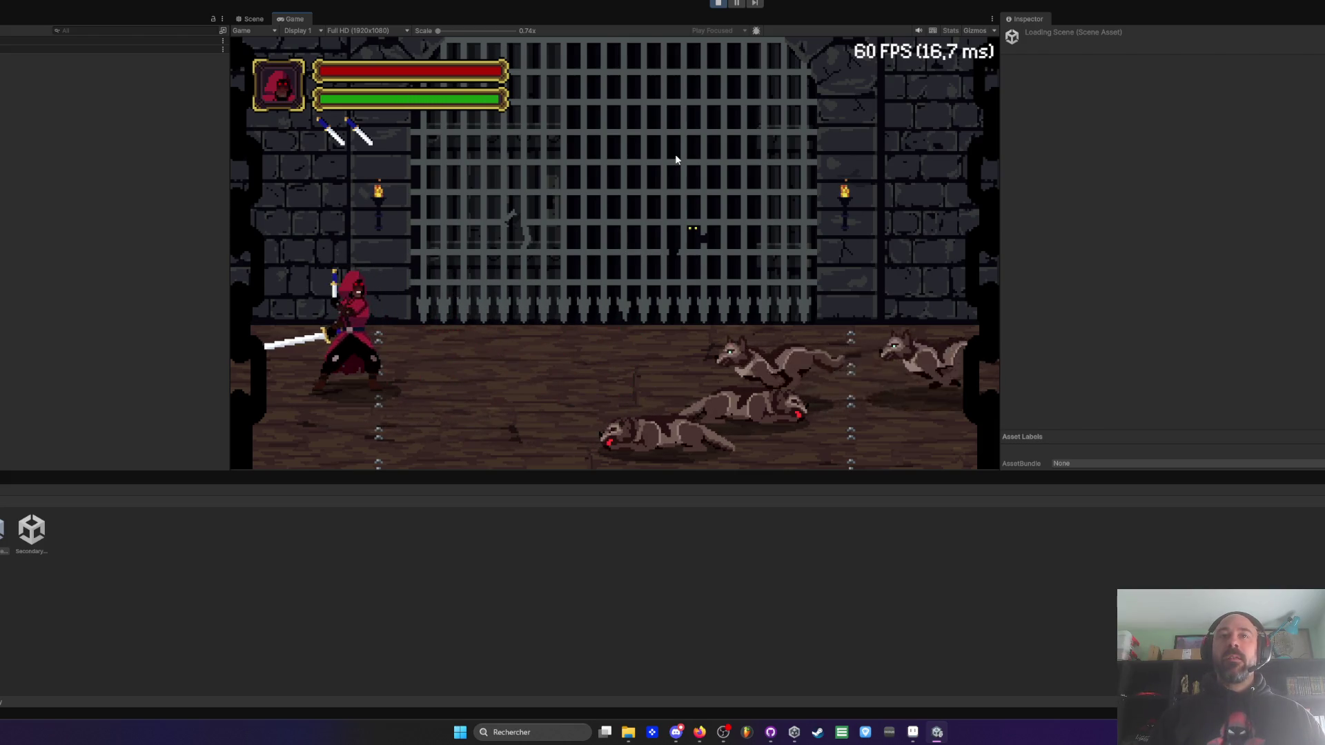
pyautogui.click(675, 155)
pyautogui.click(675, 155)
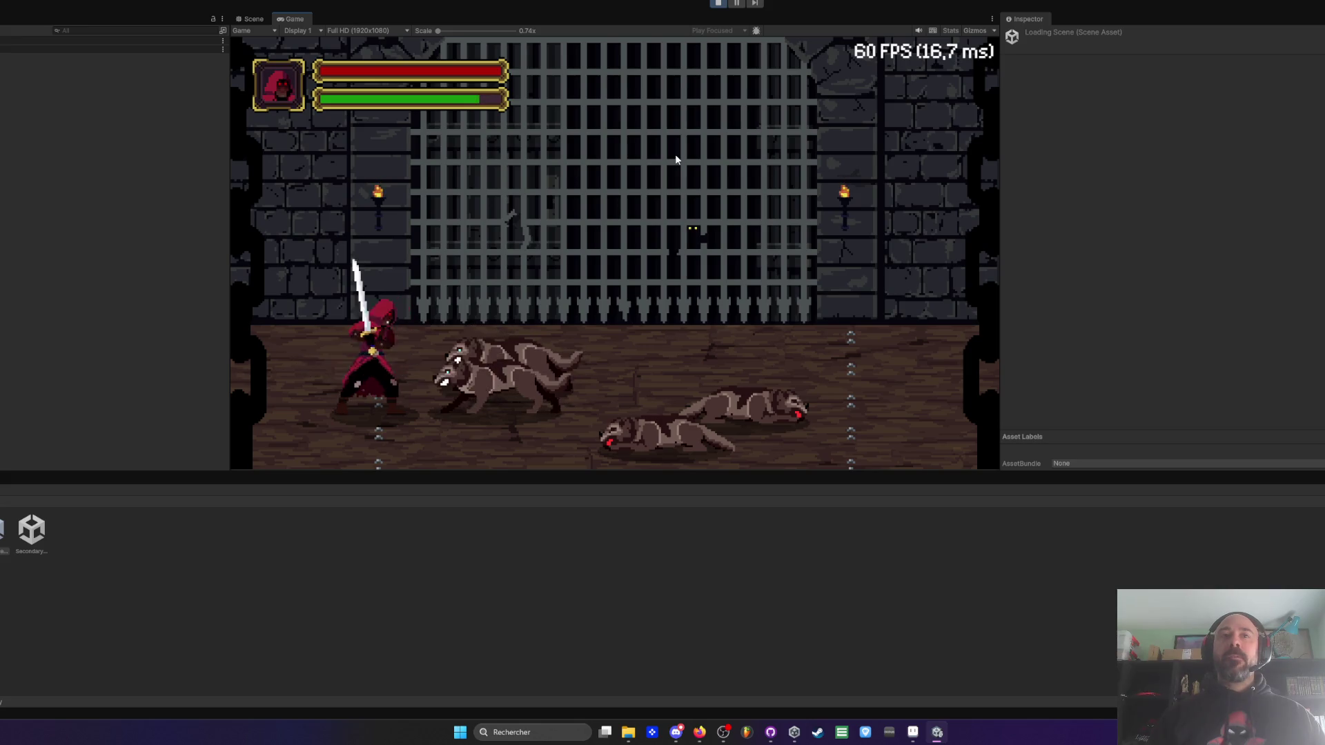
pyautogui.click(675, 154)
pyautogui.click(675, 155)
pyautogui.click(675, 154)
pyautogui.click(675, 155)
pyautogui.press('d')
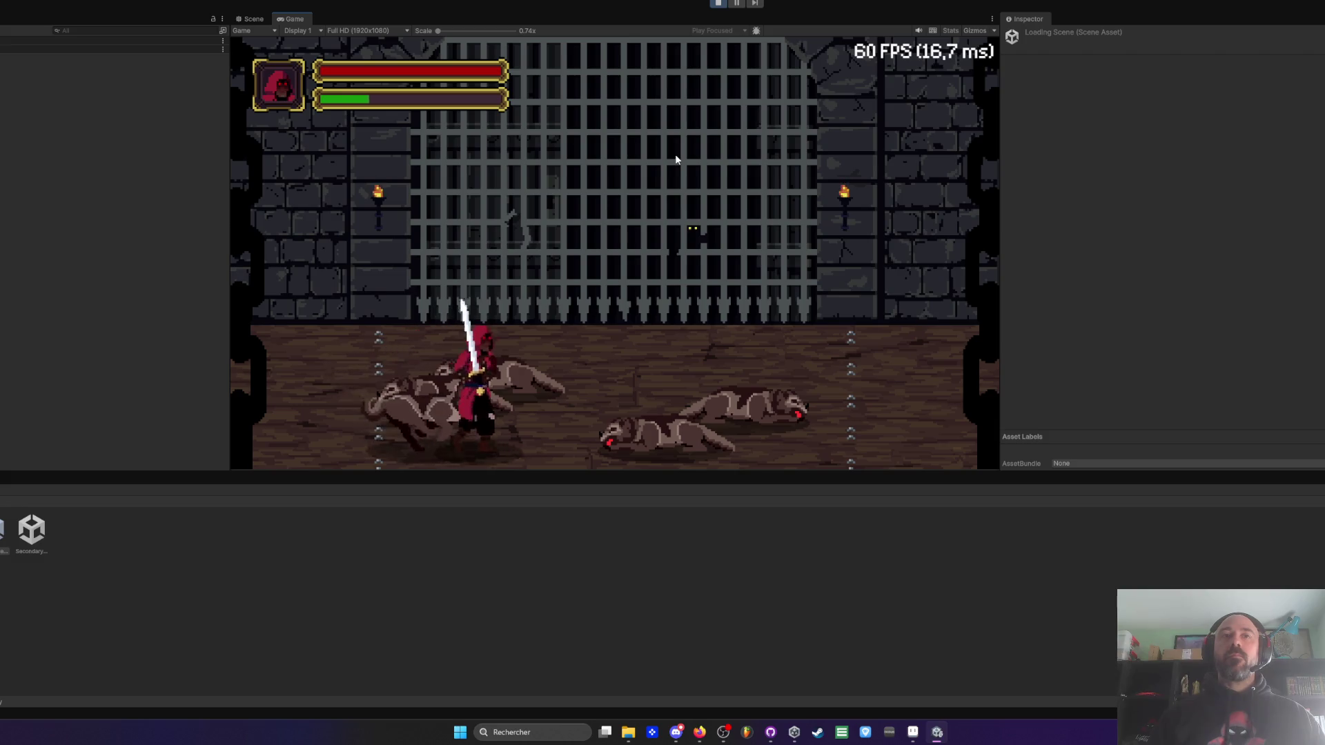
pyautogui.click(675, 154)
pyautogui.click(675, 154)
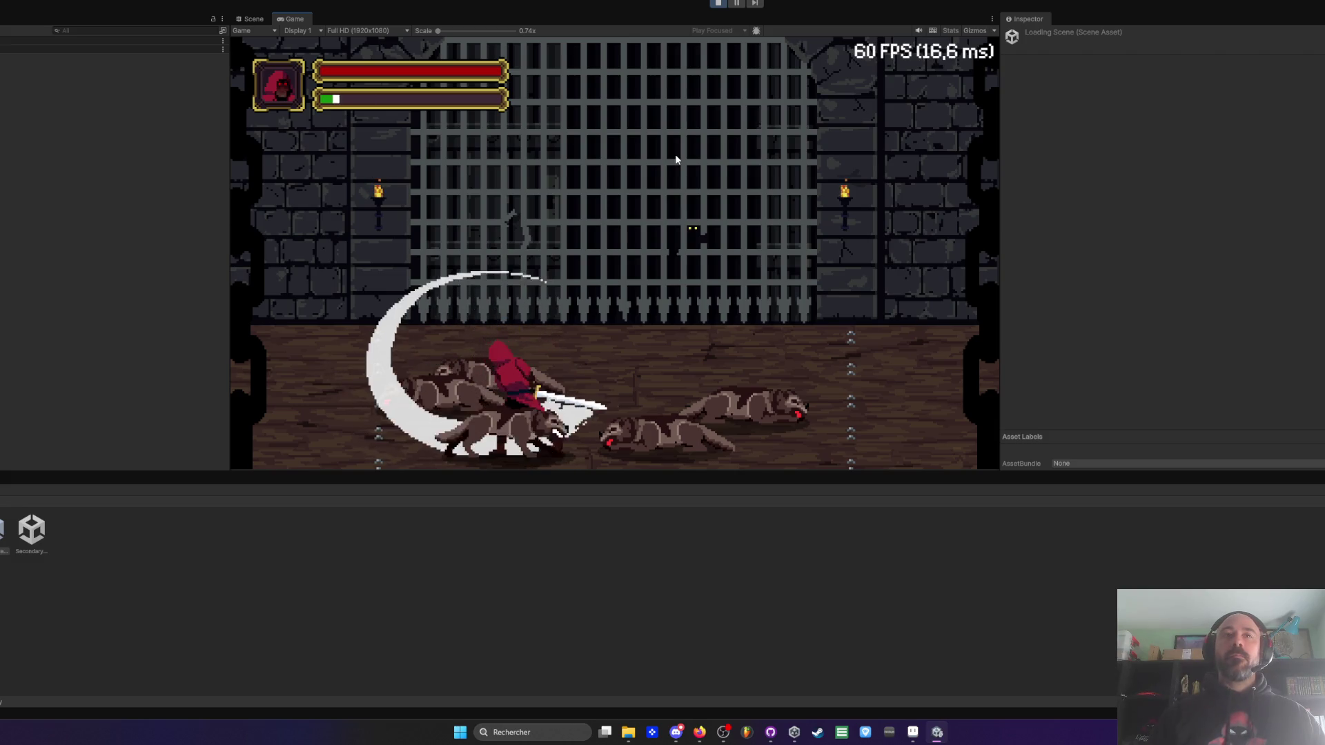
# - Move to the floor's centre and combo-slash the new wave of wolves
pyautogui.press('w')
pyautogui.press('s')
pyautogui.press('d')
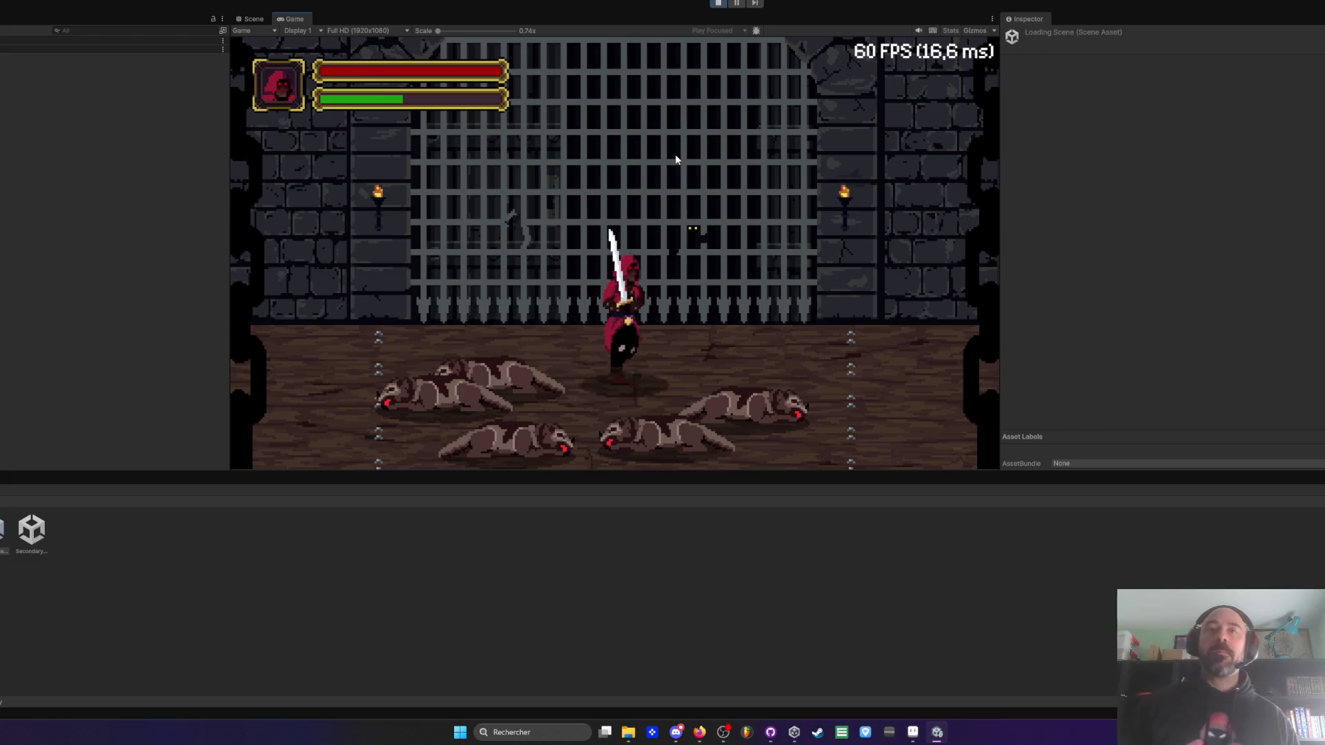
pyautogui.click(675, 154)
pyautogui.click(675, 155)
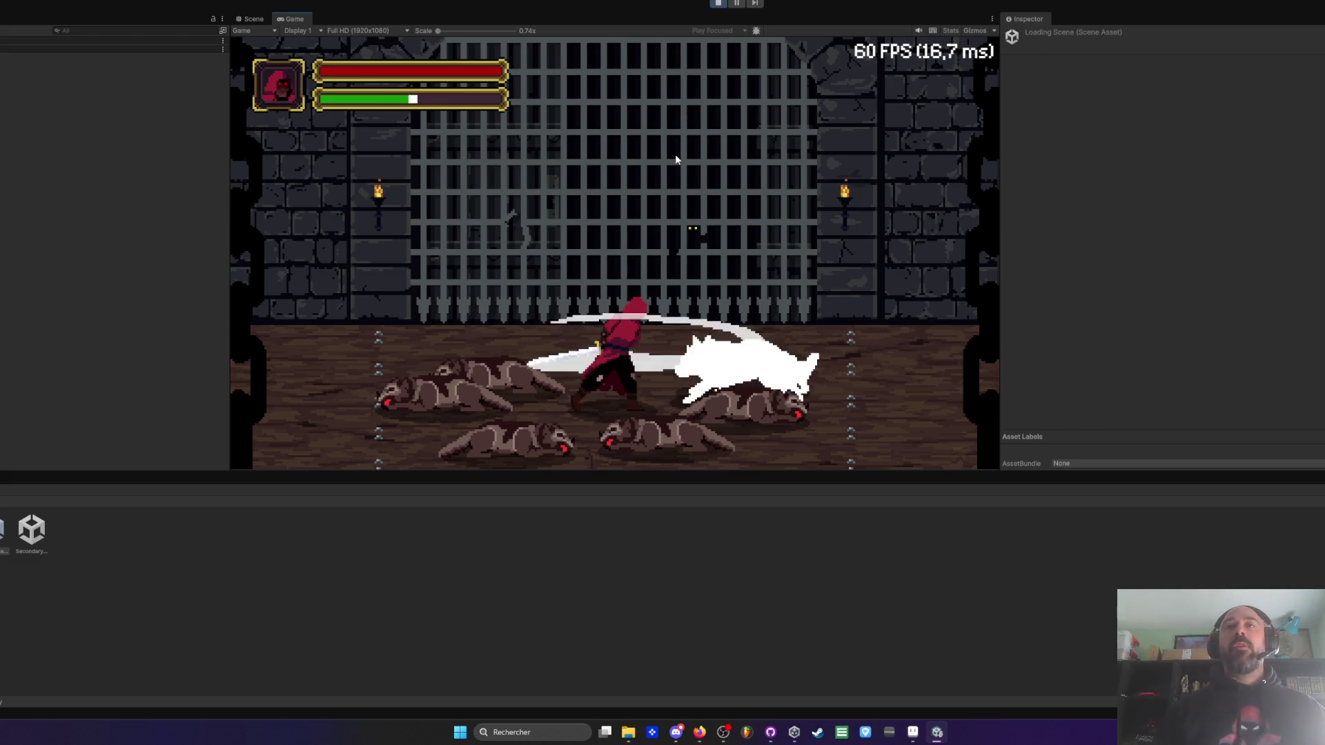
pyautogui.click(675, 154)
pyautogui.click(675, 154)
pyautogui.click(675, 154)
pyautogui.click(675, 154)
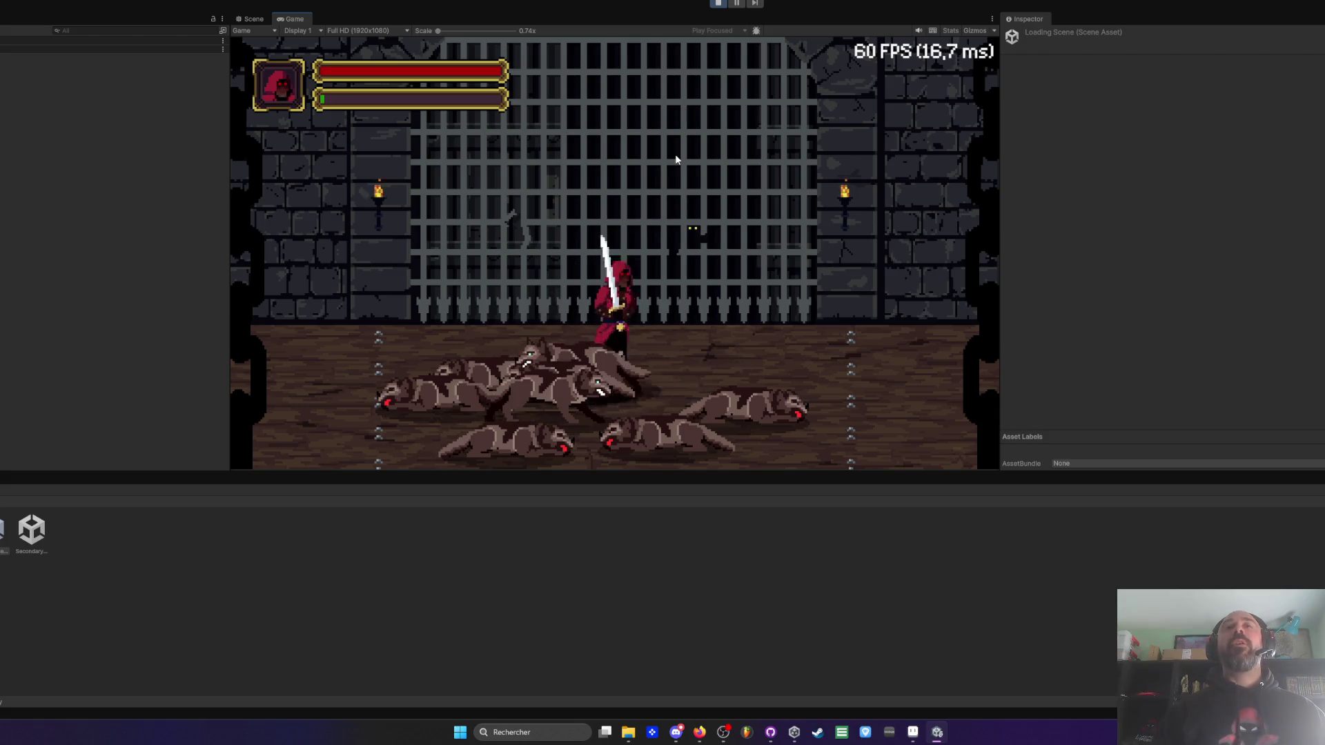
# - Strafe left and right slashing the remaining wolves until the last one falls
pyautogui.press('d')
pyautogui.click(675, 154)
pyautogui.click(675, 155)
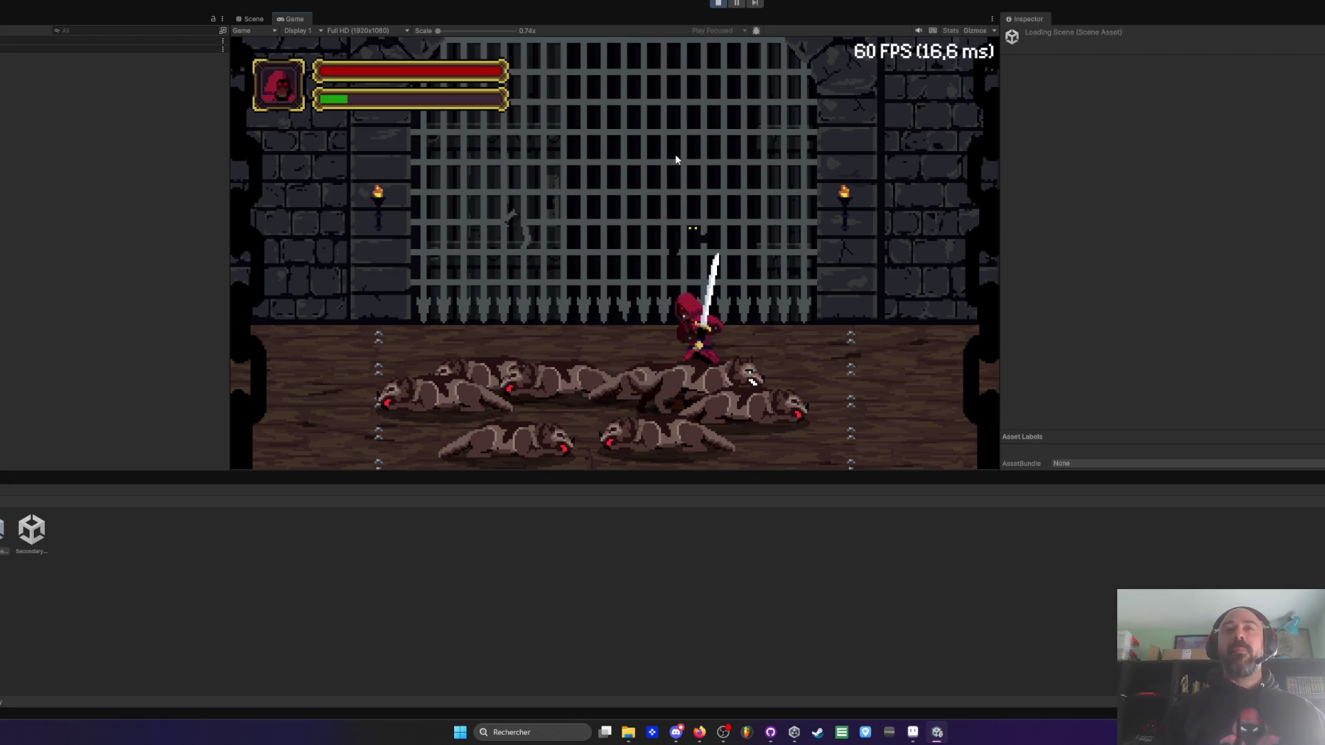
pyautogui.press('a')
pyautogui.click(675, 155)
pyautogui.click(675, 155)
pyautogui.click(675, 155)
pyautogui.click(675, 154)
pyautogui.press('d')
pyautogui.click(675, 154)
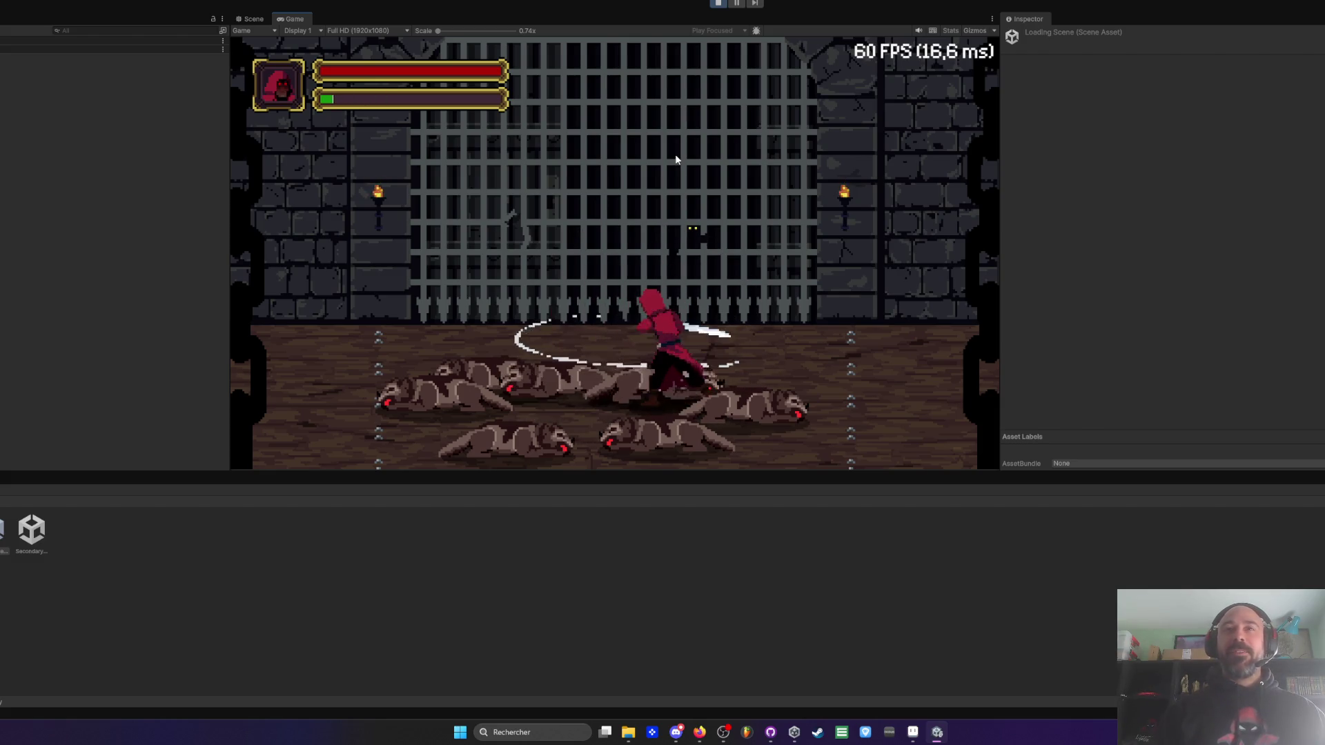
pyautogui.press('a')
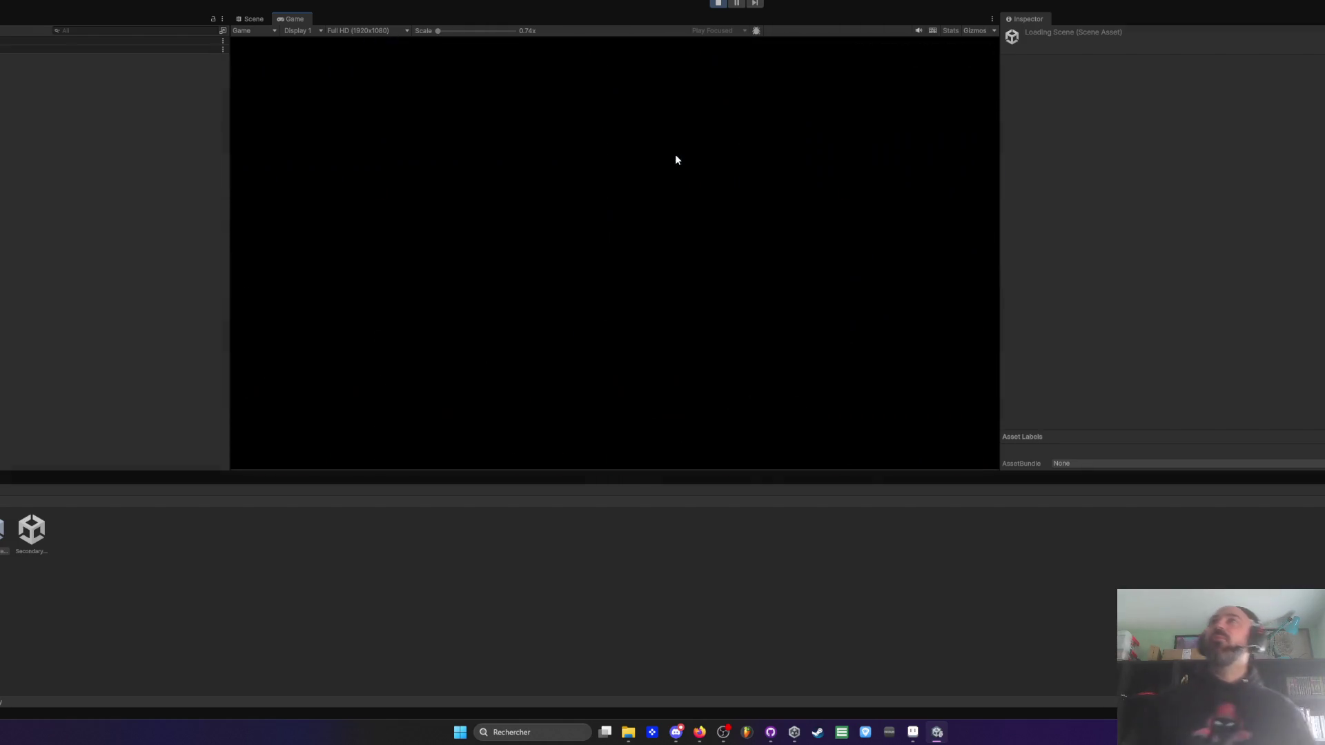
# - Walk to the tavern notice board and read Contract 2, Pirates Problem
pyautogui.press('d')
pyautogui.press('d')
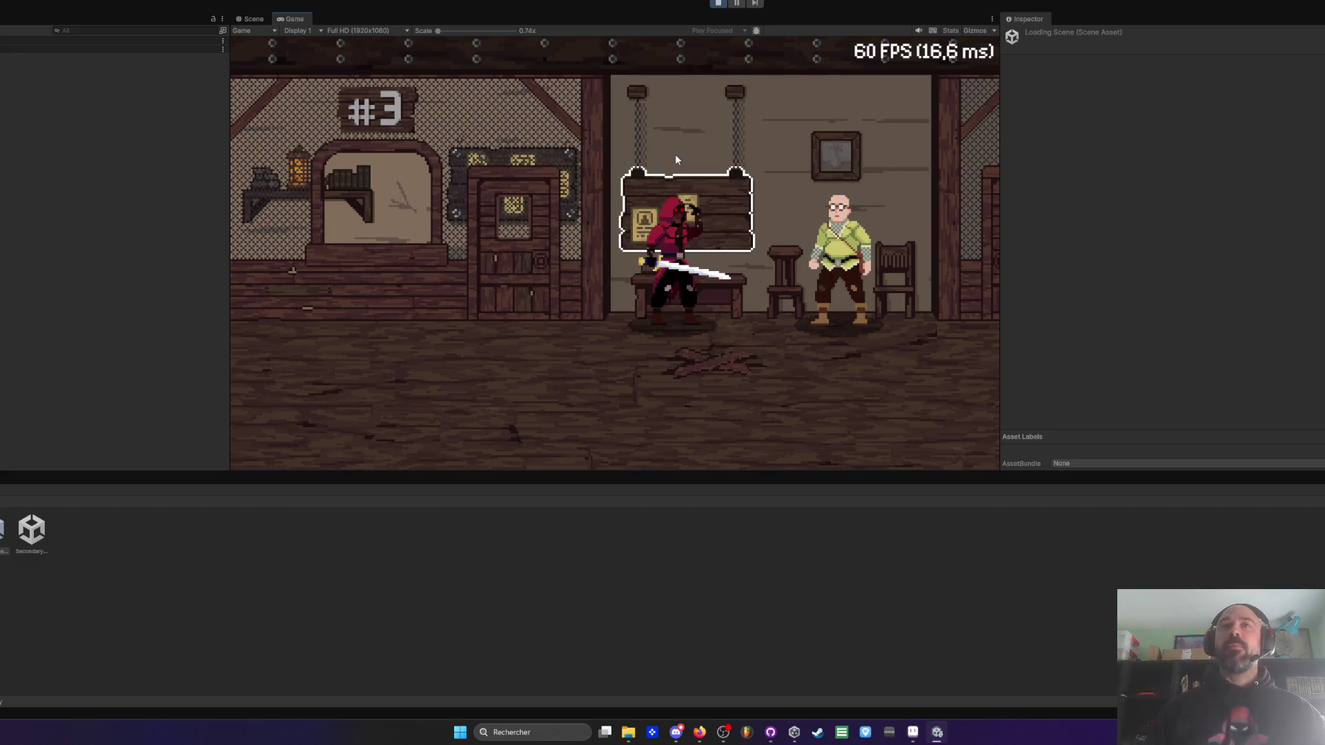
pyautogui.press('e')
pyautogui.press('s')
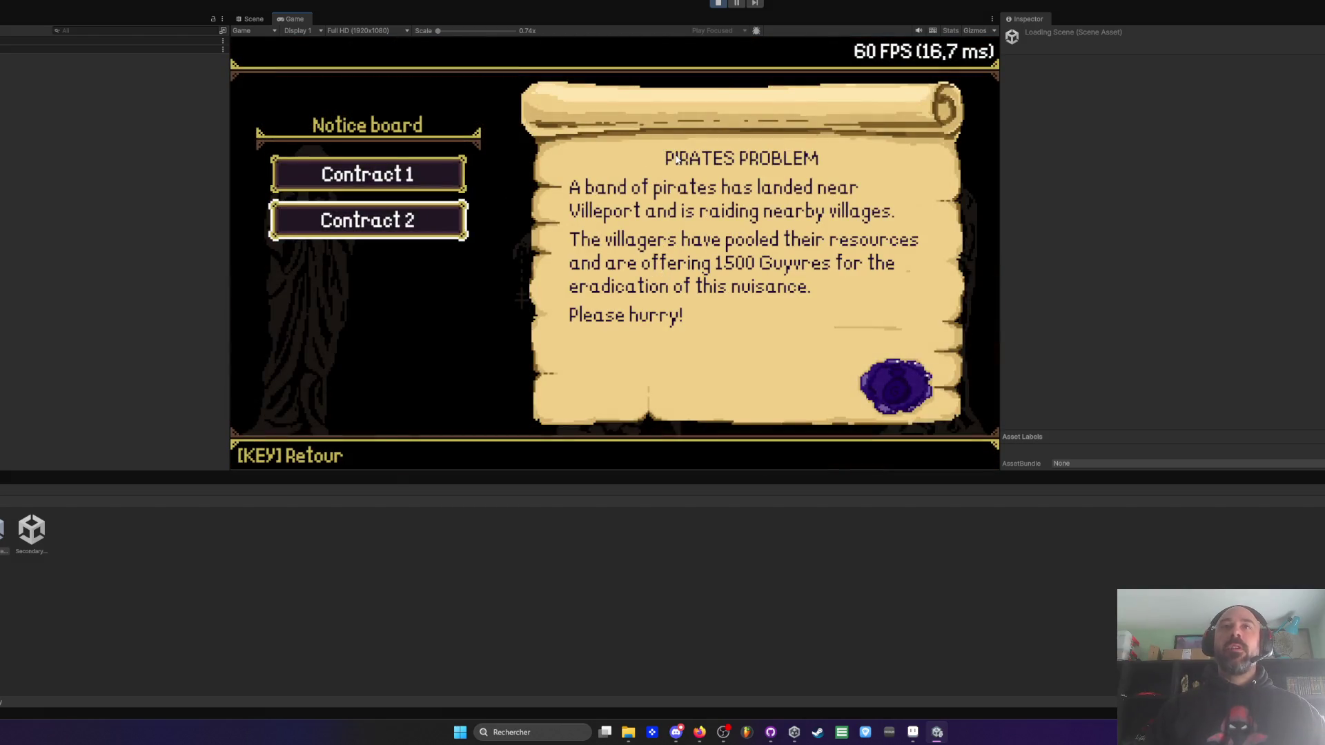
pyautogui.press('Escape')
# - Talk to the villager, leave for the street and advance through the boss dialogue
pyautogui.press('d')
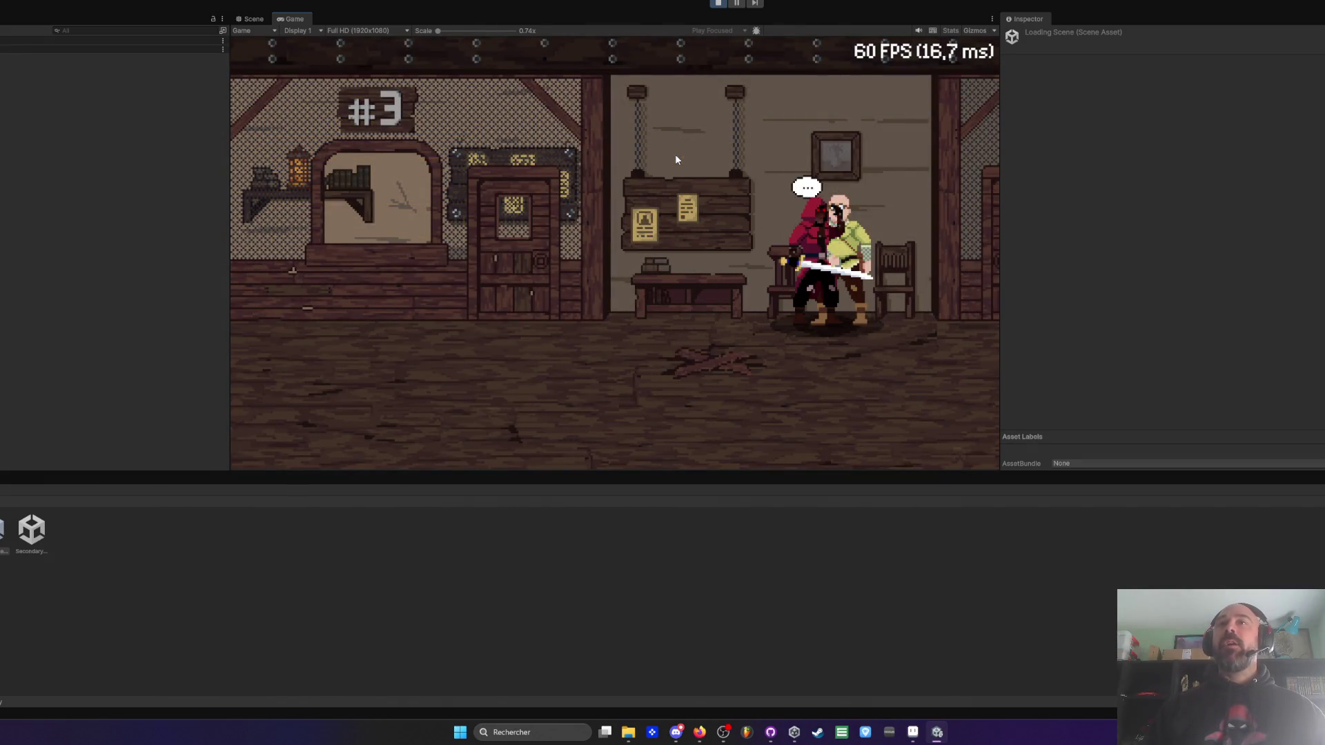
pyautogui.press('e')
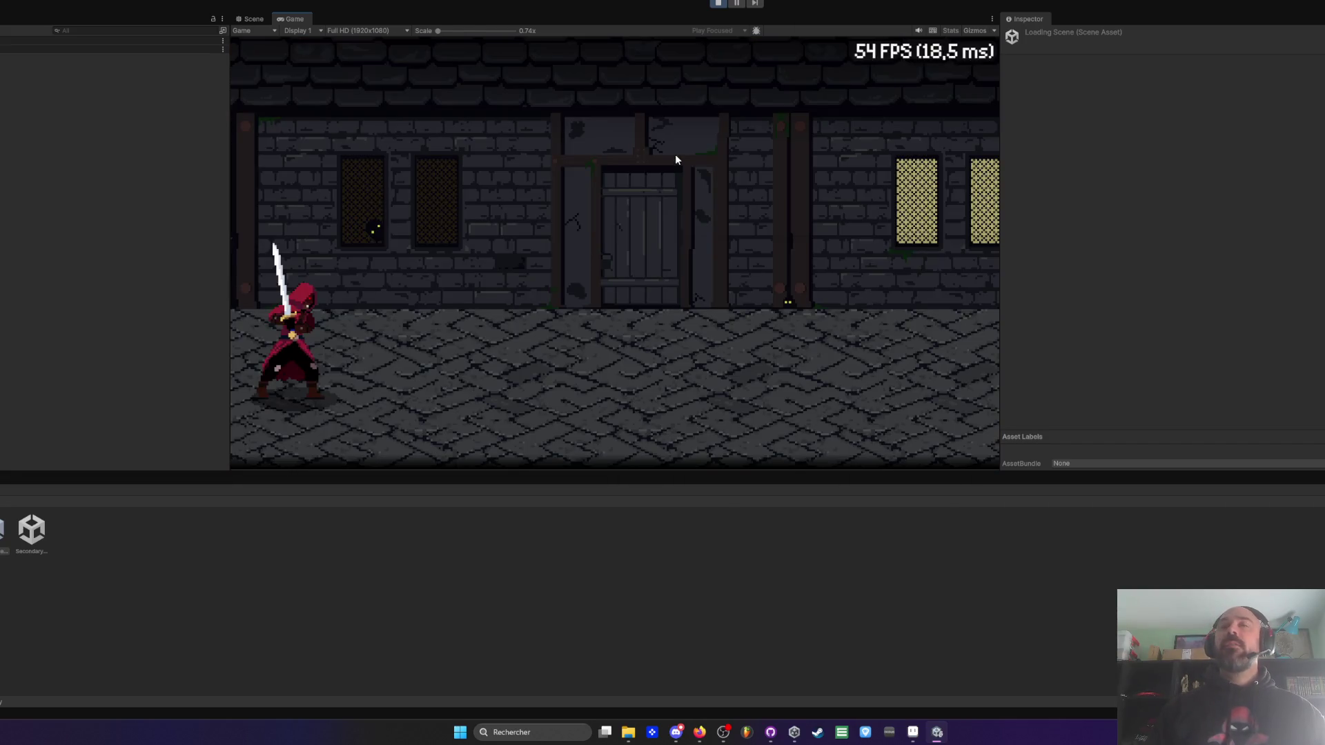
pyautogui.press('d')
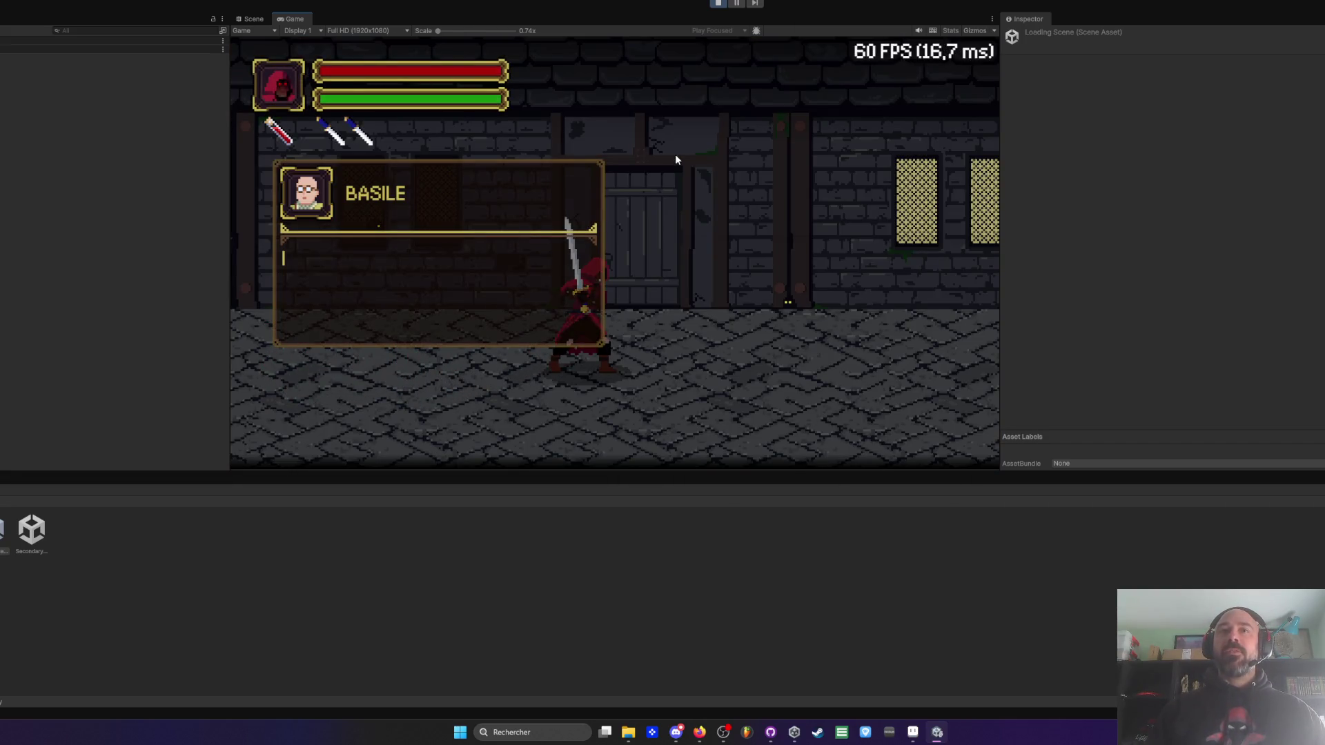
pyautogui.press('e')
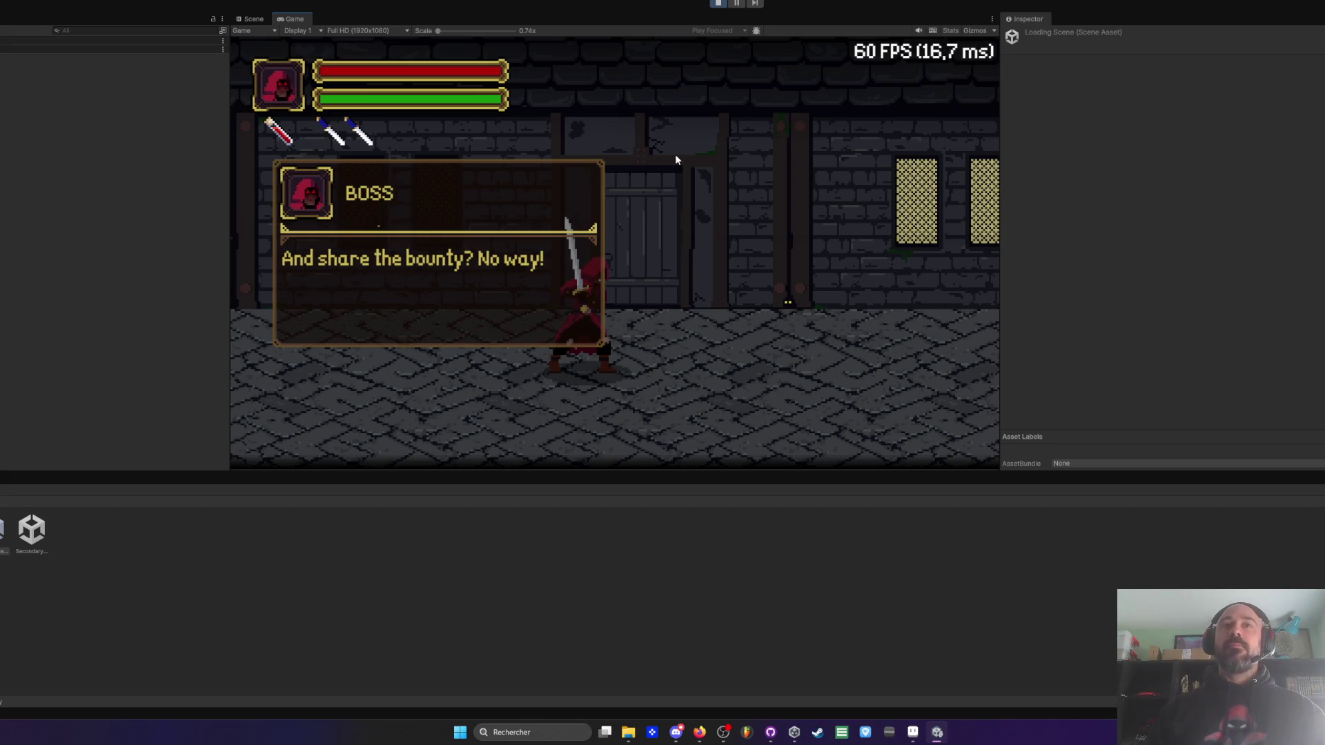
pyautogui.press('e')
pyautogui.press('e')
pyautogui.press('a')
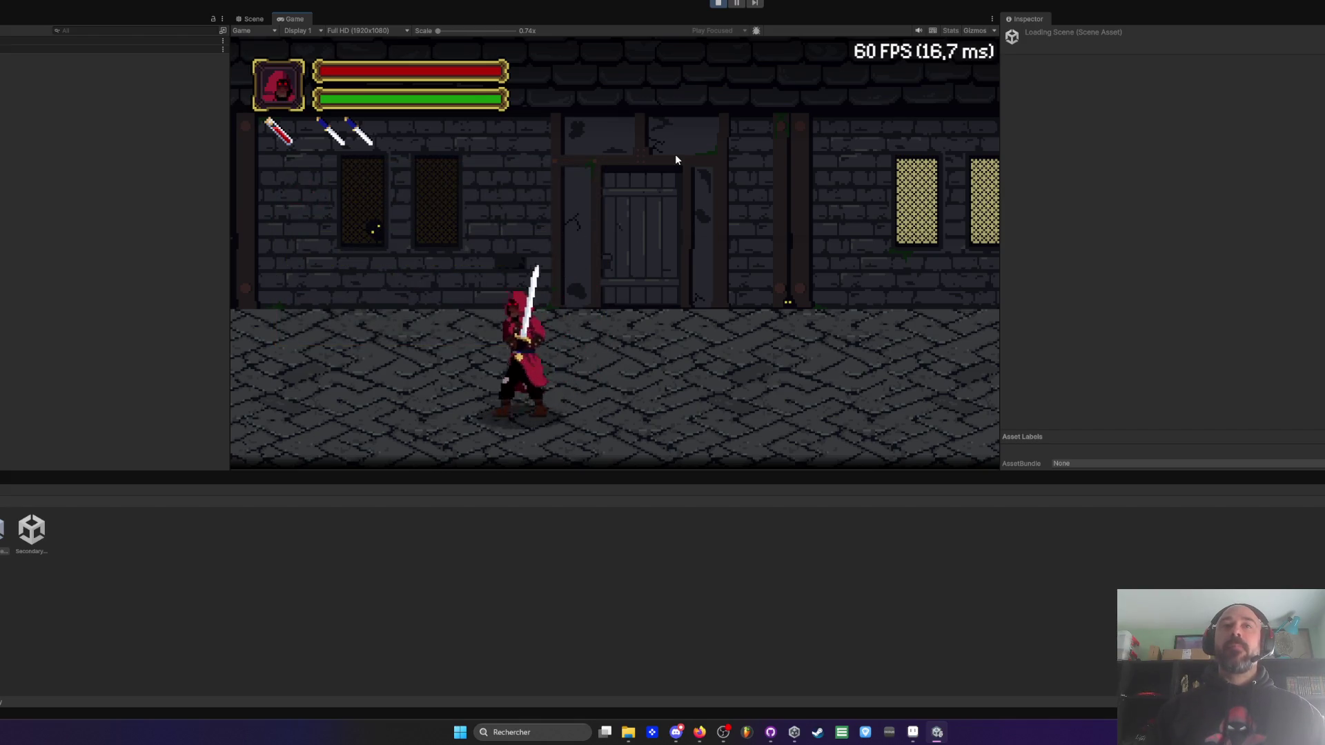
# - Fight the incoming pirates on the street, cutting down the first two
pyautogui.press('a')
pyautogui.press('d')
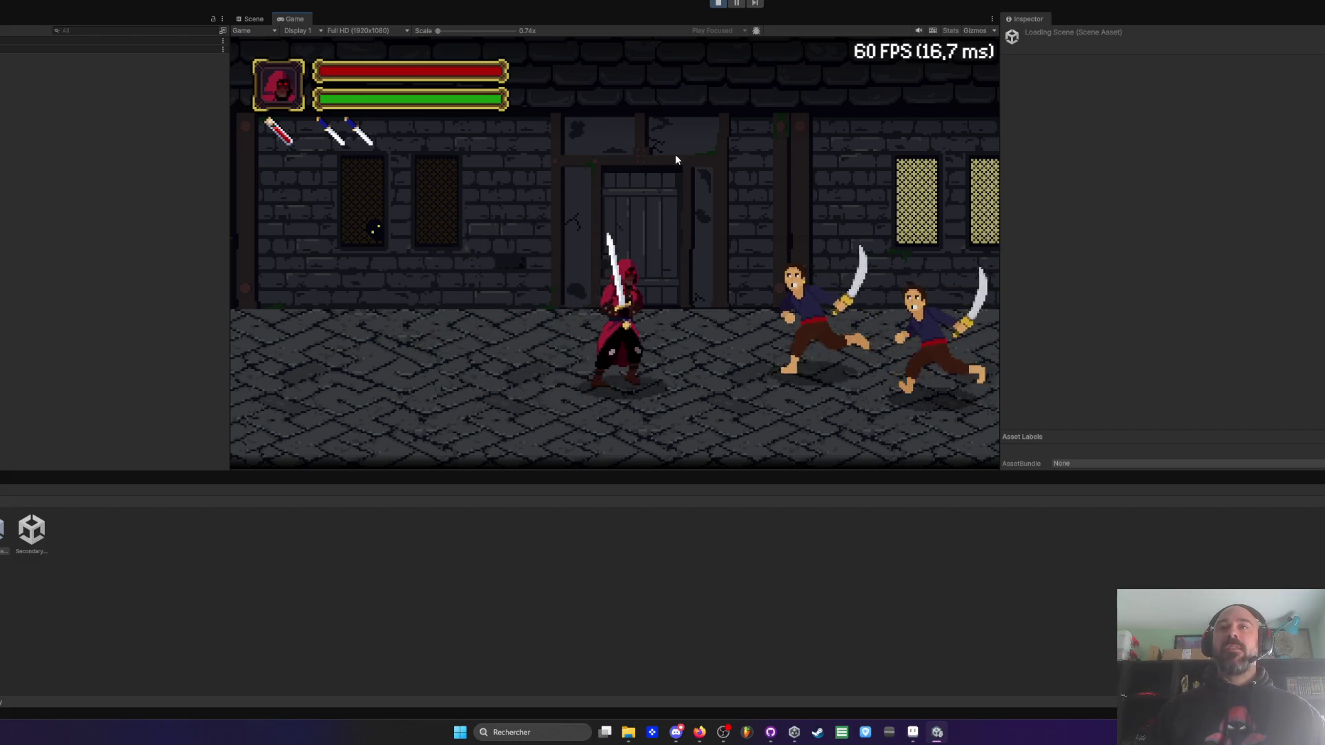
pyautogui.click(675, 155)
pyautogui.click(676, 158)
pyautogui.click(676, 158)
pyautogui.click(676, 159)
pyautogui.press('a')
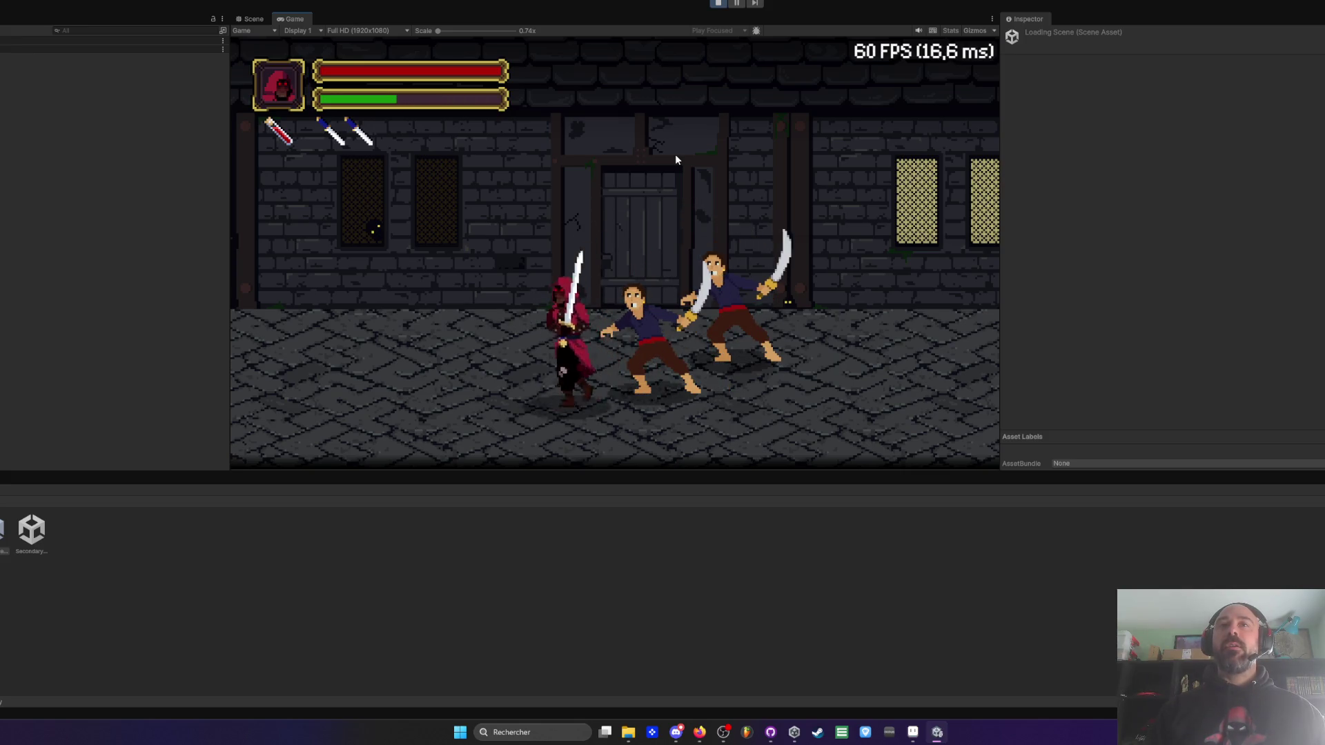
pyautogui.click(675, 159)
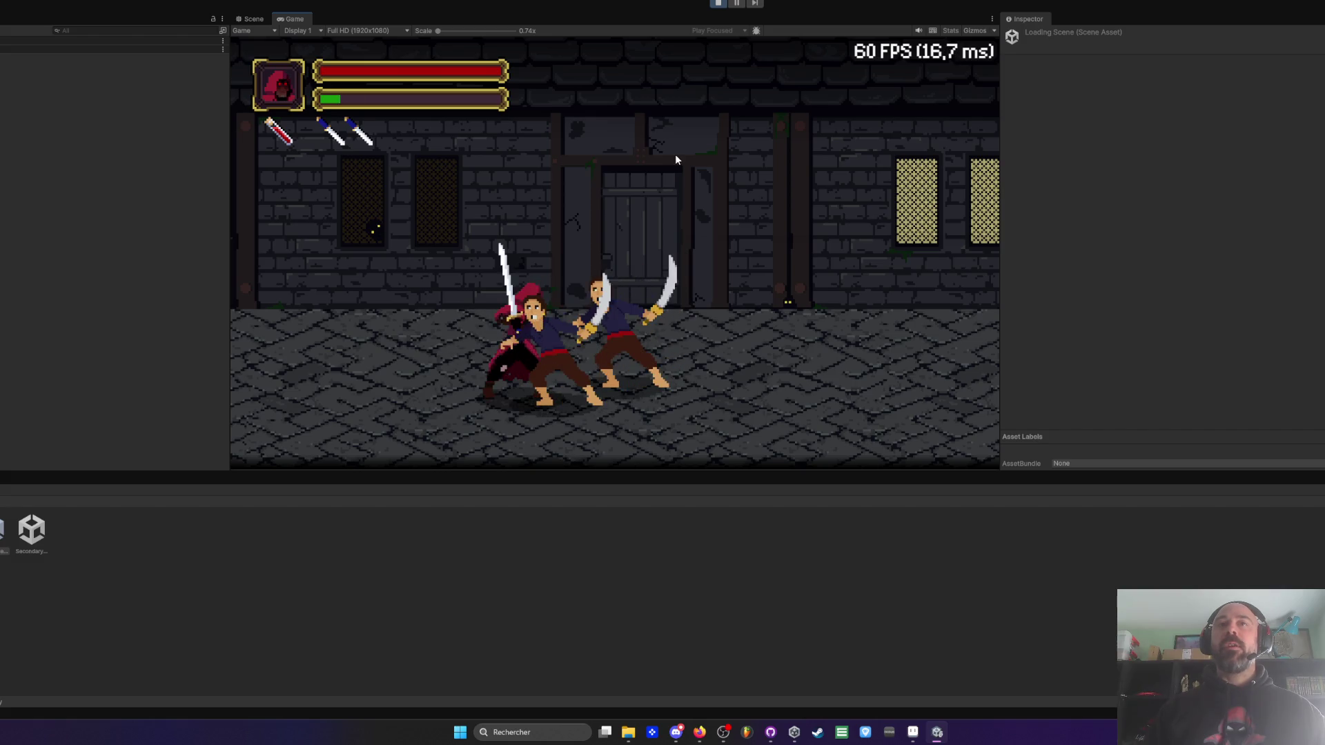
pyautogui.press('d')
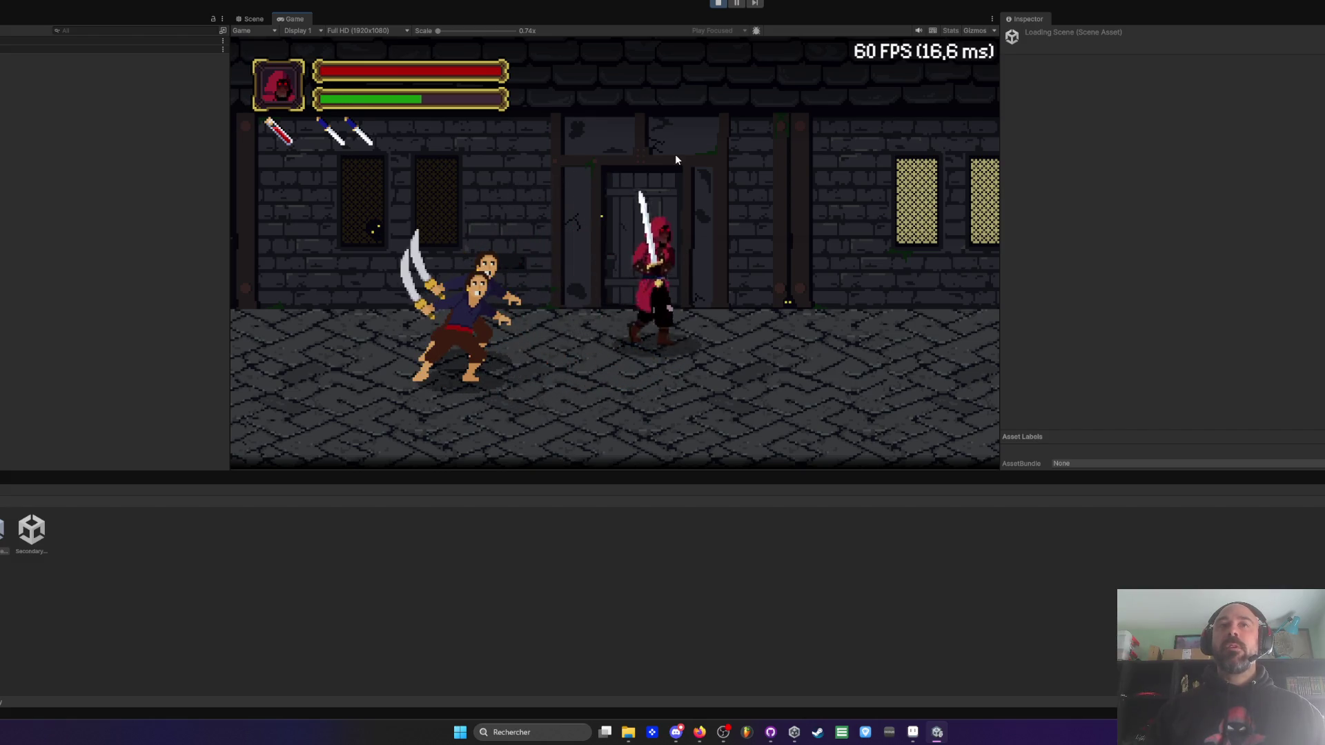
pyautogui.click(676, 159)
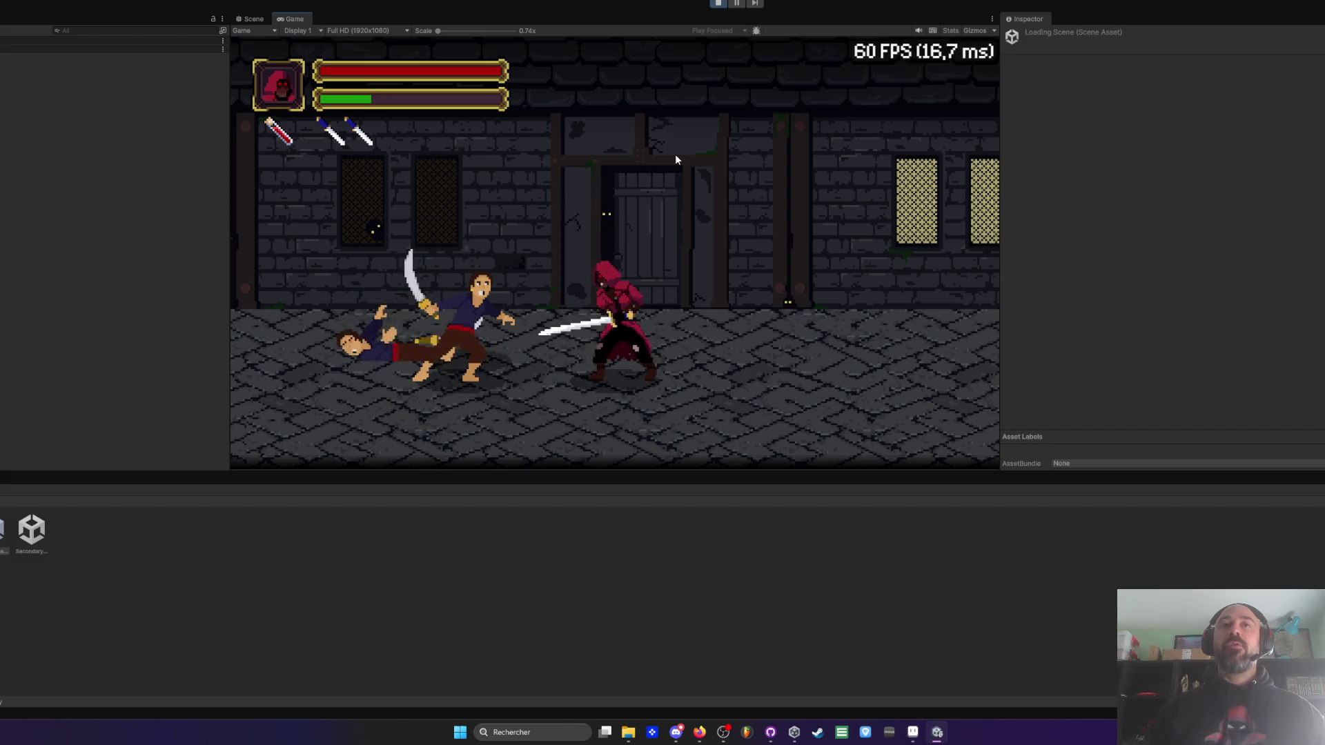
pyautogui.press('d')
pyautogui.press('s')
pyautogui.click(675, 160)
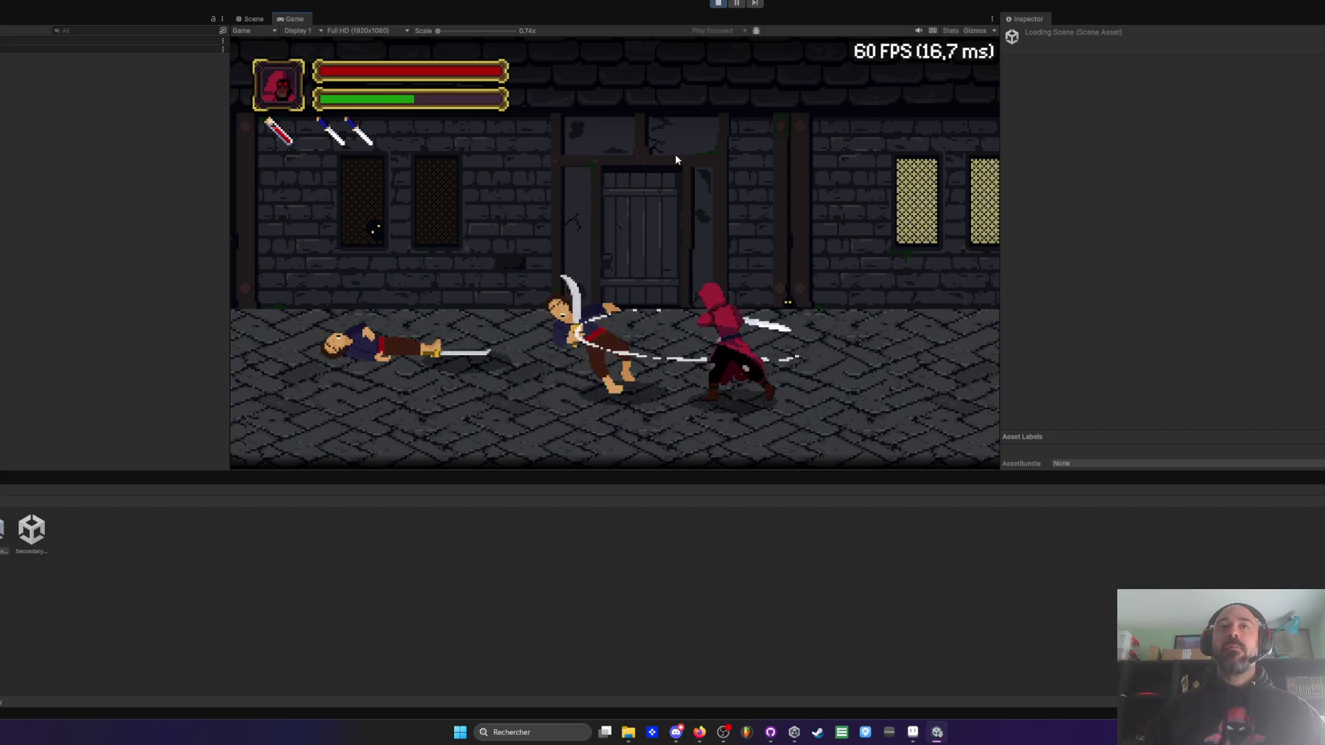
# - Use a red potion and slash the remaining pirates until all four lie defeated
pyautogui.press('a')
pyautogui.press('w')
pyautogui.press('d')
pyautogui.press('s')
pyautogui.click(675, 159)
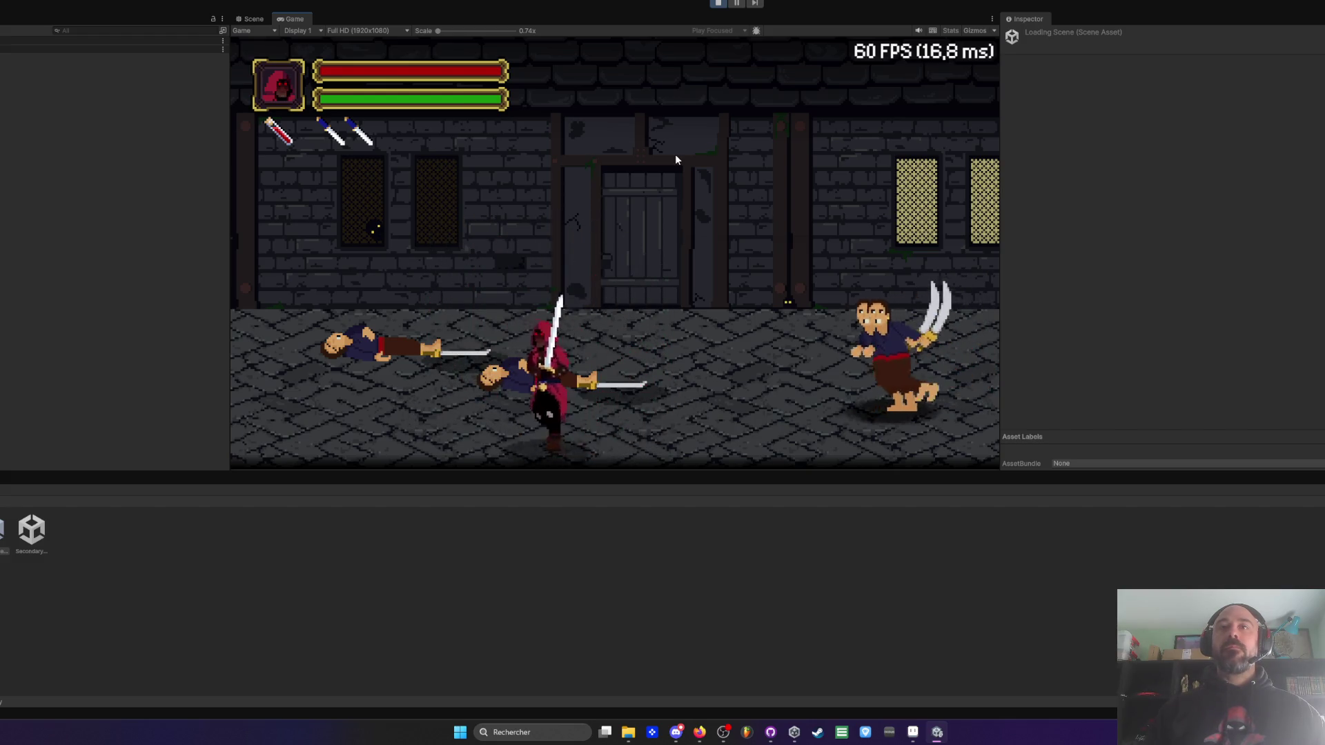
pyautogui.click(676, 160)
pyautogui.click(676, 159)
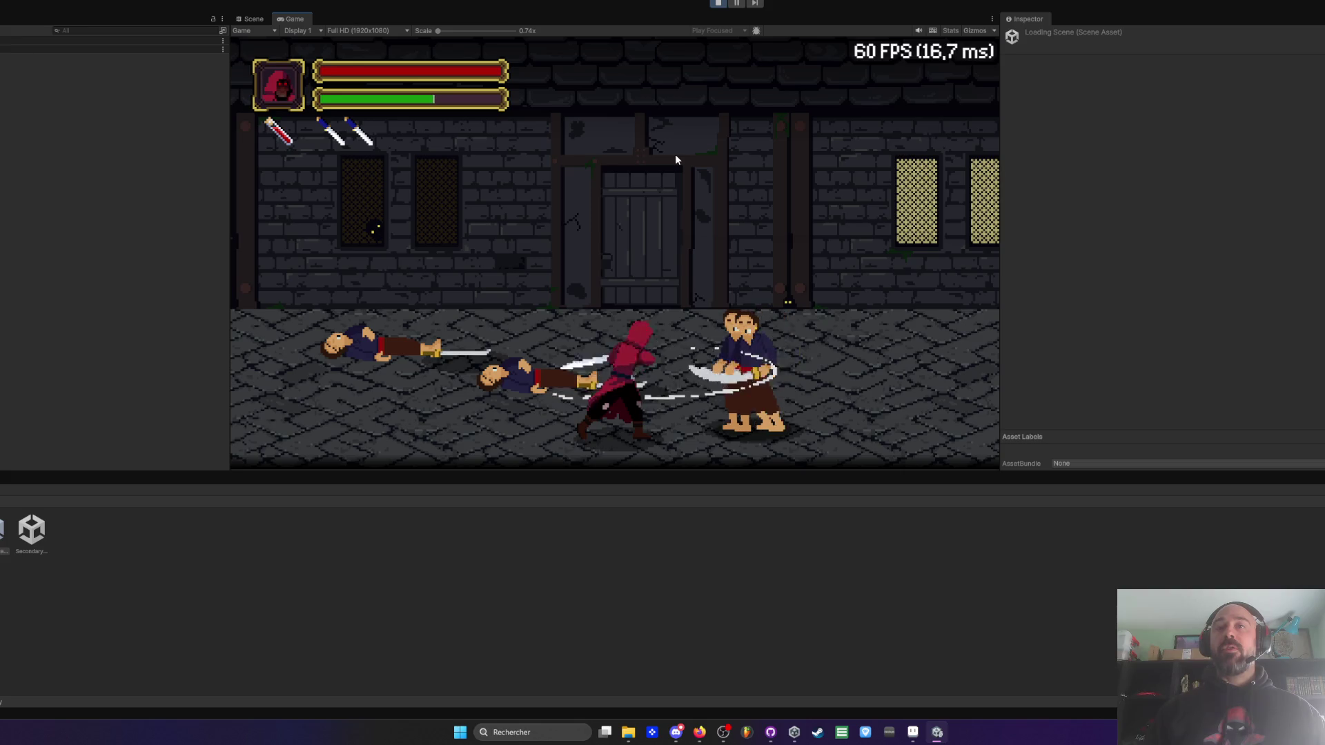
pyautogui.click(675, 159)
pyautogui.press('a')
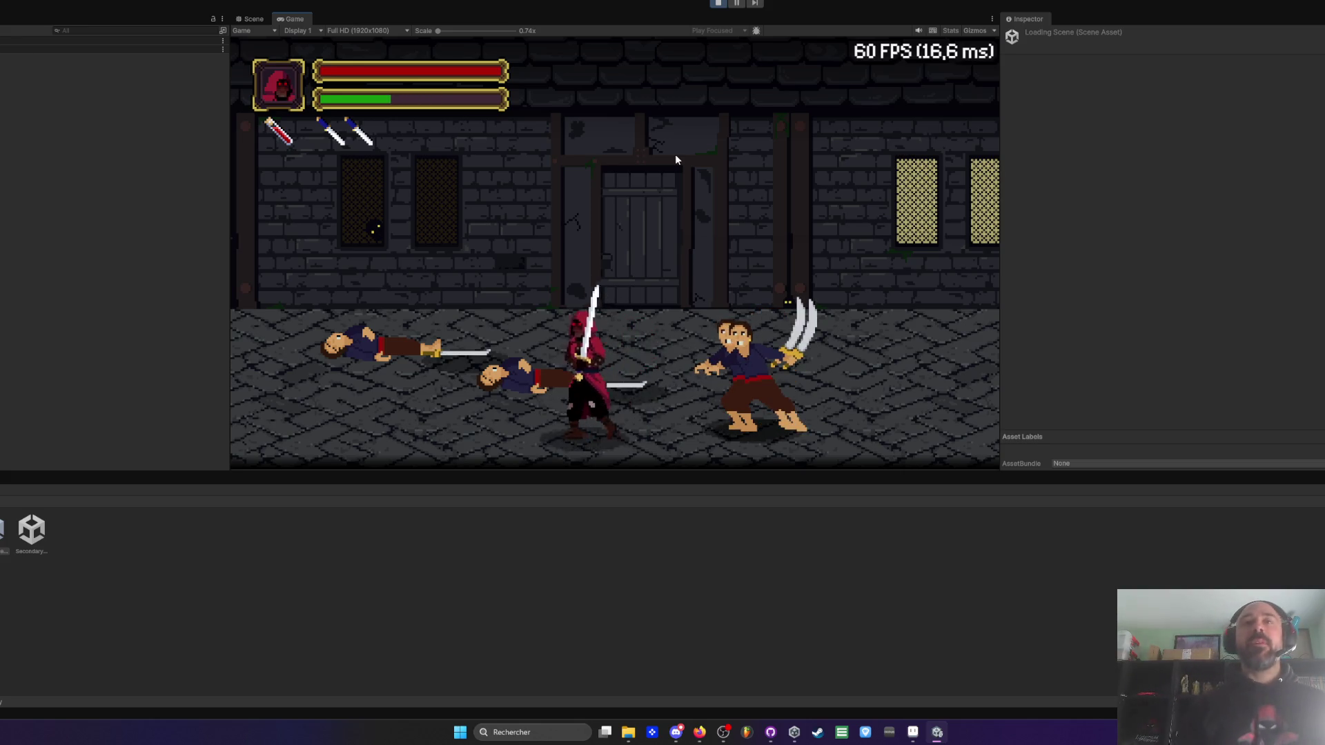
pyautogui.click(675, 160)
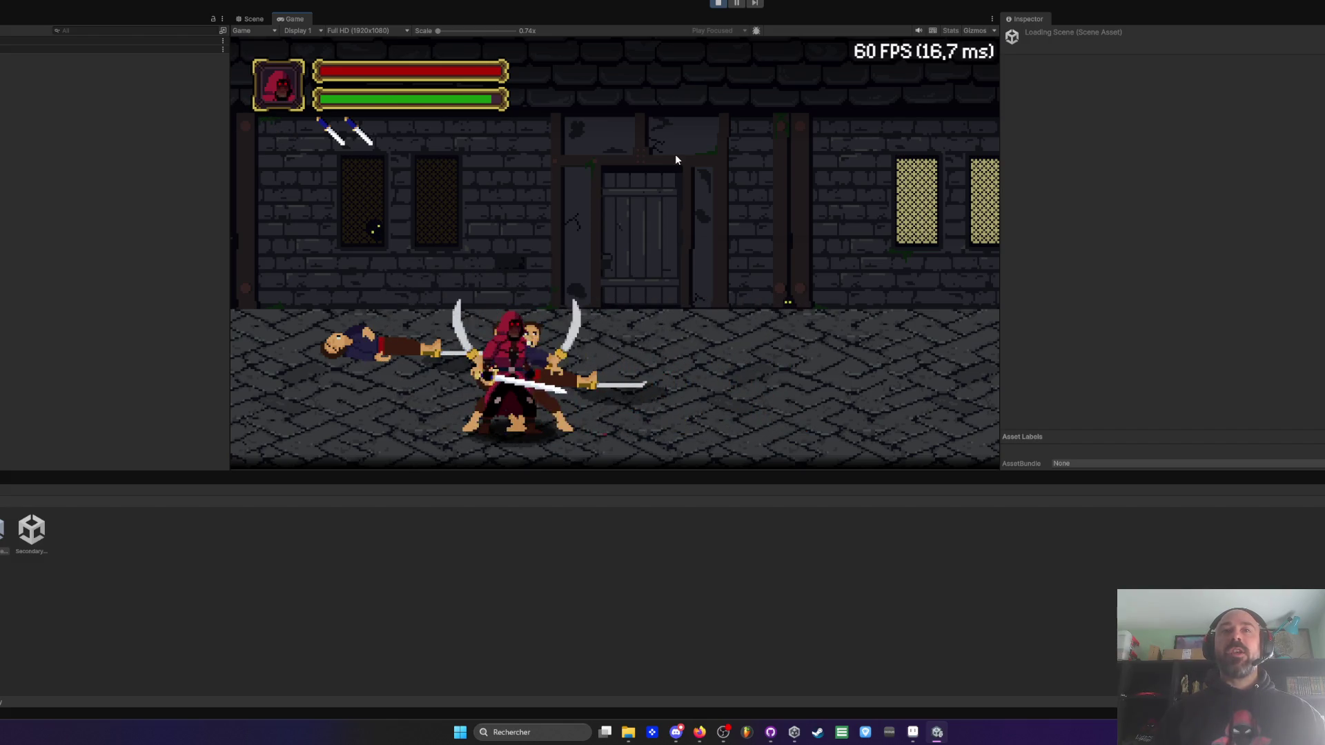
pyautogui.press('d')
pyautogui.press('d')
pyautogui.click(675, 160)
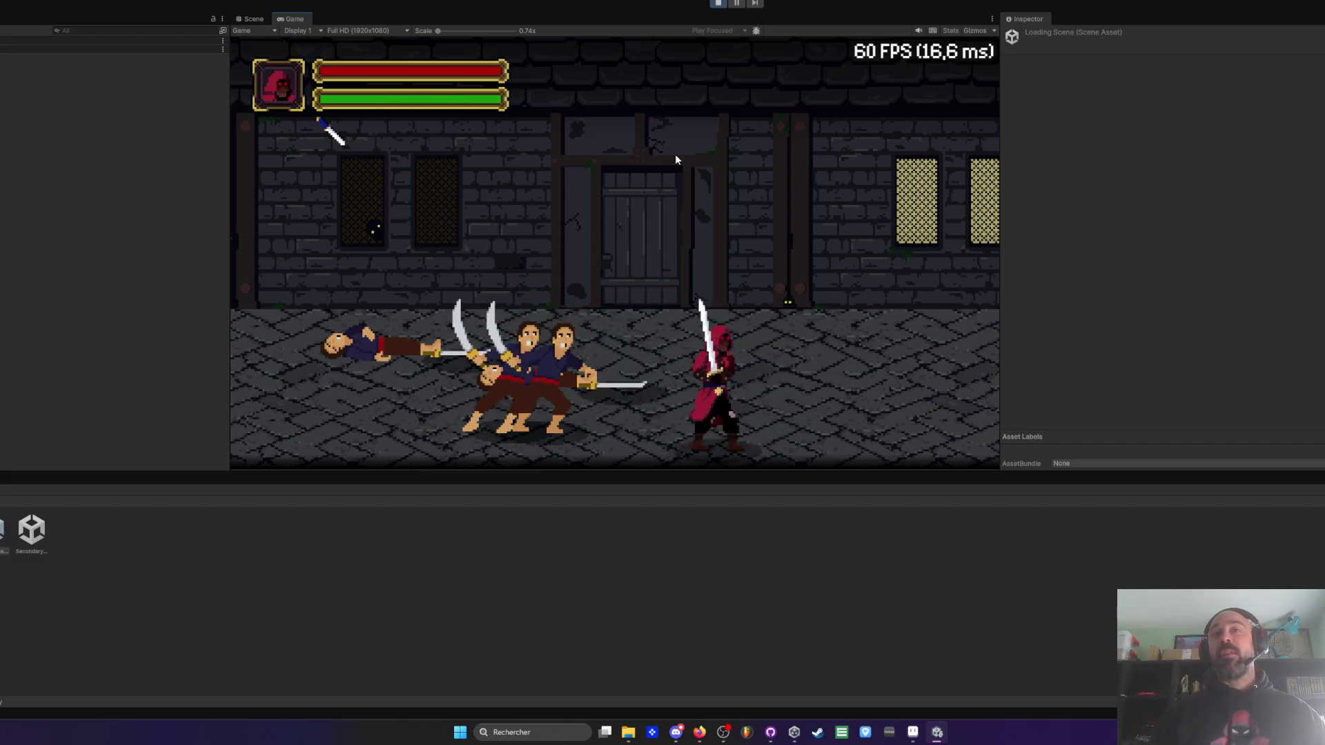
pyautogui.click(675, 160)
pyautogui.click(675, 159)
pyautogui.click(675, 156)
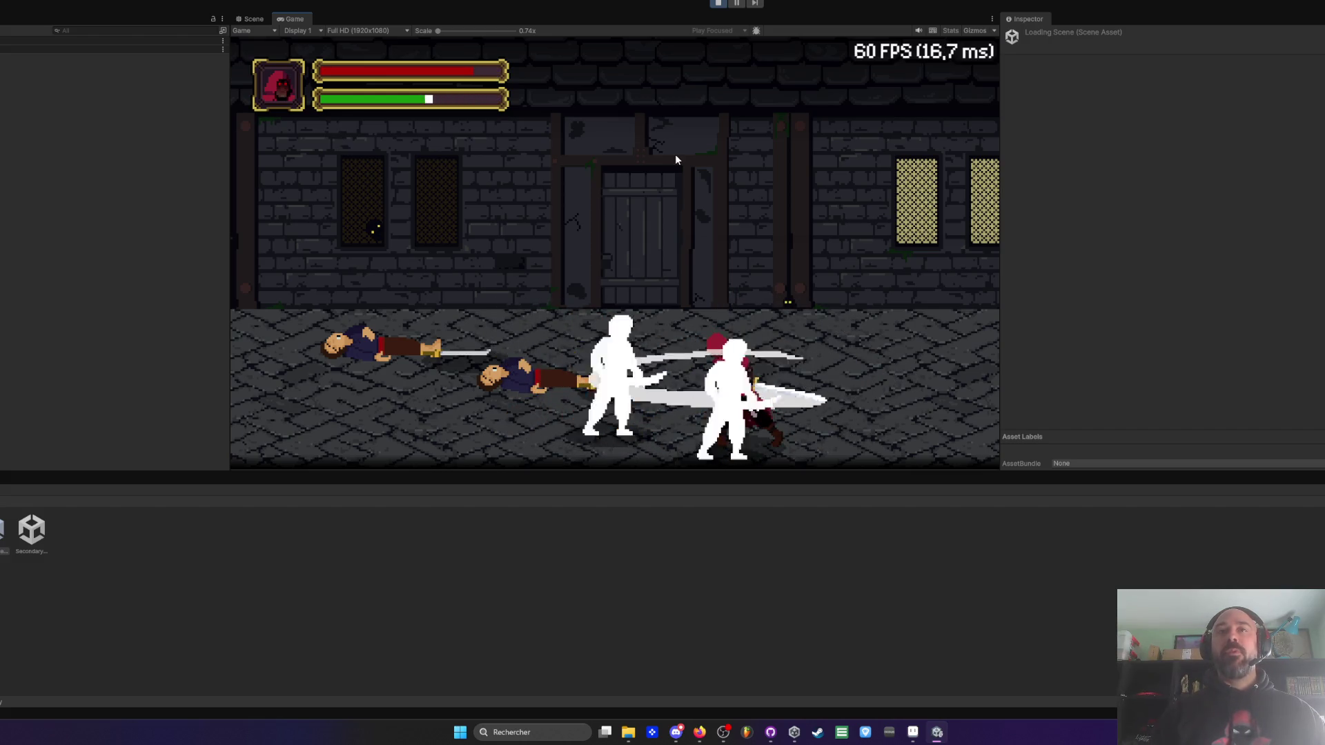
pyautogui.press('w')
pyautogui.press('a')
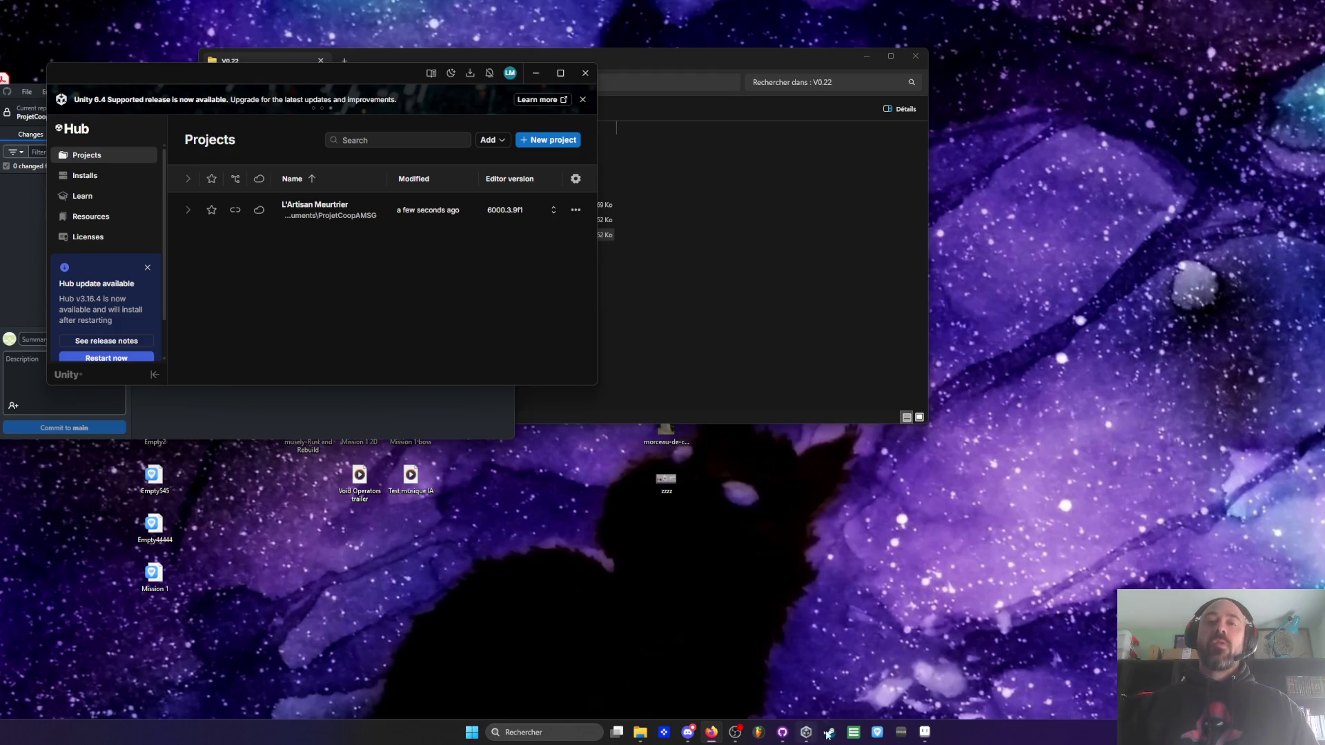
# - Bring Aseprite back to the front from the taskbar
pyautogui.click(925, 735)
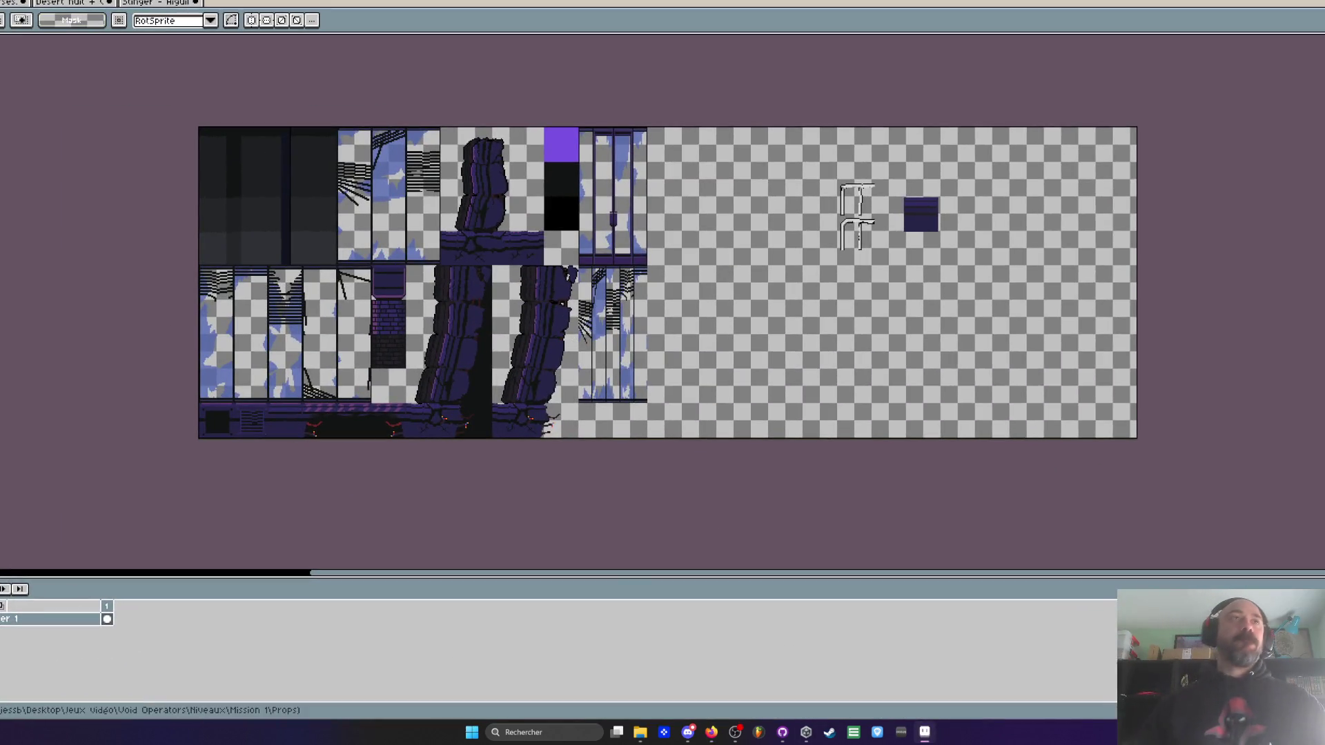
# - Look through the Stinger, Desert nuit and Props documents, then close Unity Hub
pyautogui.click(159, 2)
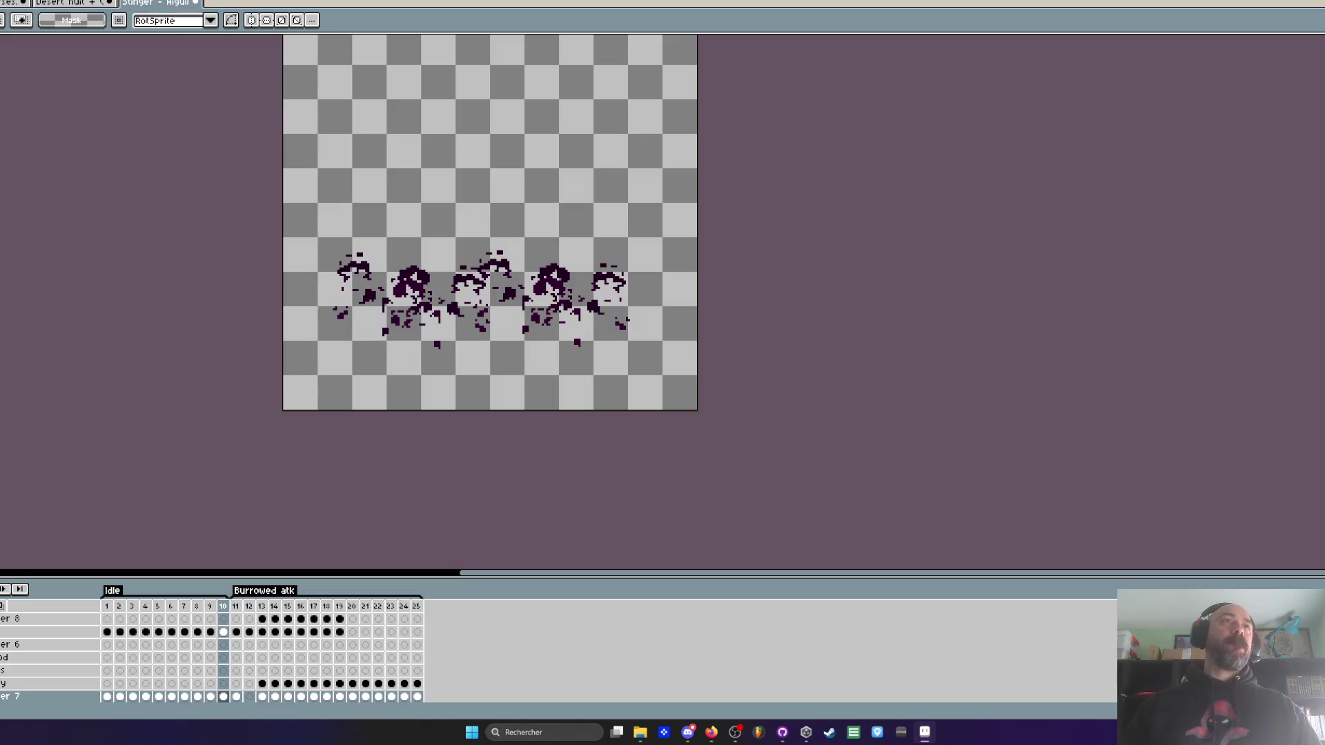
pyautogui.click(63, 3)
pyautogui.click(11, 3)
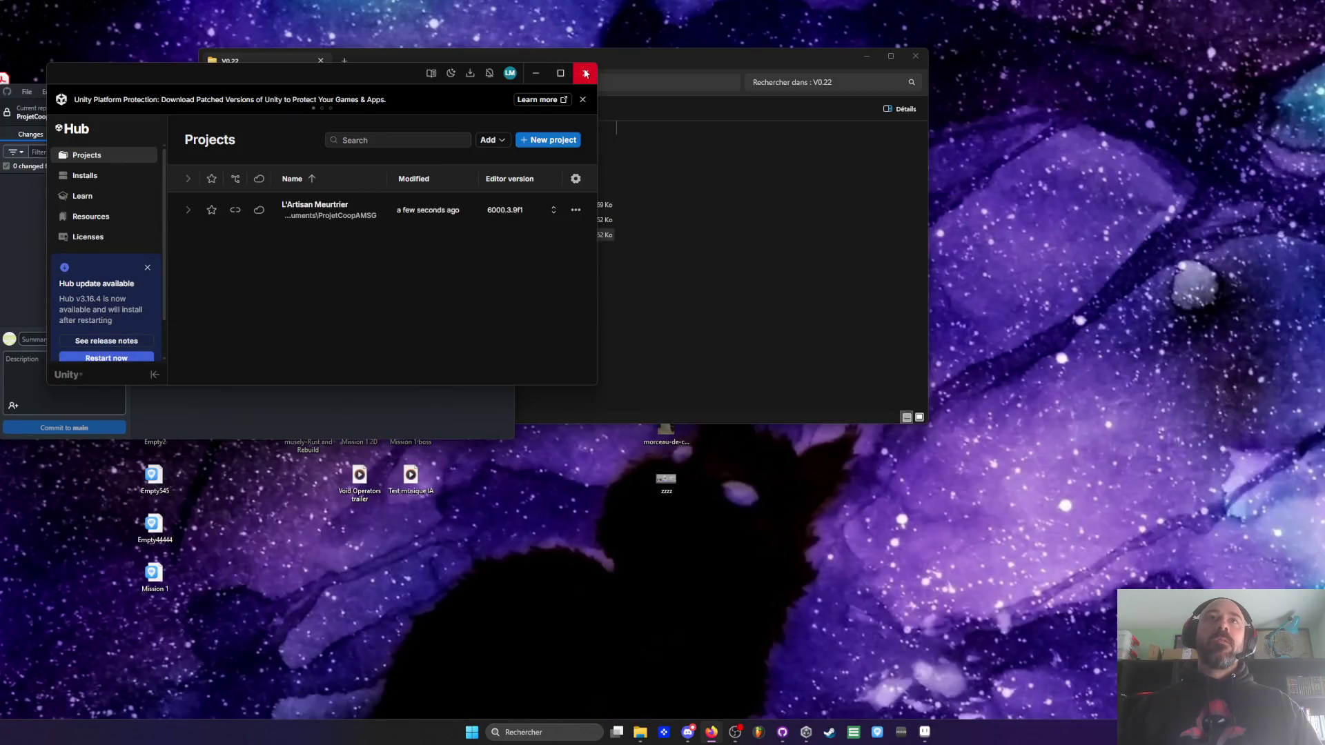
pyautogui.click(586, 73)
# - Close GitHub Desktop and the V0.22 build folder, then open the desktop's Jeux vidéo folder
pyautogui.click(511, 89)
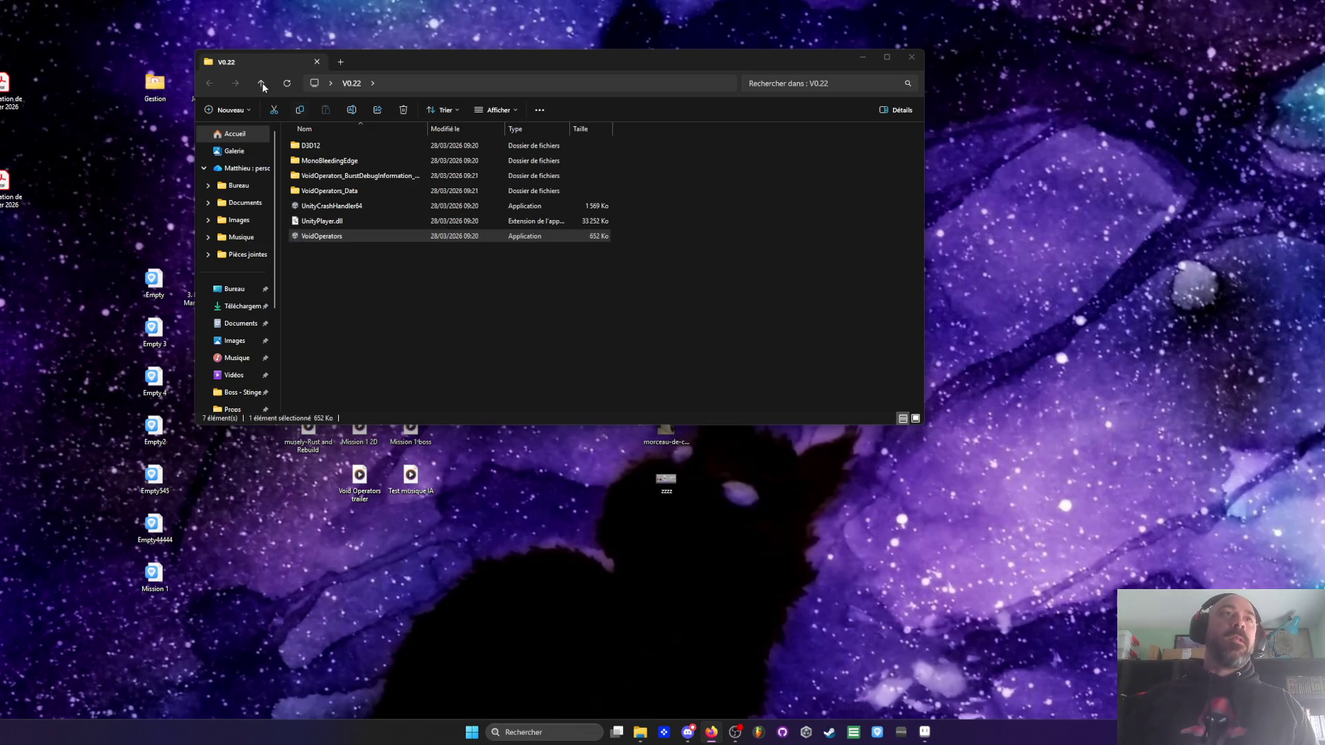
pyautogui.click(907, 62)
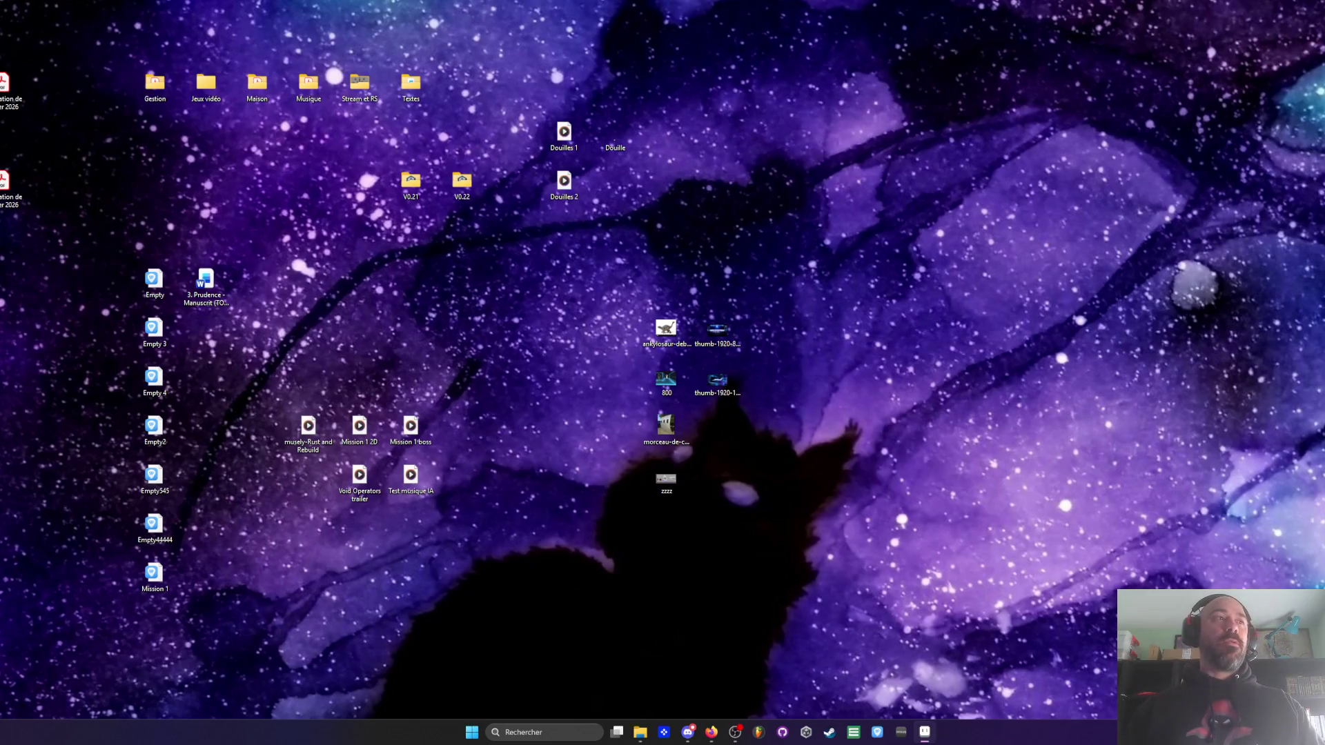
pyautogui.click(925, 735)
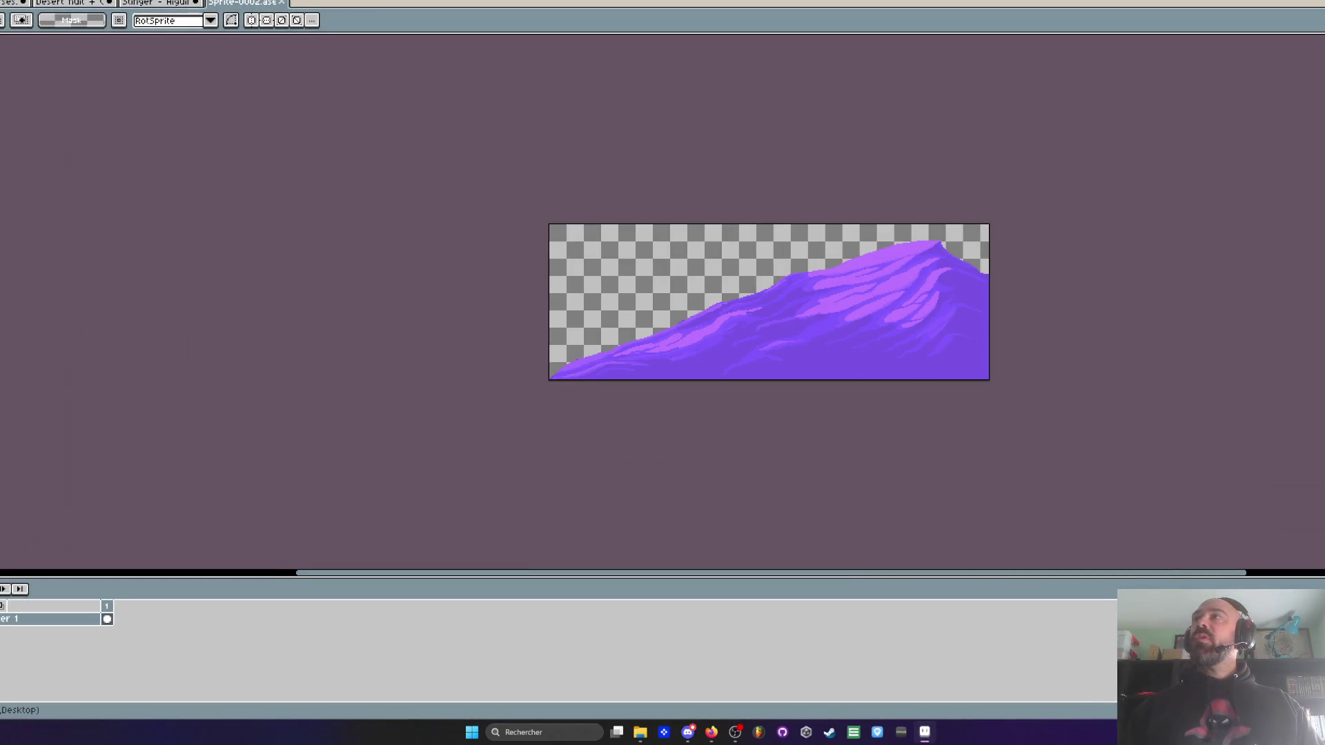
pyautogui.click(925, 734)
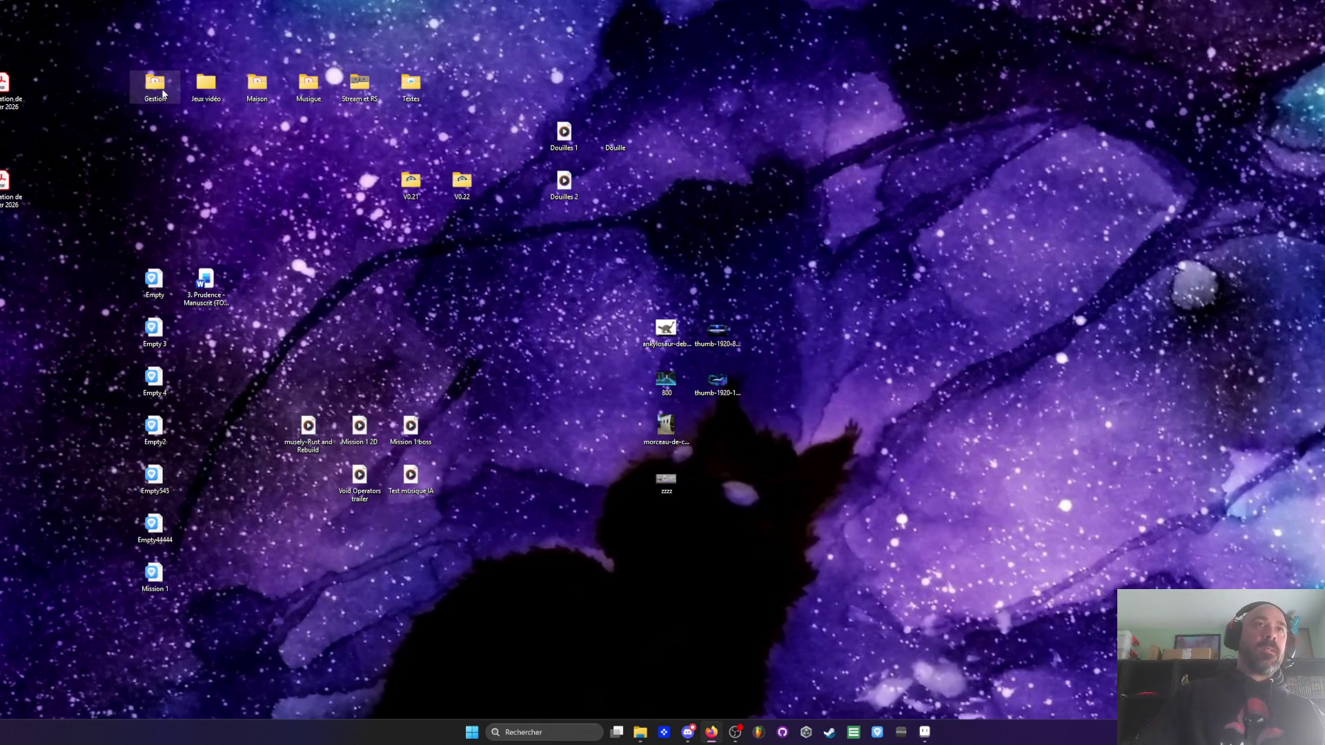
pyautogui.doubleClick(204, 94)
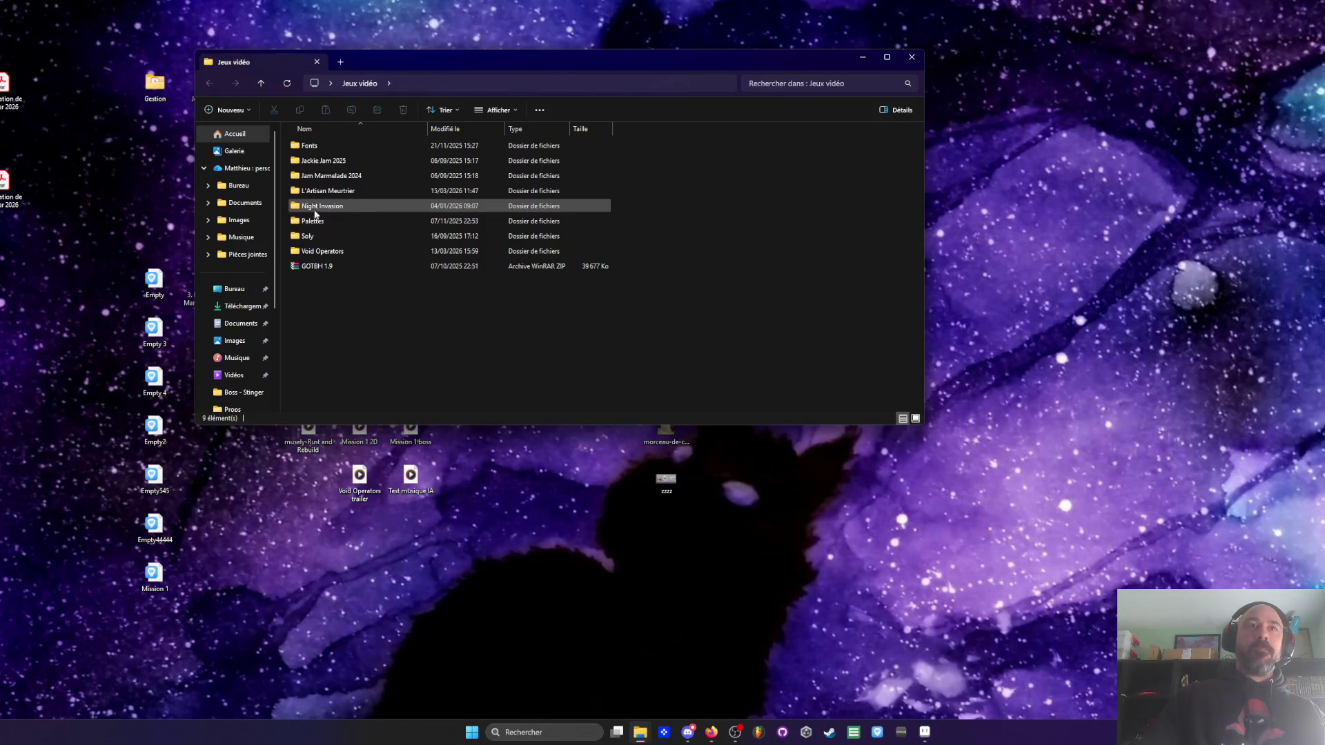
# - Browse to Void Operators > Niveaux > Mission 1 > Props and preview the Dune image
pyautogui.doubleClick(321, 252)
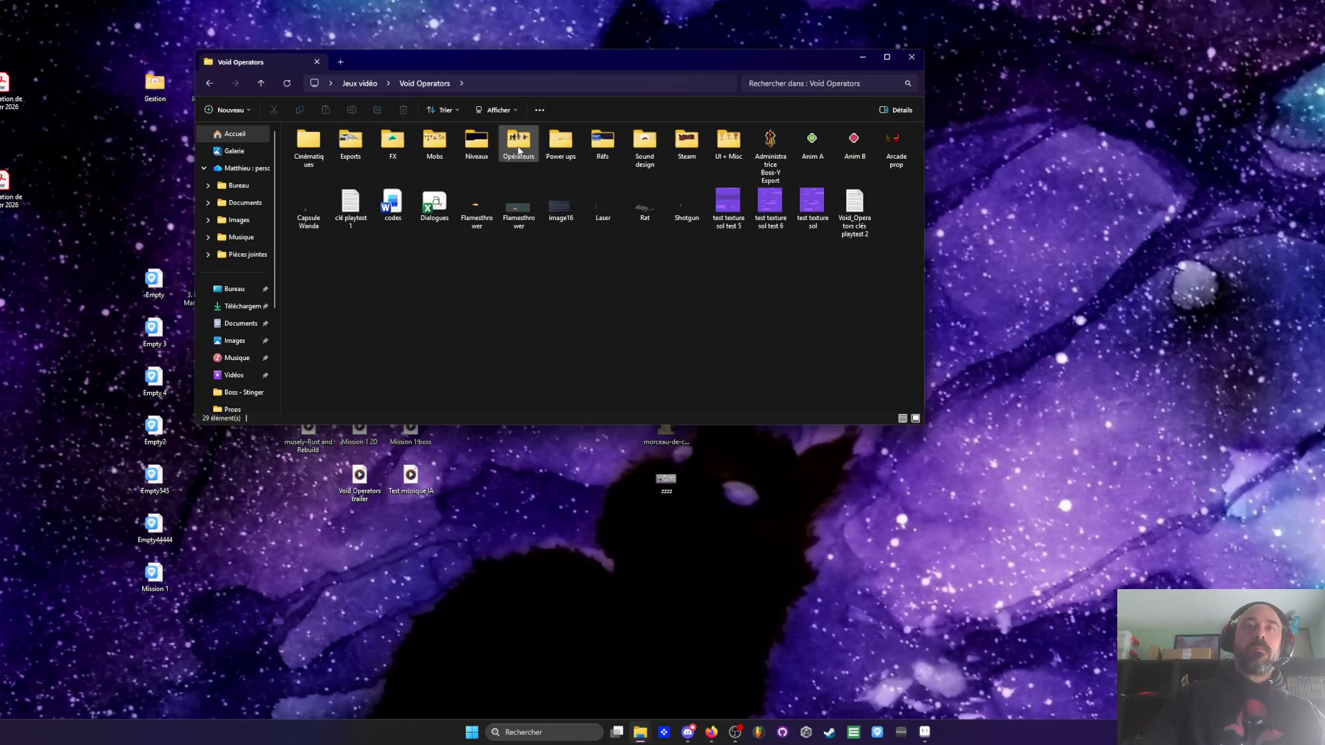
pyautogui.doubleClick(477, 146)
pyautogui.doubleClick(329, 162)
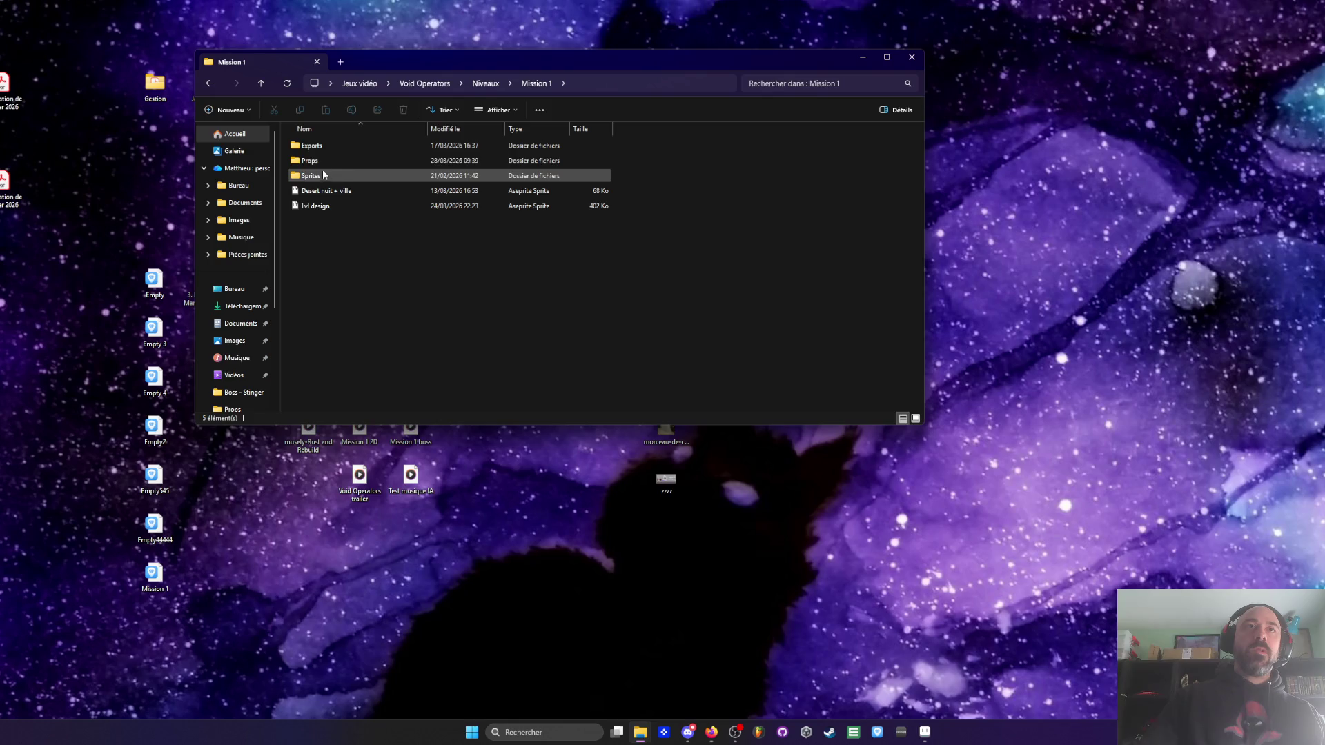
pyautogui.doubleClick(319, 160)
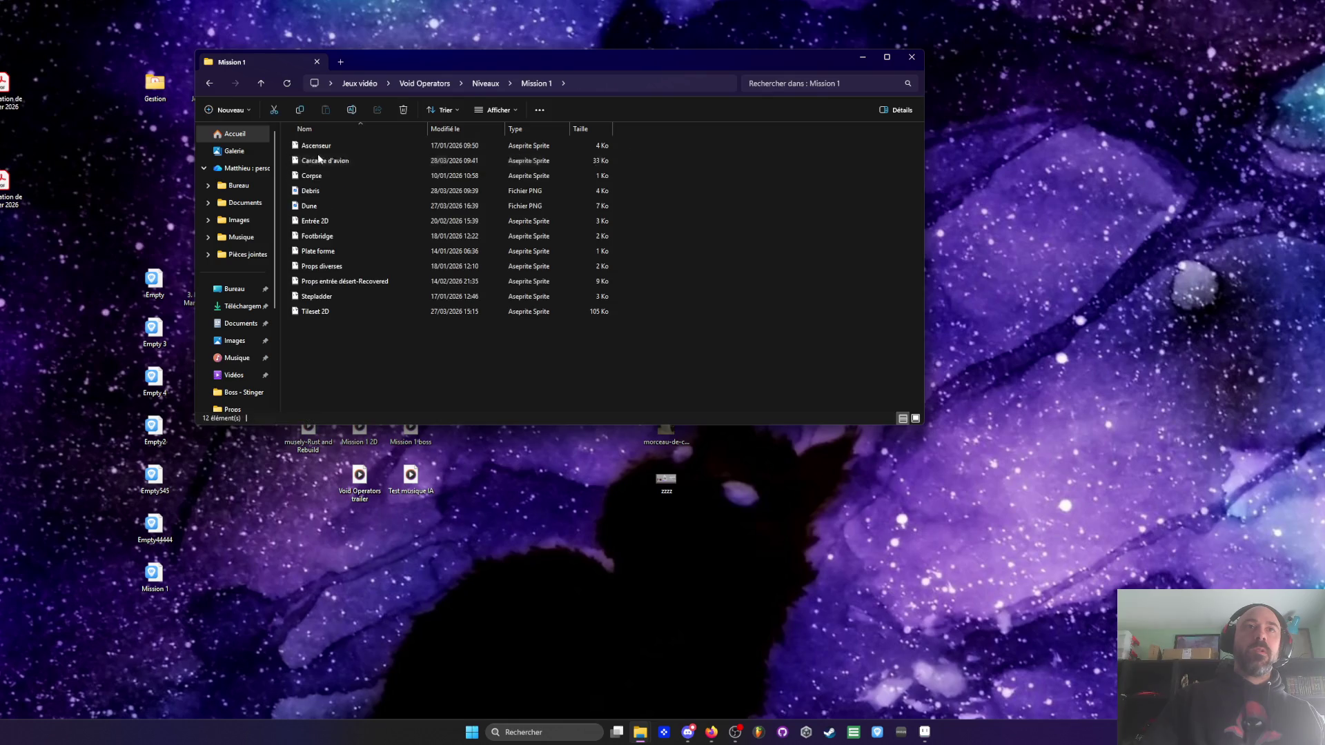
pyautogui.doubleClick(328, 208)
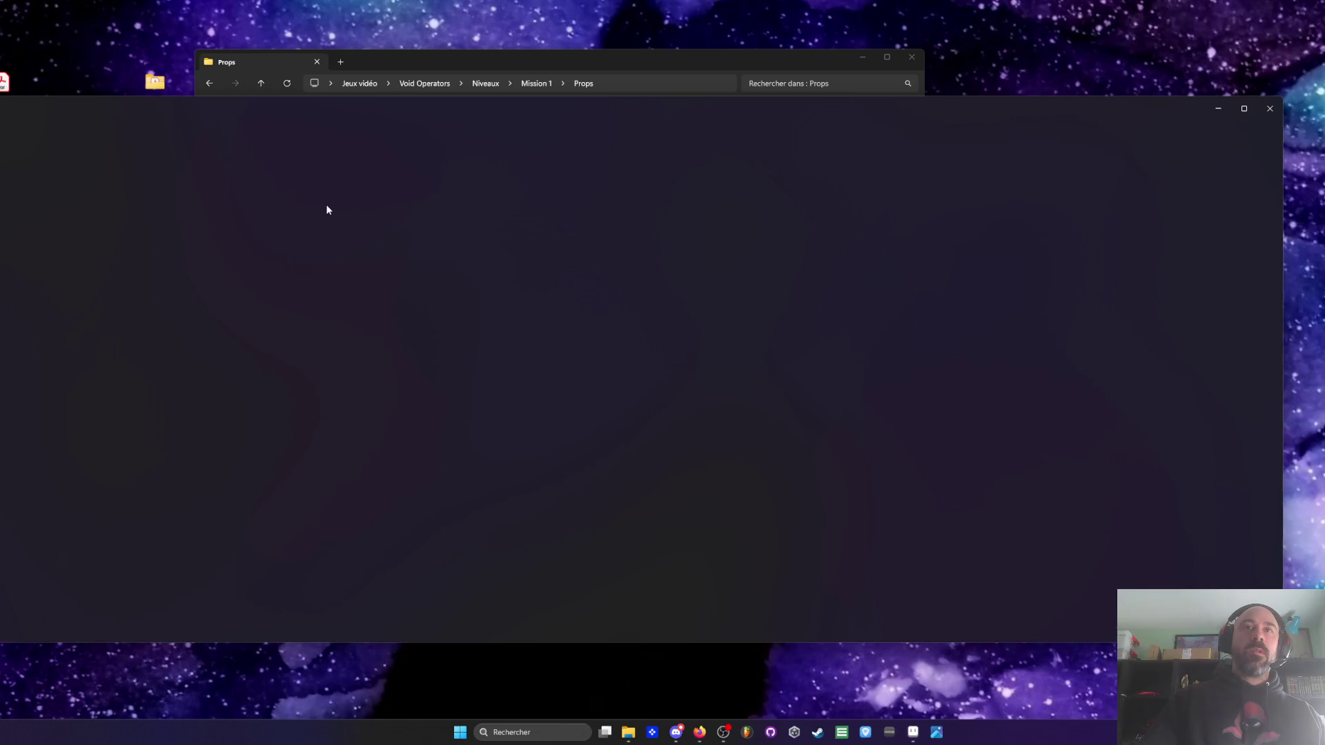
pyautogui.scroll(1, 1148, 239)
pyautogui.click(1275, 108)
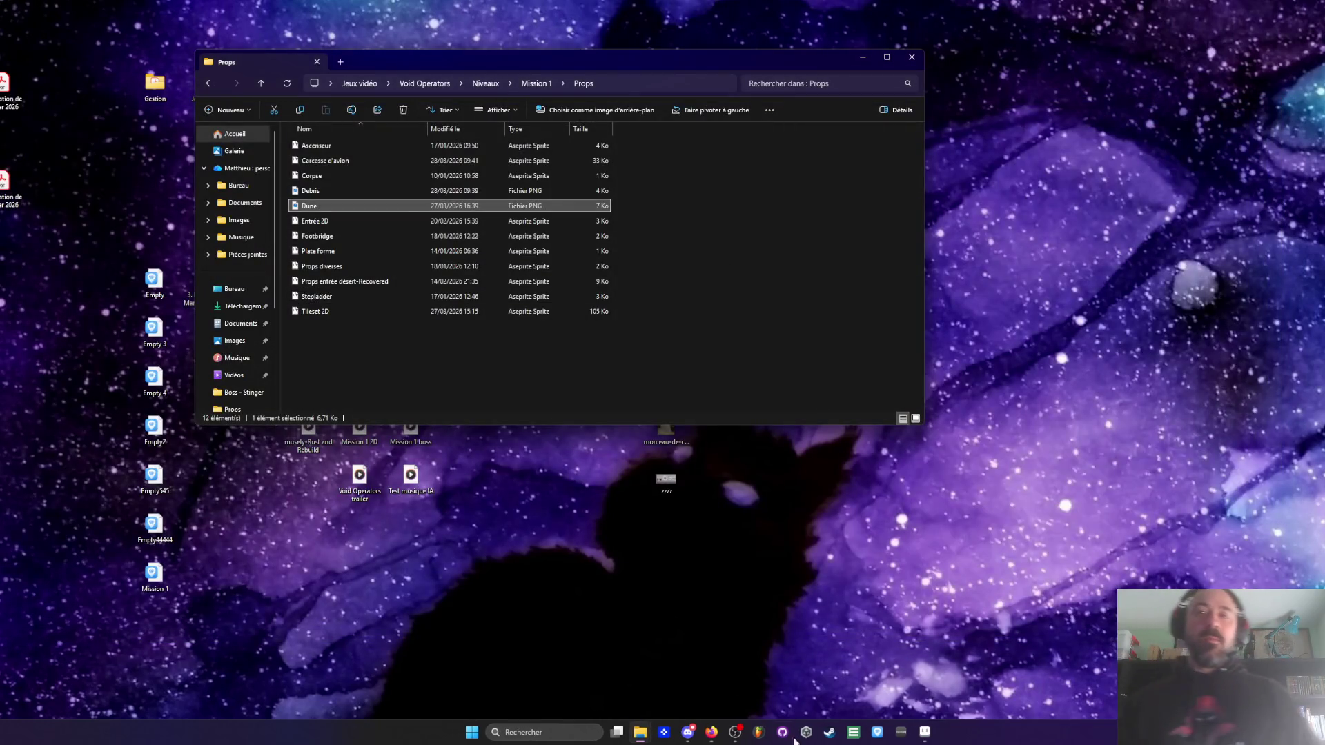
# - Drag Dune.png from the Props folder into Aseprite and maximize the window
pyautogui.click(926, 732)
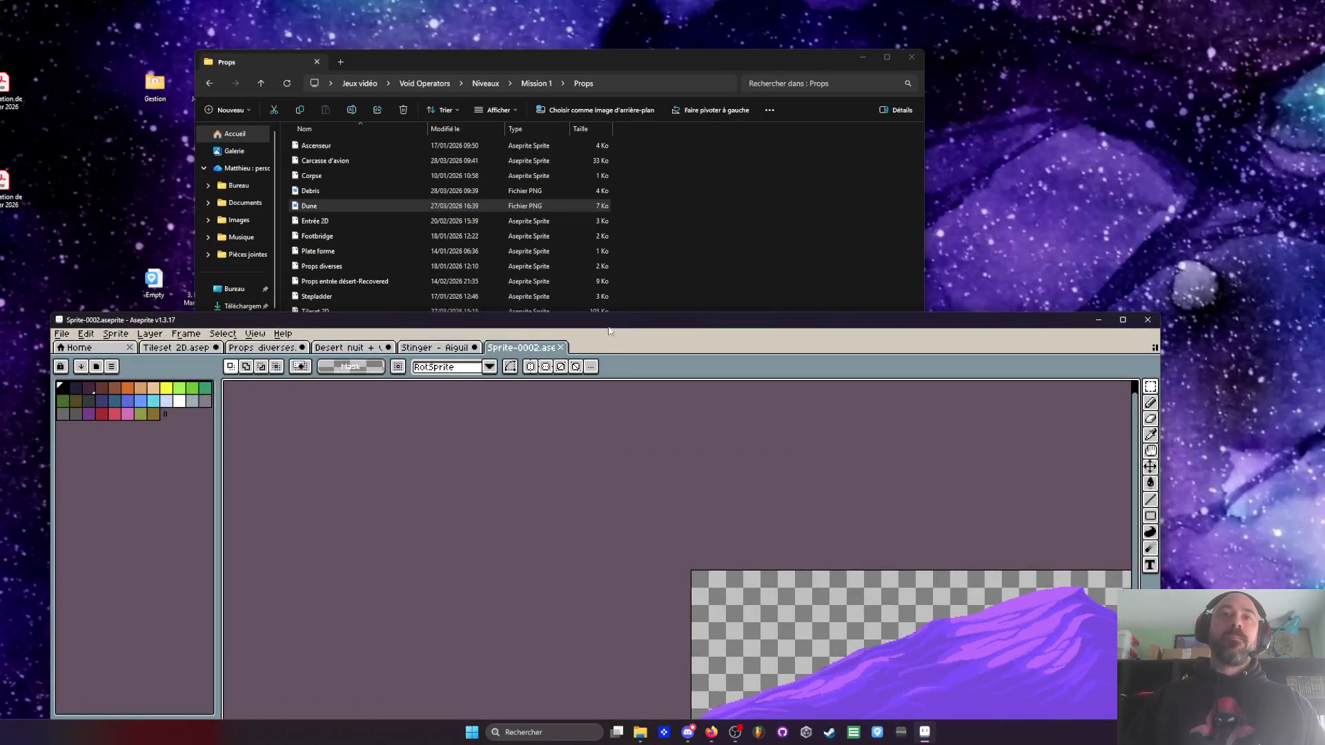
pyautogui.moveTo(610, 331); pyautogui.dragTo(599, 170)
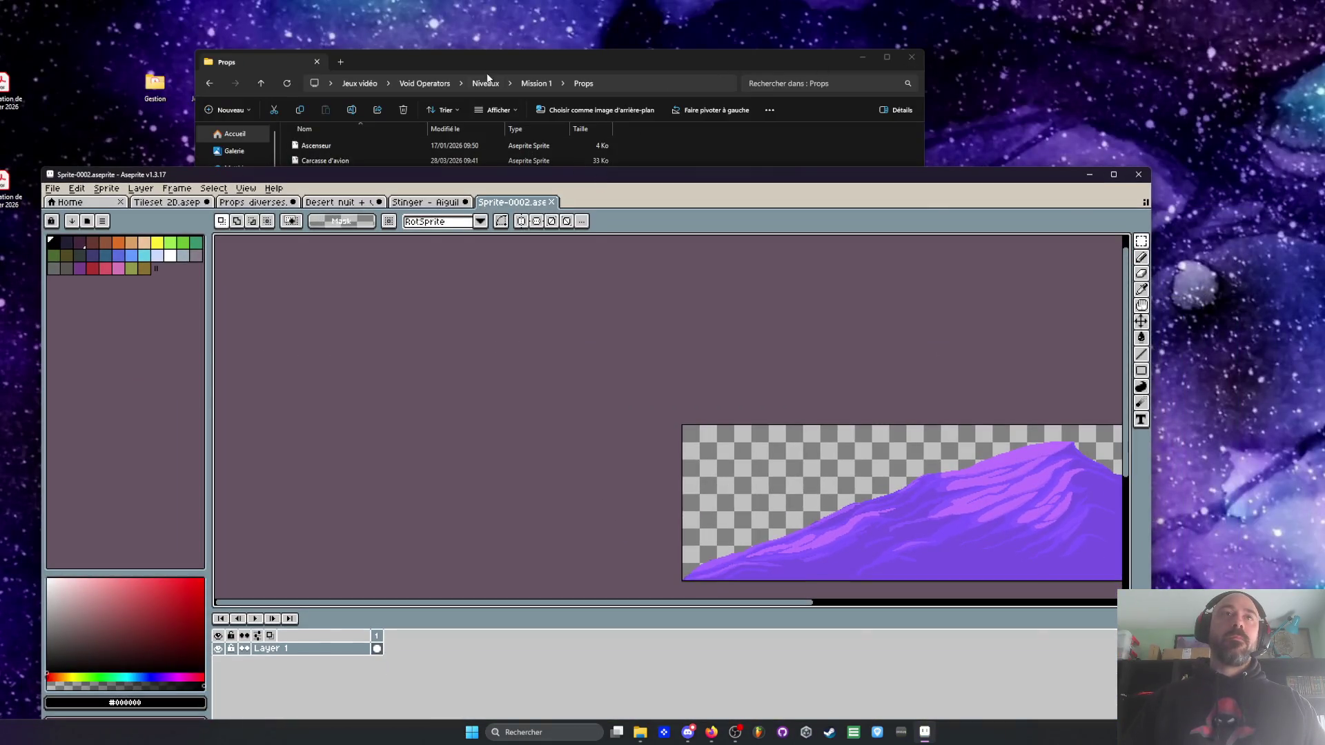
pyautogui.click(376, 204)
pyautogui.moveTo(376, 205)
pyautogui.mouseDown()
pyautogui.moveTo(329, 232)
pyautogui.moveTo(916, 281)
pyautogui.mouseUp()
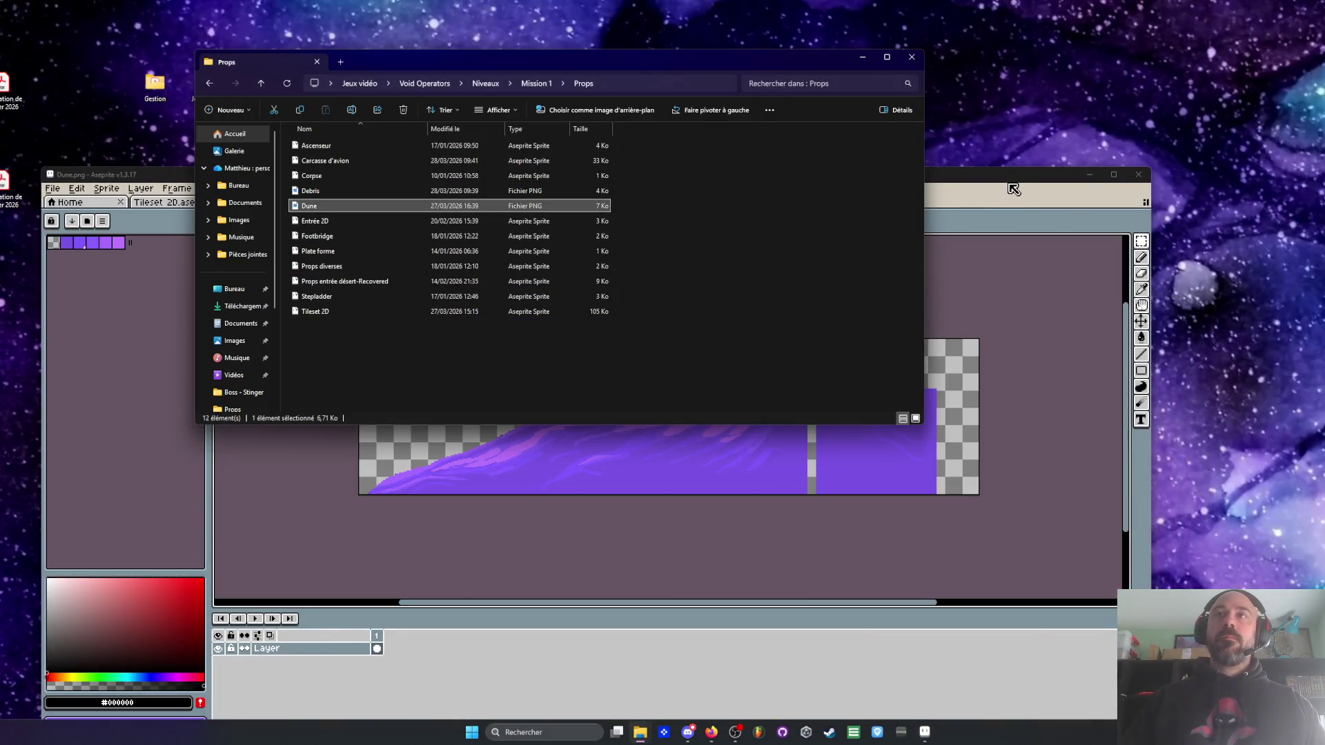
pyautogui.click(987, 178)
pyautogui.doubleClick(889, 181)
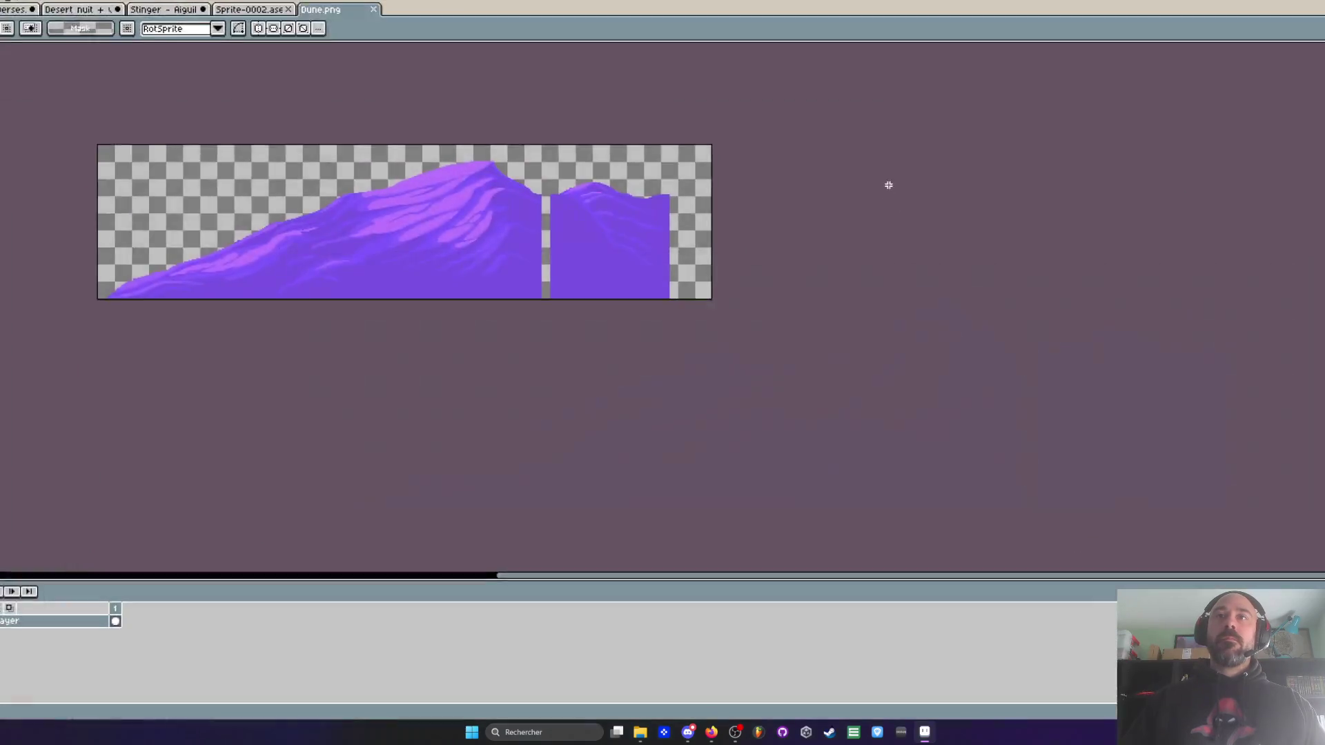
# - Zoom in and paint purple edge pixels down the left dune's stepped slope
pyautogui.scroll(3, 527, 188)
pyautogui.scroll(-2, 527, 188)
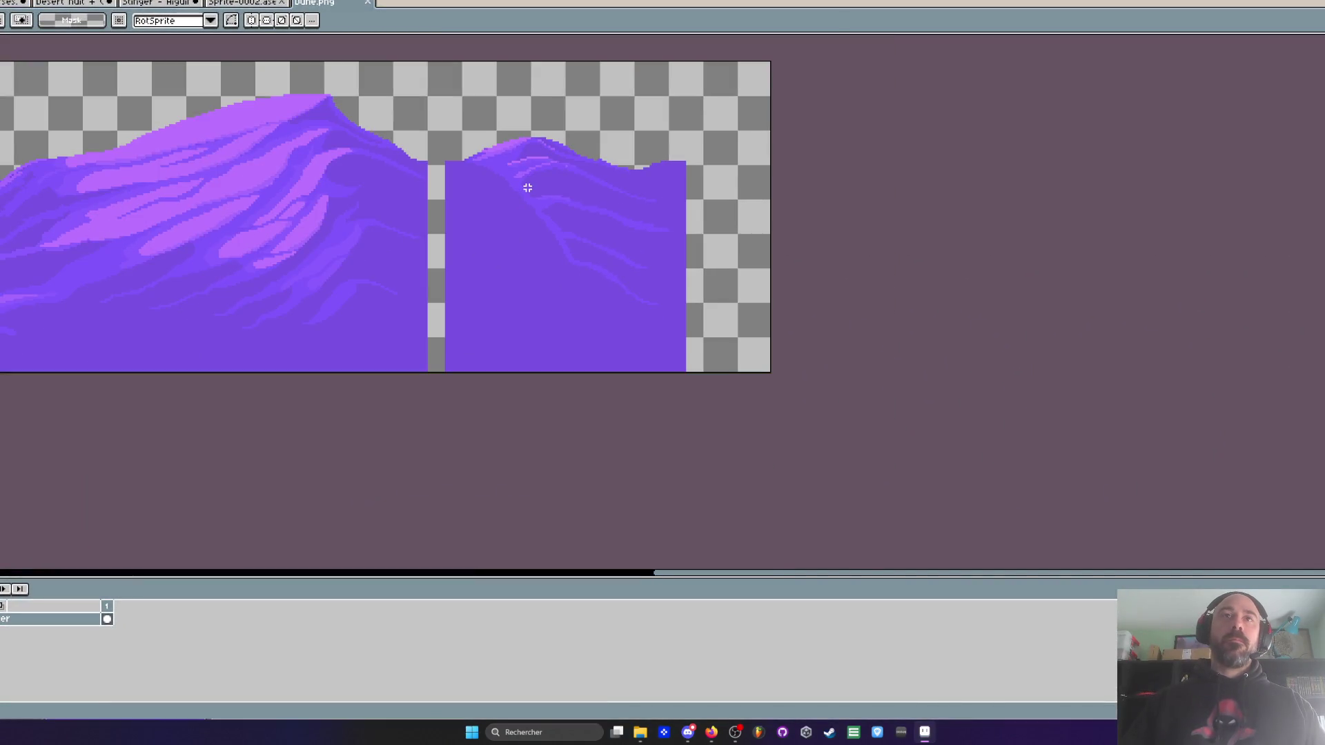
pyautogui.moveTo(526, 187); pyautogui.dragTo(521, 234)
pyautogui.scroll(1, 494, 237)
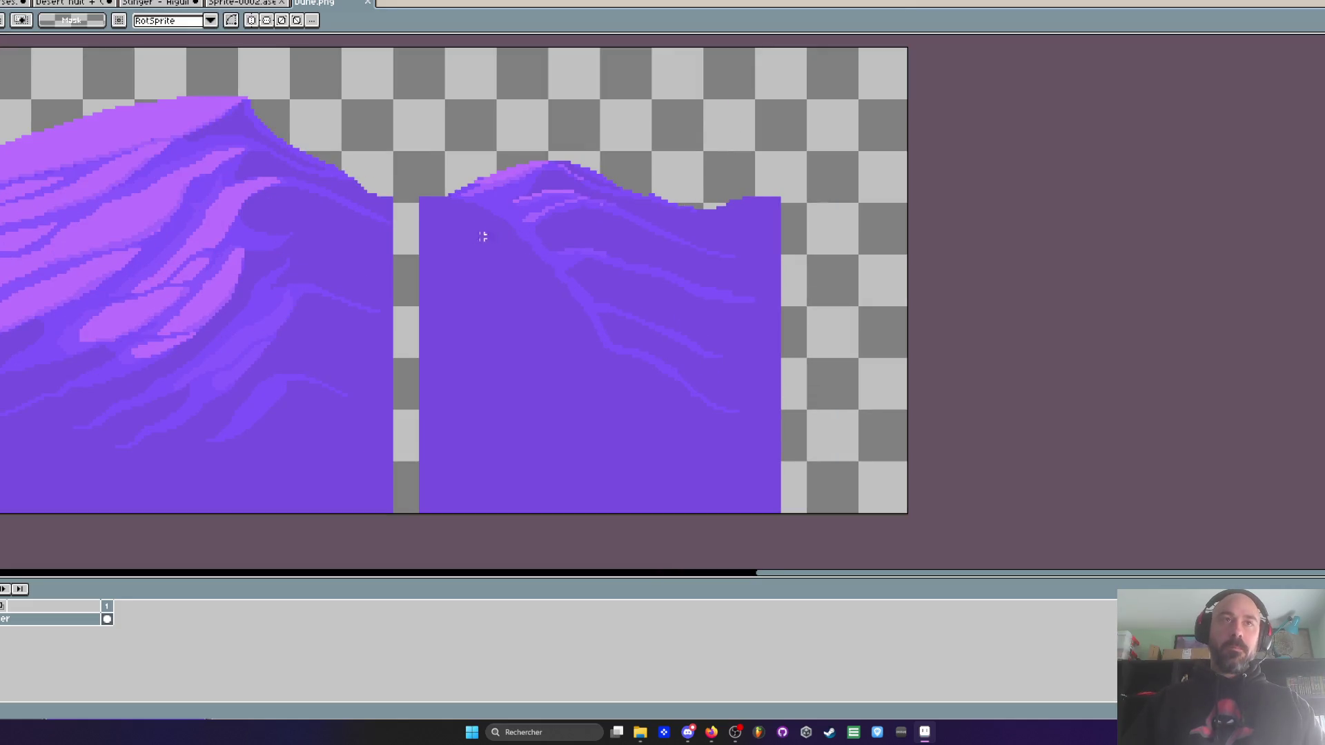
pyautogui.scroll(1, 391, 211)
pyautogui.press('i')
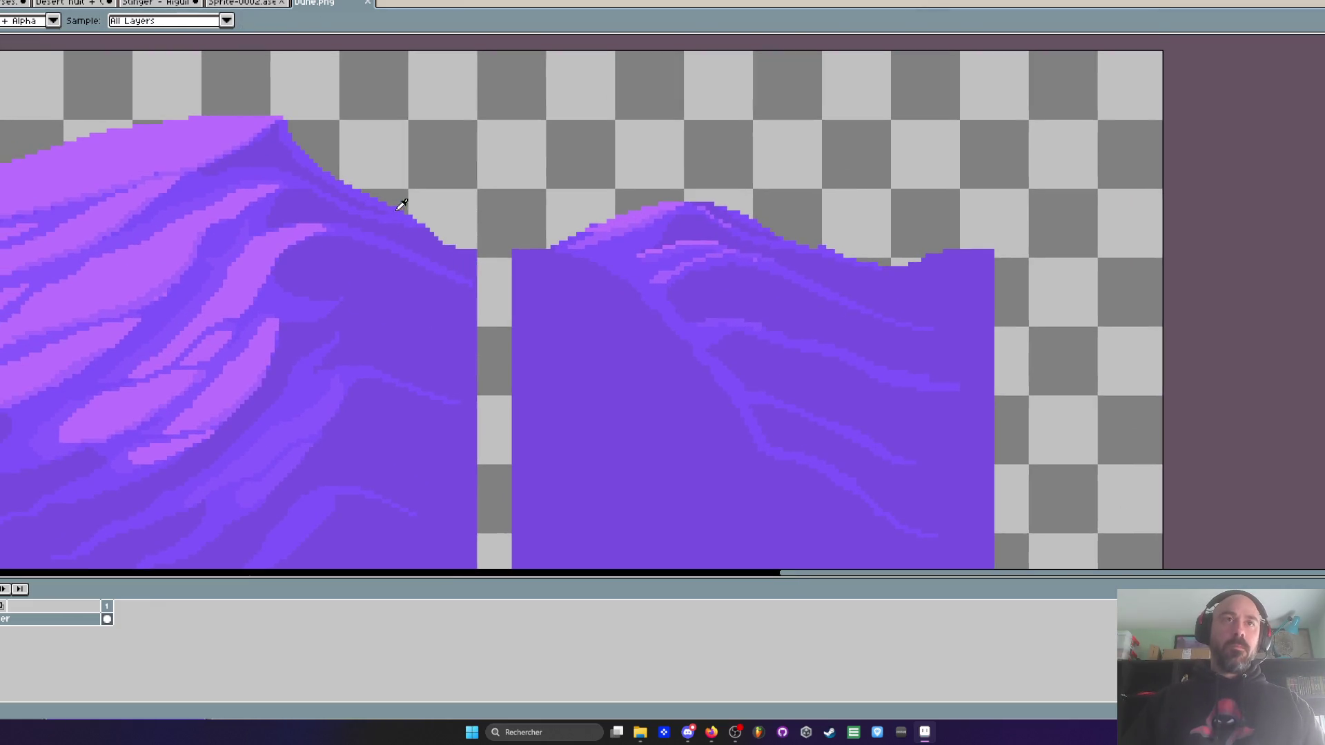
pyautogui.scroll(1, 405, 211)
pyautogui.press('b')
pyautogui.scroll(2, 397, 221)
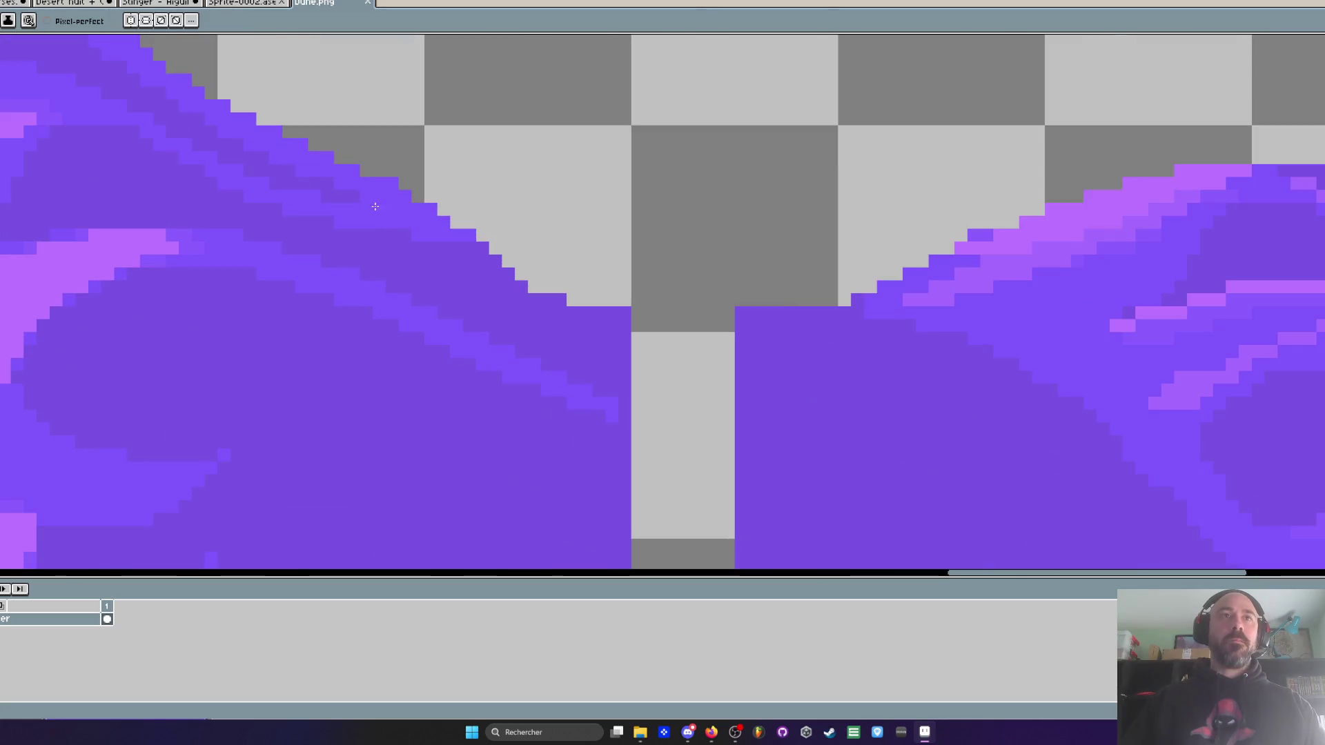
pyautogui.moveTo(405, 200)
pyautogui.mouseDown()
pyautogui.moveTo(552, 290)
pyautogui.moveTo(503, 260)
pyautogui.mouseUp()
pyautogui.moveTo(293, 141)
pyautogui.mouseDown()
pyautogui.moveTo(618, 312)
pyautogui.moveTo(319, 155)
pyautogui.mouseUp()
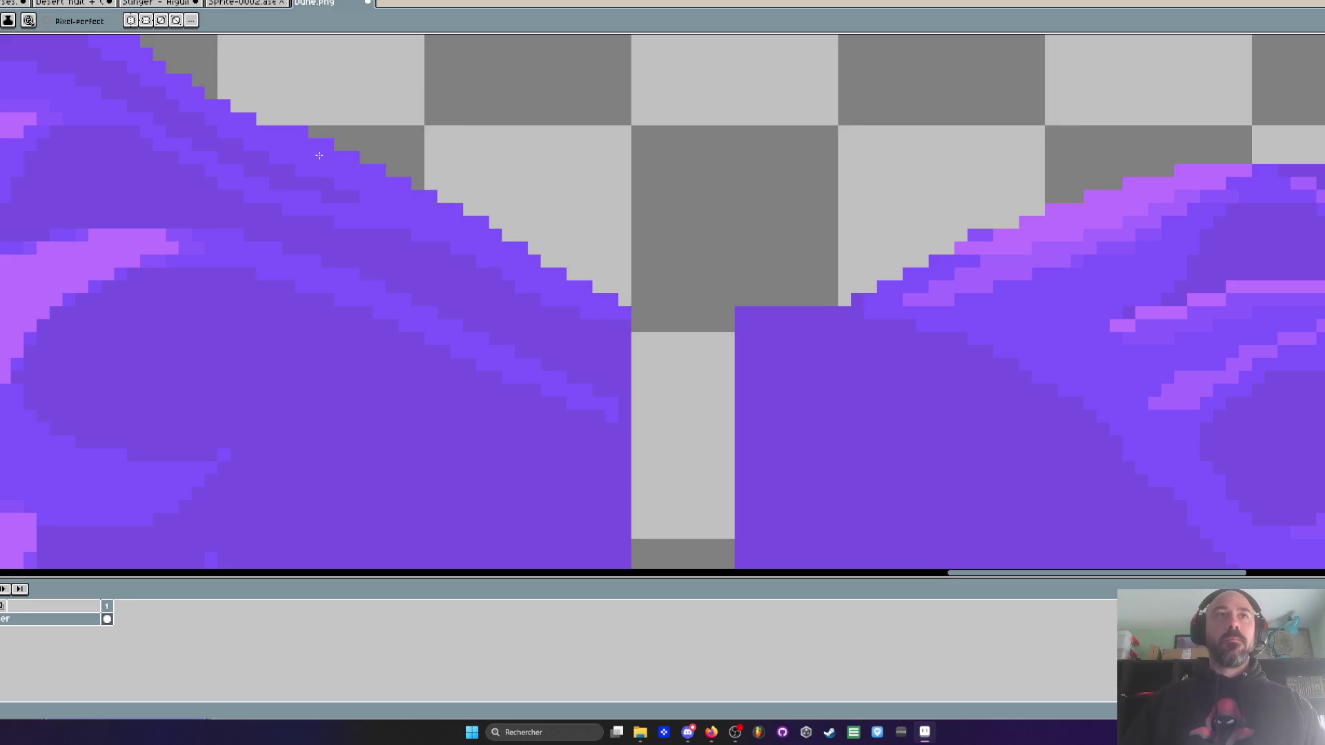
# - Flatten the lower staircase of the diagonal edge and add darker purple pixels along it
pyautogui.scroll(-2, 329, 206)
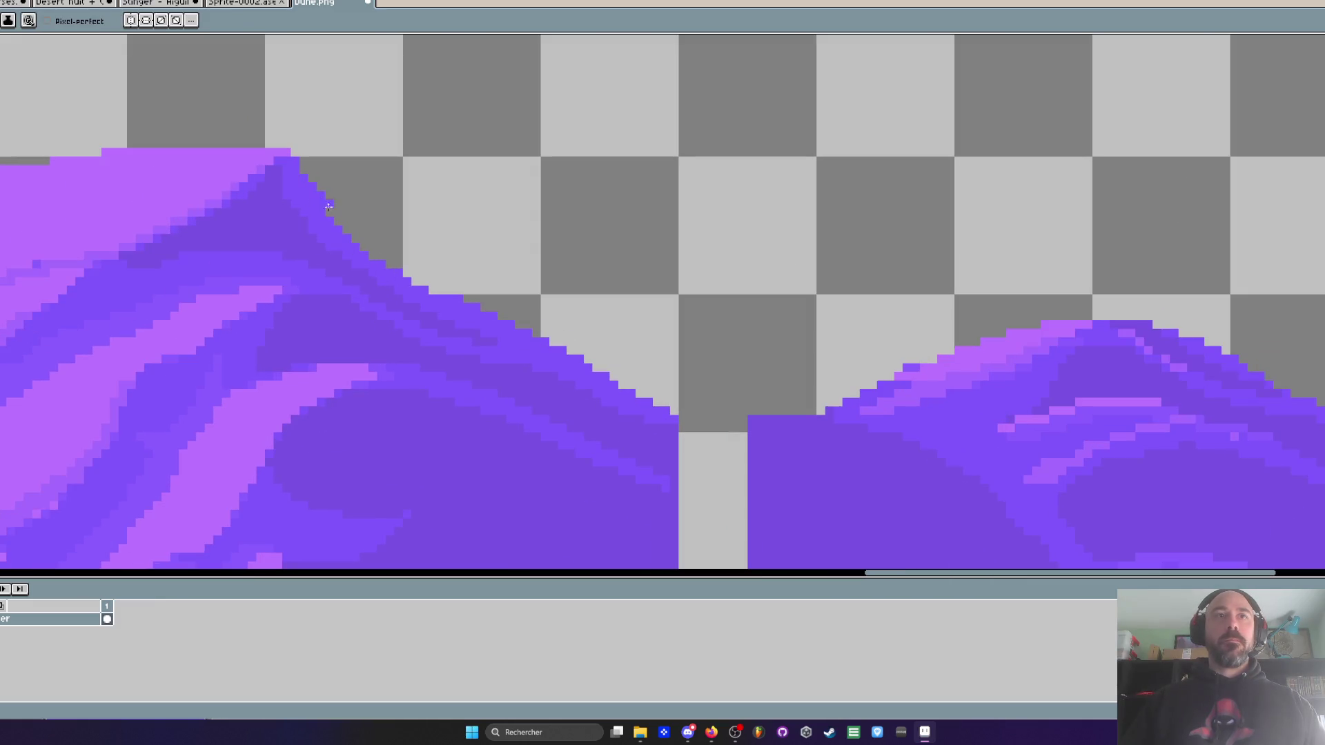
pyautogui.moveTo(328, 206); pyautogui.dragTo(414, 283)
pyautogui.moveTo(298, 170); pyautogui.dragTo(446, 297)
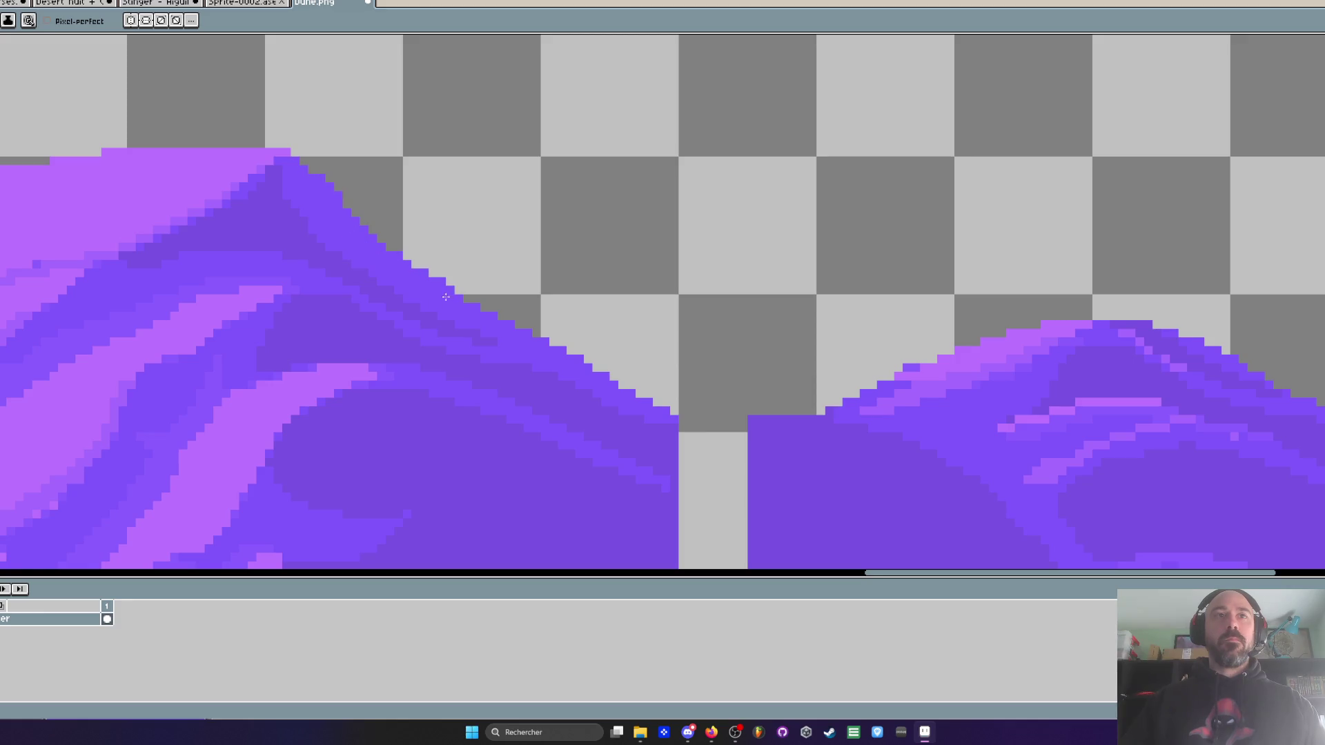
pyautogui.moveTo(557, 362)
pyautogui.mouseDown()
pyautogui.moveTo(668, 398)
pyautogui.moveTo(381, 244)
pyautogui.mouseUp()
pyautogui.scroll(-2, 358, 179)
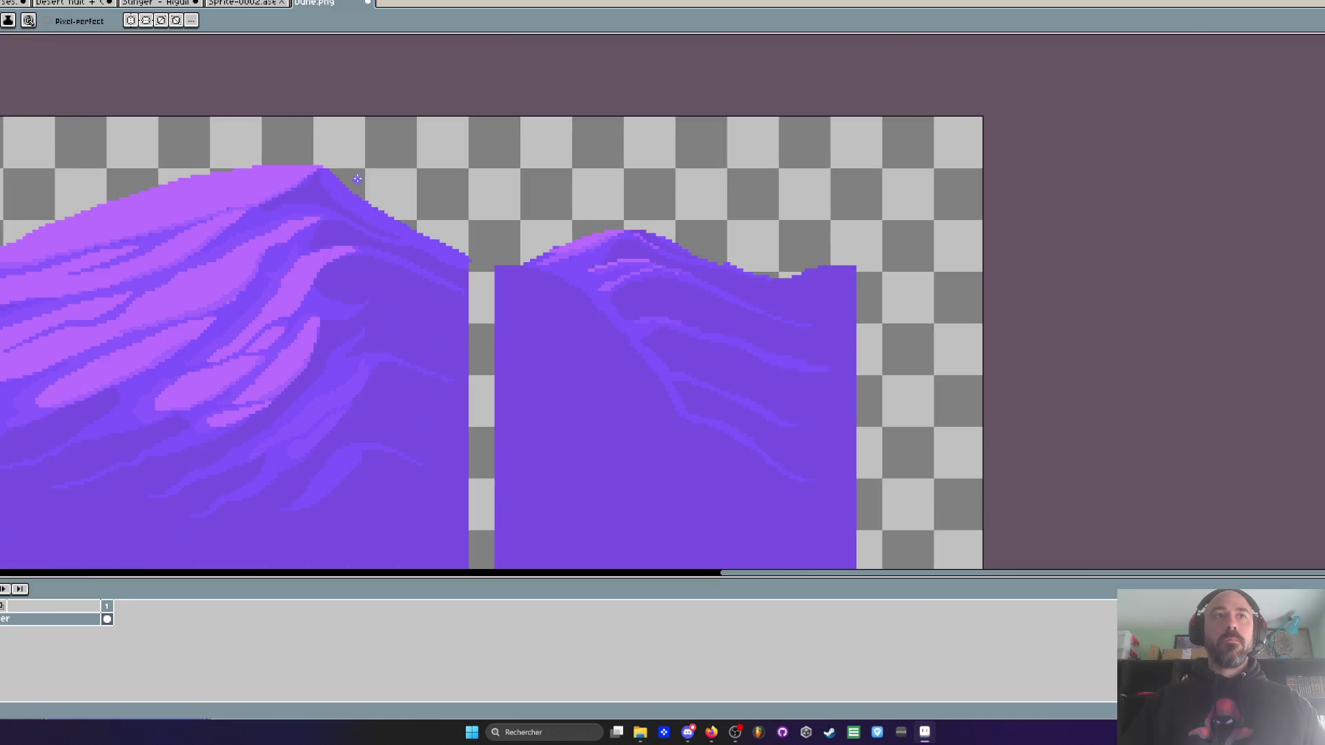
pyautogui.scroll(2, 379, 196)
pyautogui.press('alt')
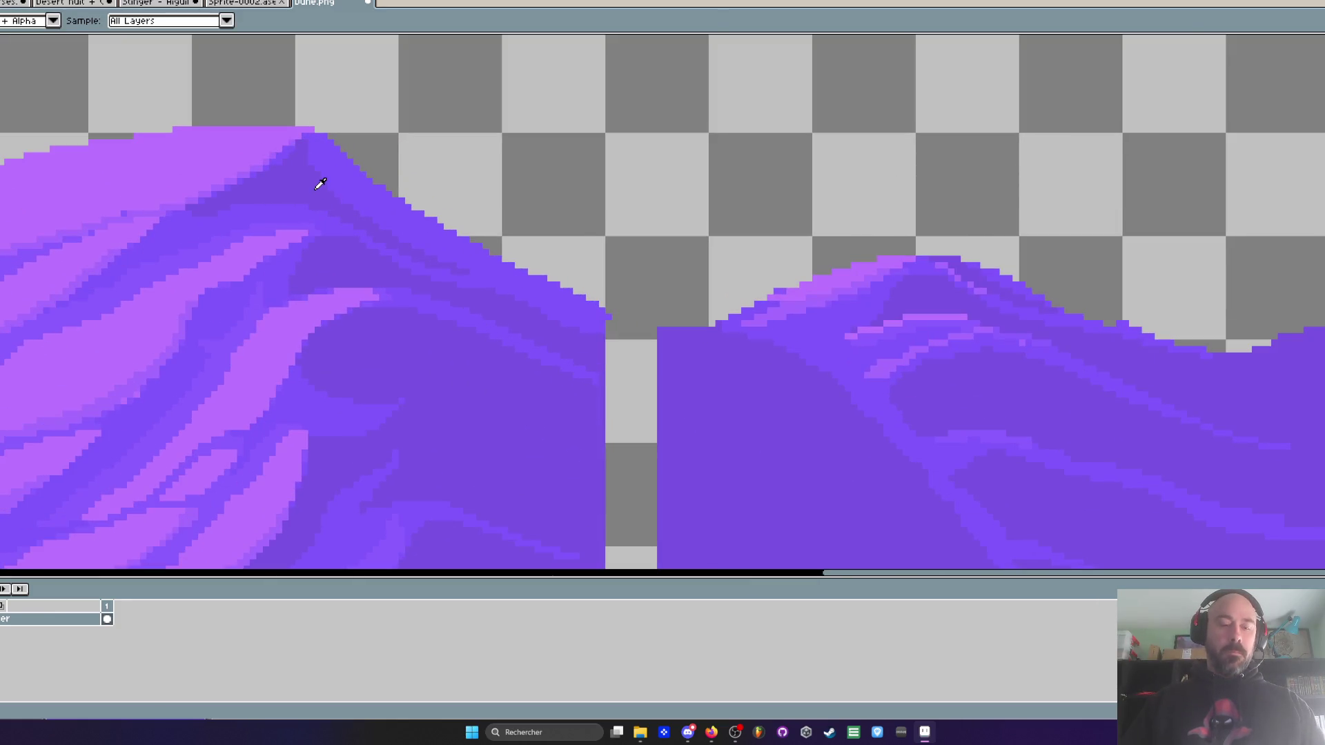
pyautogui.scroll(1, 314, 189)
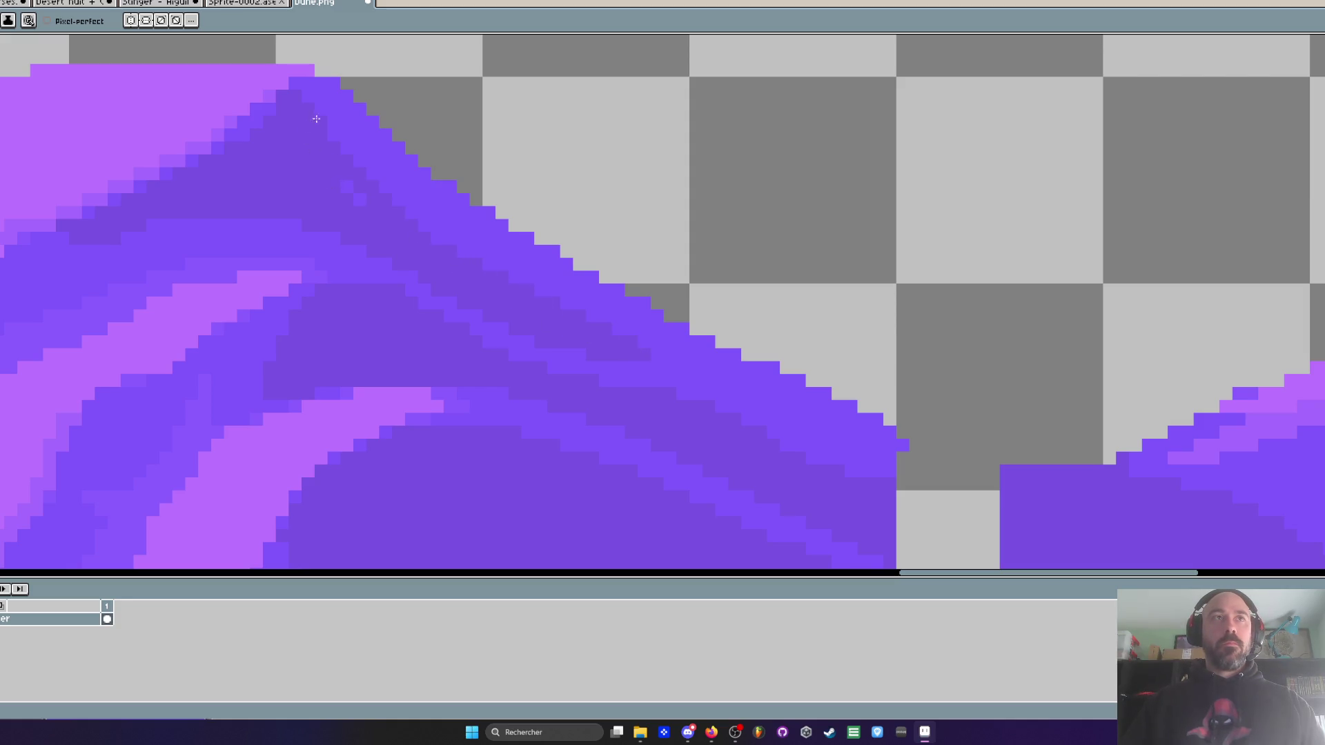
pyautogui.moveTo(591, 315); pyautogui.dragTo(665, 343)
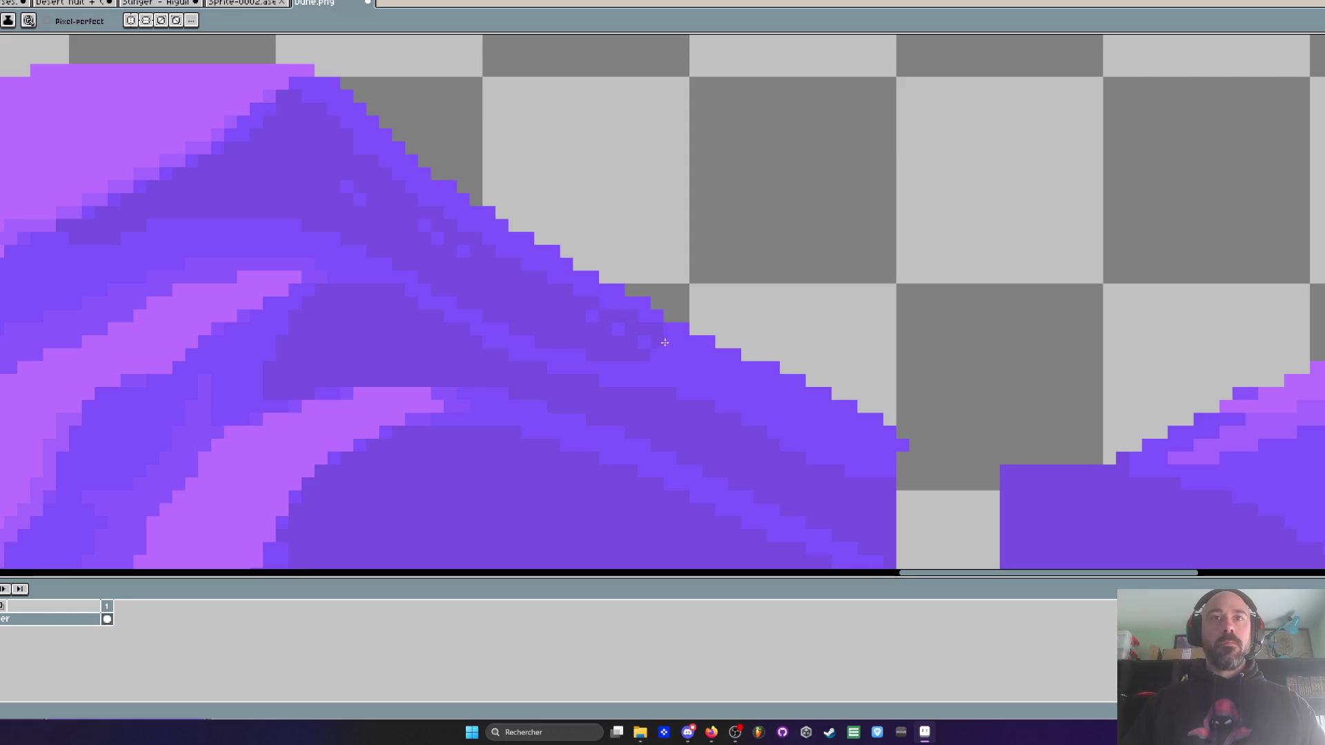
pyautogui.scroll(-3, 538, 161)
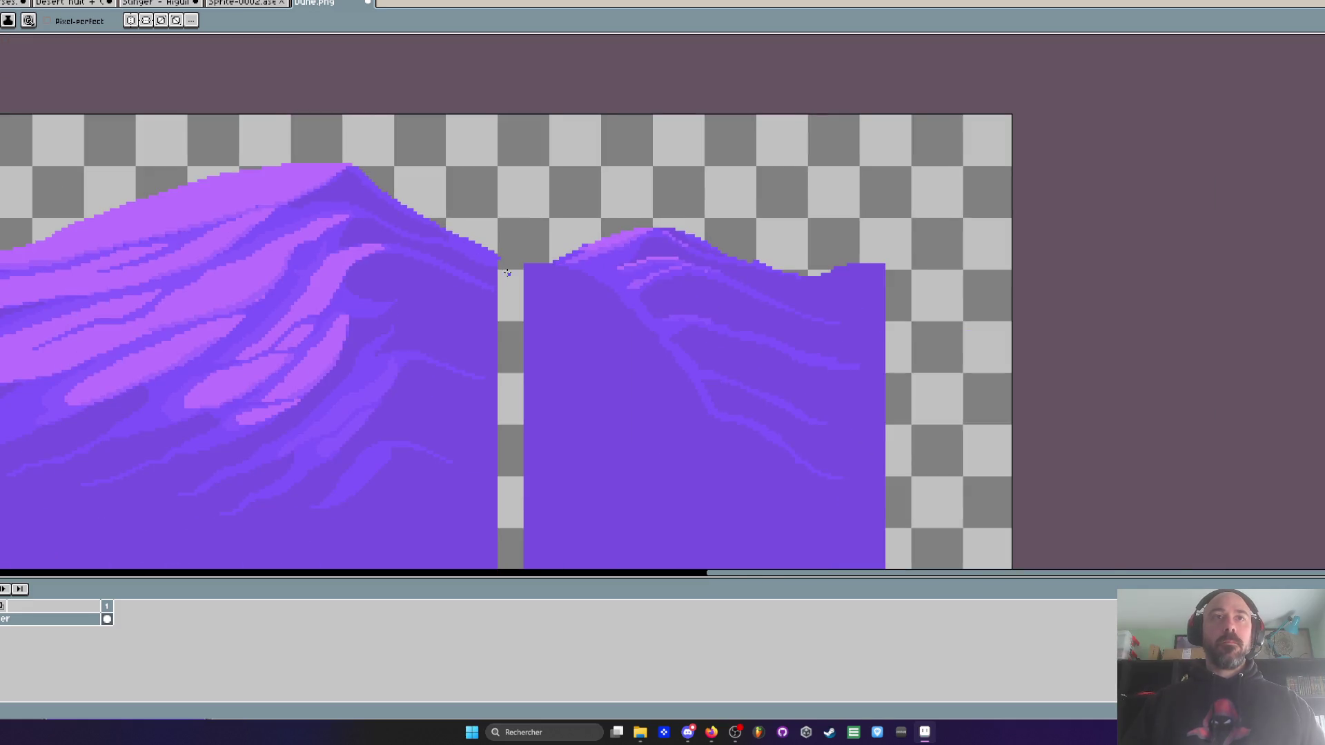
pyautogui.scroll(1, 537, 160)
# - Select the right dune block and move it up about 18 px
pyautogui.press('m')
pyautogui.moveTo(522, 149); pyautogui.dragTo(1109, 469)
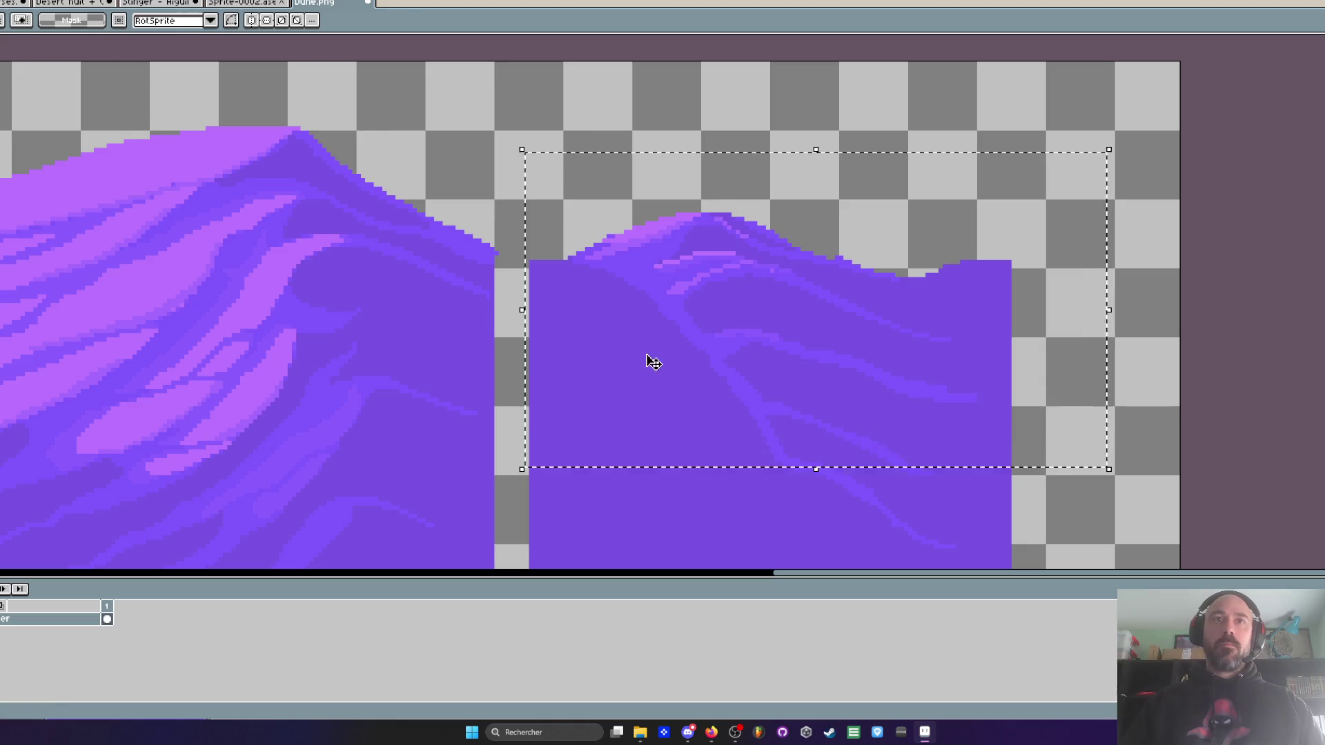
pyautogui.moveTo(650, 361); pyautogui.dragTo(649, 343)
pyautogui.hotkey('ctrl', 'd')
# - Fill transparent gaps along the stepped edge with light purple and add a ridge highlight
pyautogui.scroll(2, 599, 266)
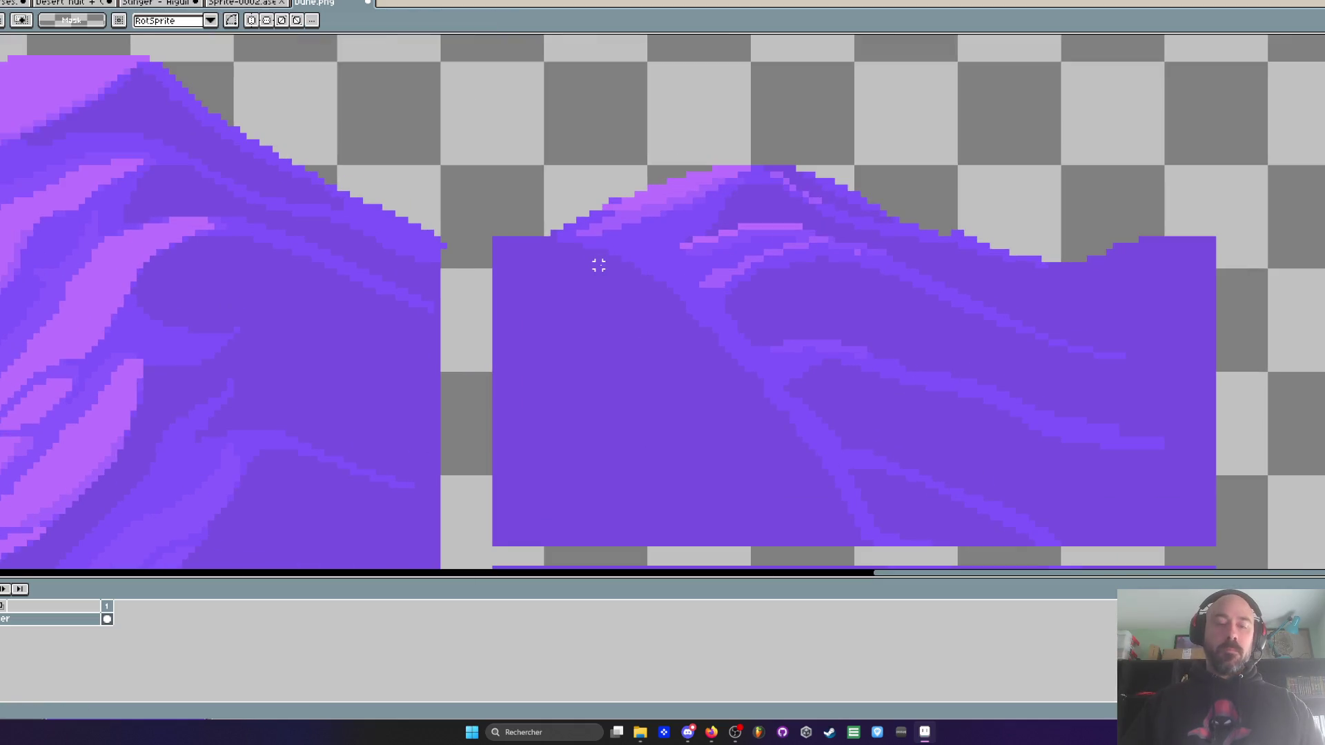
pyautogui.scroll(2, 598, 266)
pyautogui.press('i')
pyautogui.click(573, 177)
pyautogui.scroll(2, 451, 209)
pyautogui.press('b')
pyautogui.moveTo(296, 283)
pyautogui.mouseDown()
pyautogui.moveTo(145, 290)
pyautogui.moveTo(173, 257)
pyautogui.moveTo(261, 272)
pyautogui.mouseUp()
pyautogui.moveTo(645, 132)
pyautogui.mouseDown()
pyautogui.moveTo(373, 228)
pyautogui.moveTo(301, 294)
pyautogui.mouseUp()
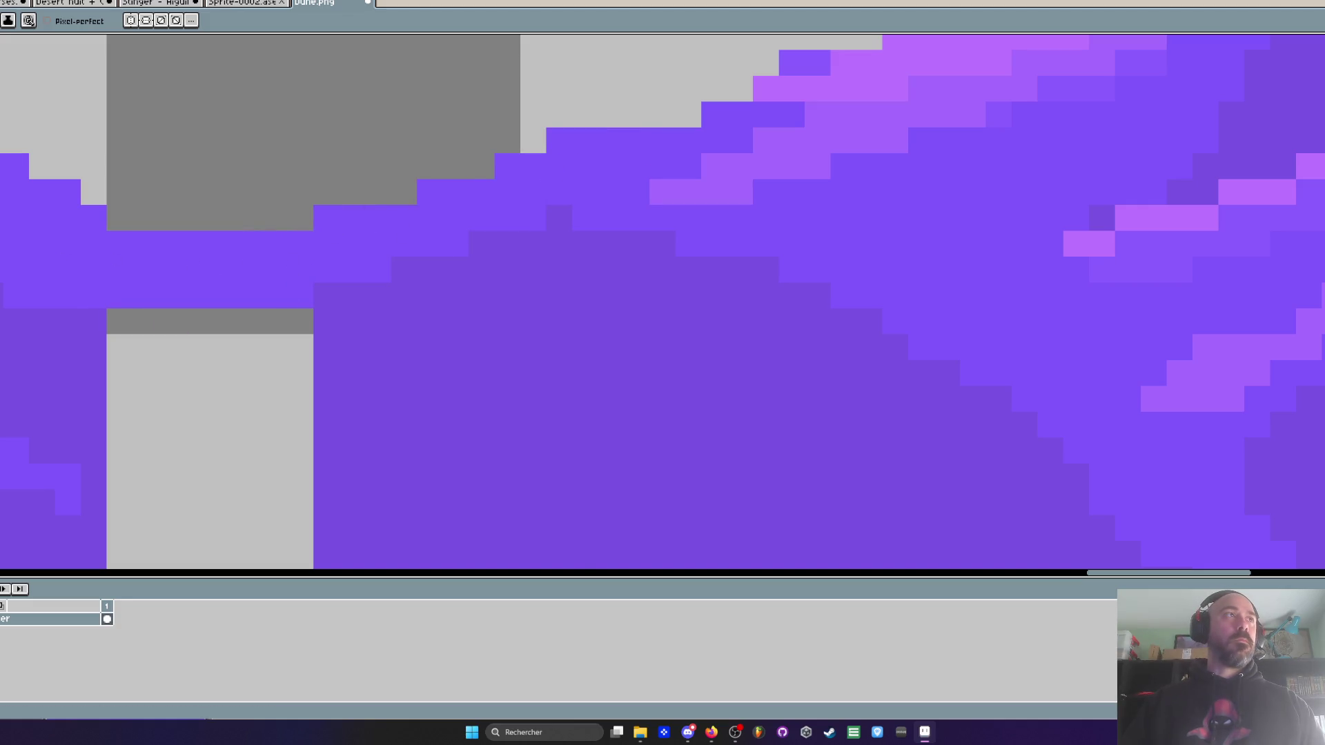
pyautogui.moveTo(131, 290)
pyautogui.mouseDown()
pyautogui.moveTo(176, 257)
pyautogui.moveTo(255, 270)
pyautogui.moveTo(310, 234)
pyautogui.moveTo(249, 243)
pyautogui.moveTo(282, 232)
pyautogui.mouseUp()
pyautogui.scroll(-4, 281, 232)
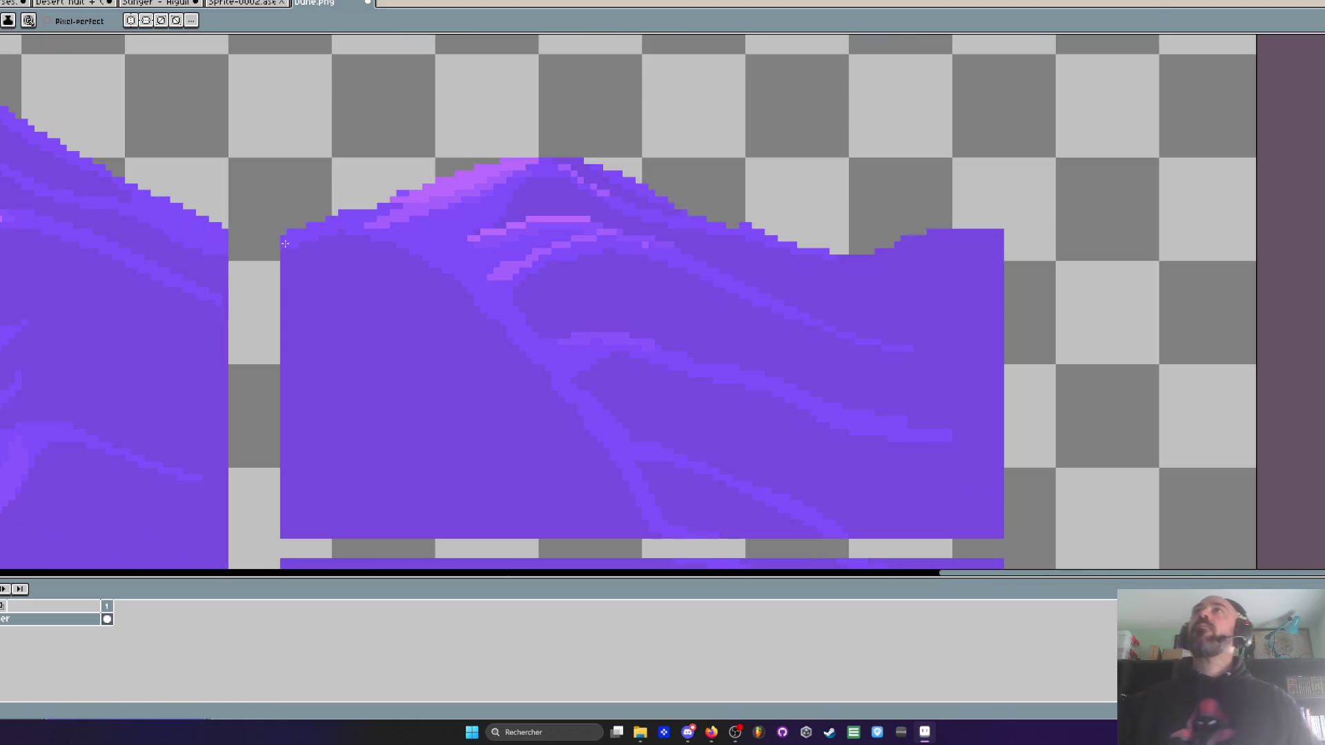
pyautogui.click(474, 238)
pyautogui.scroll(-4, 513, 250)
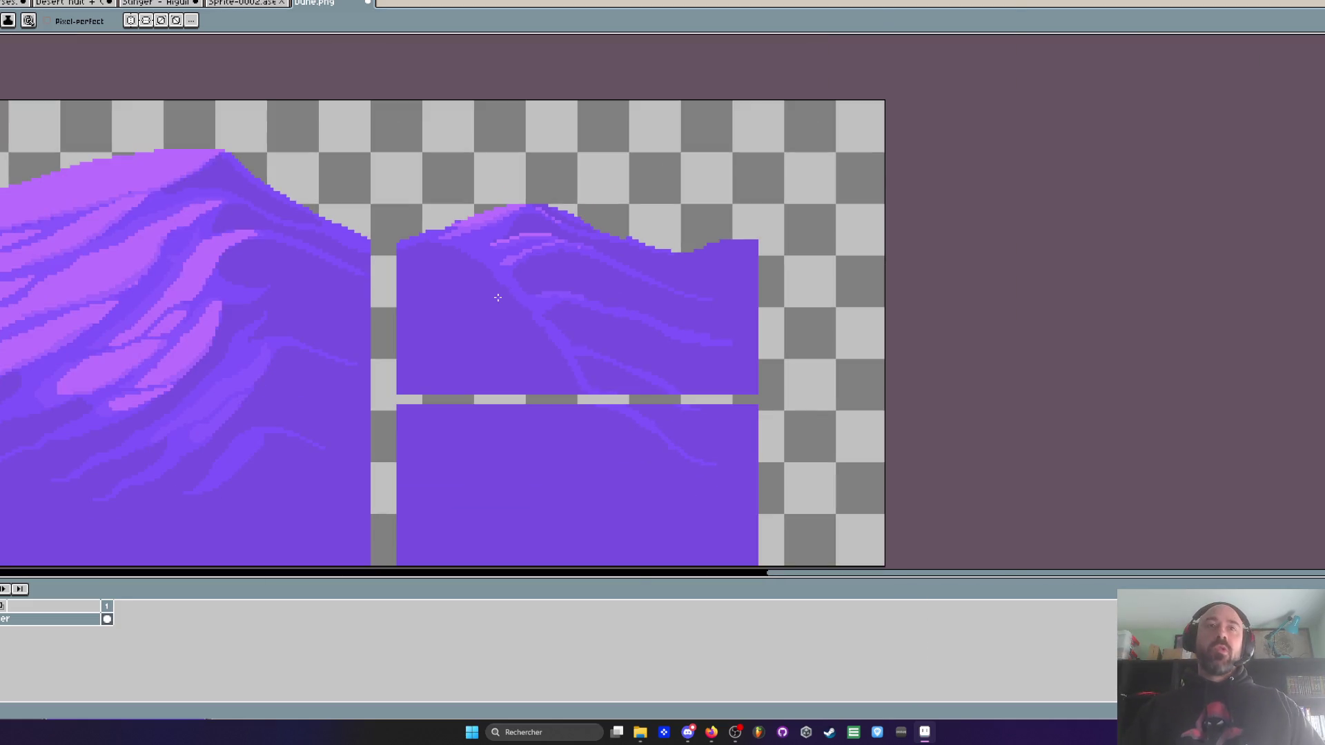
pyautogui.scroll(2, 500, 275)
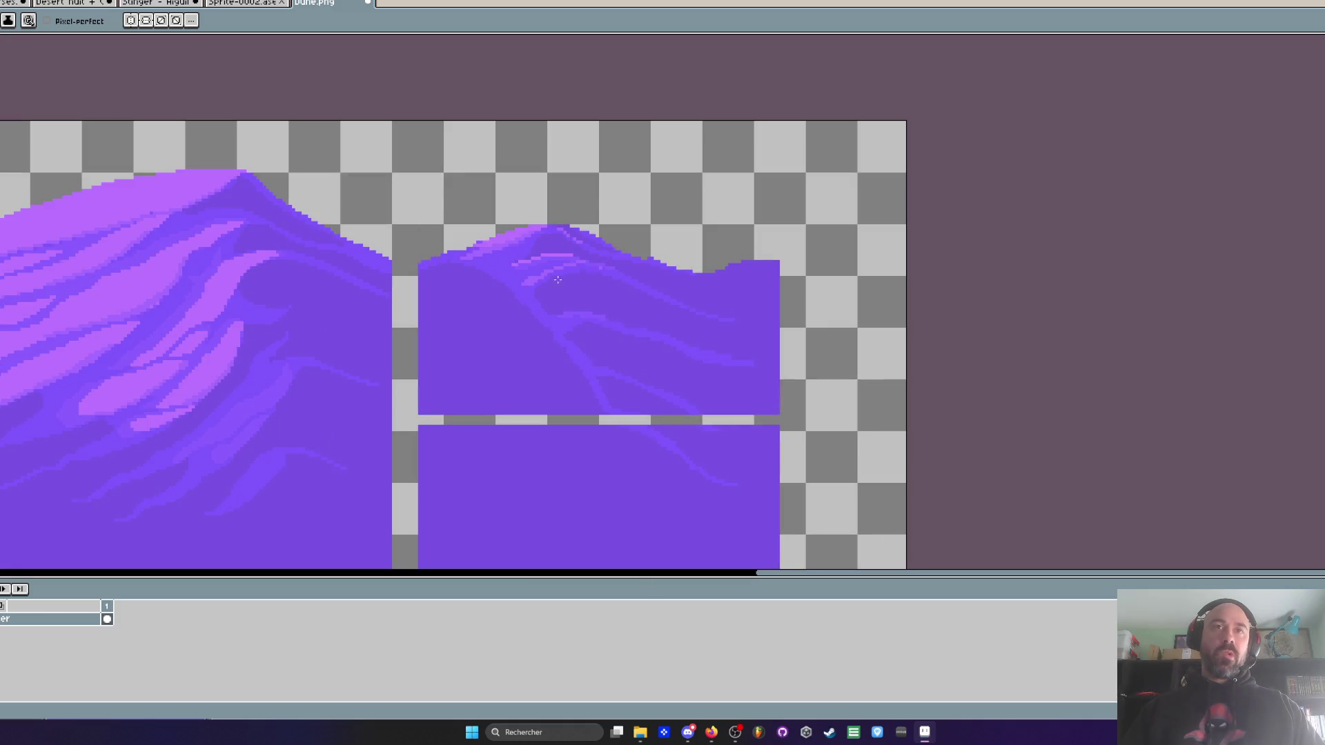
pyautogui.scroll(-1, 498, 282)
# - Select a strip of the right dune block, move it up and nudge it left into alignment
pyautogui.press('space')
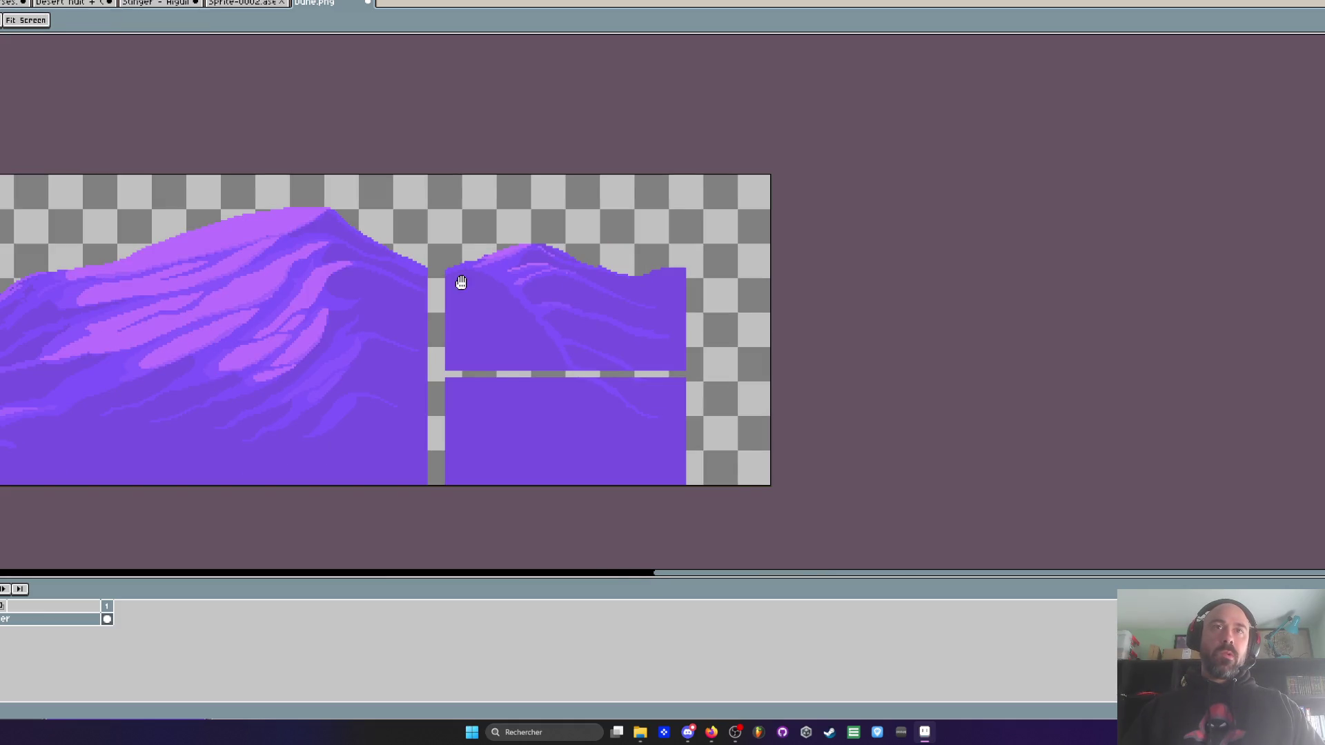
pyautogui.moveTo(461, 283); pyautogui.dragTo(559, 293)
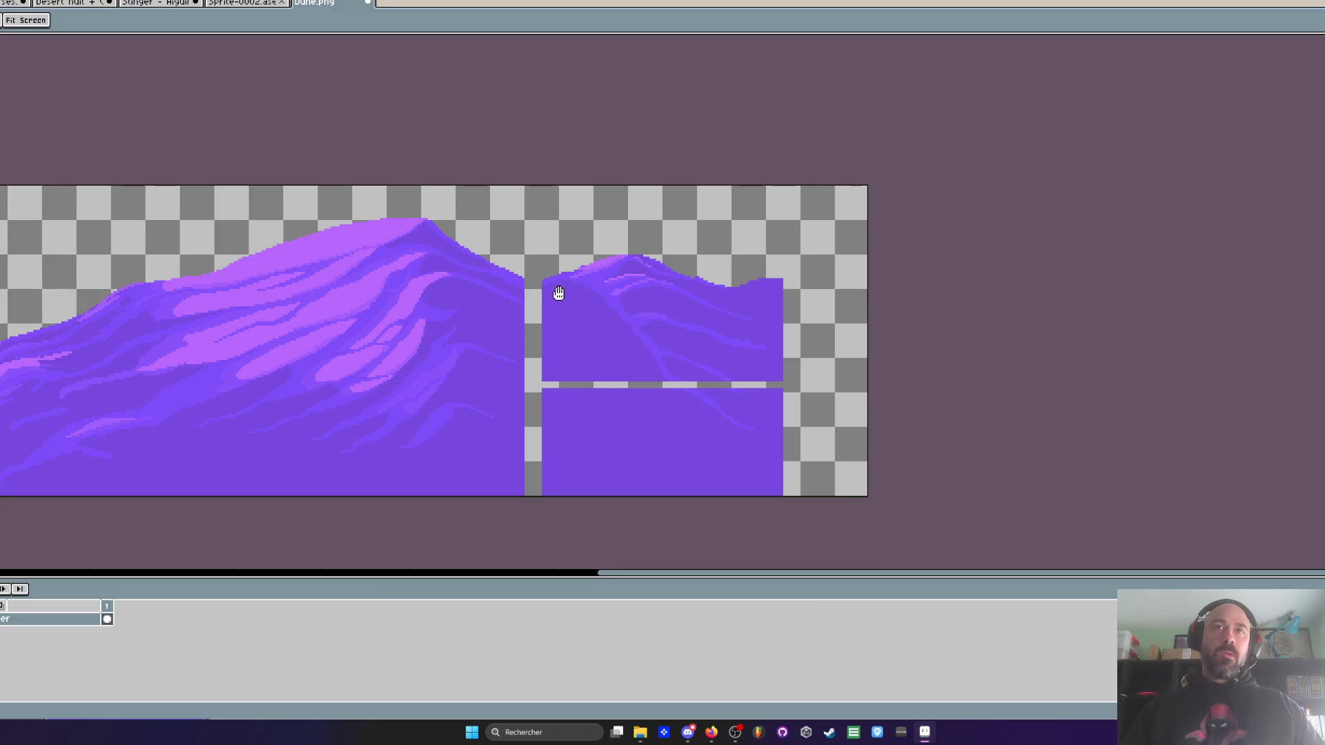
pyautogui.scroll(1, 611, 287)
pyautogui.scroll(1, 611, 287)
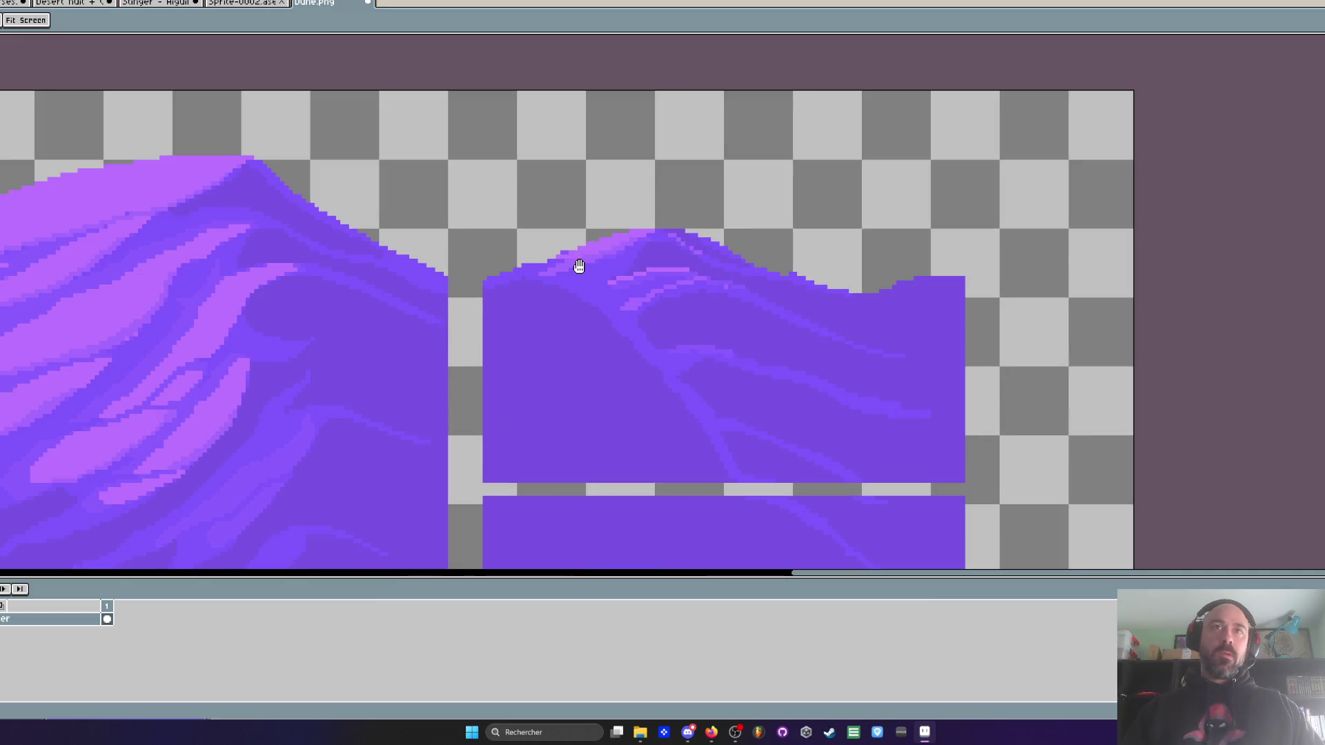
pyautogui.scroll(2, 576, 268)
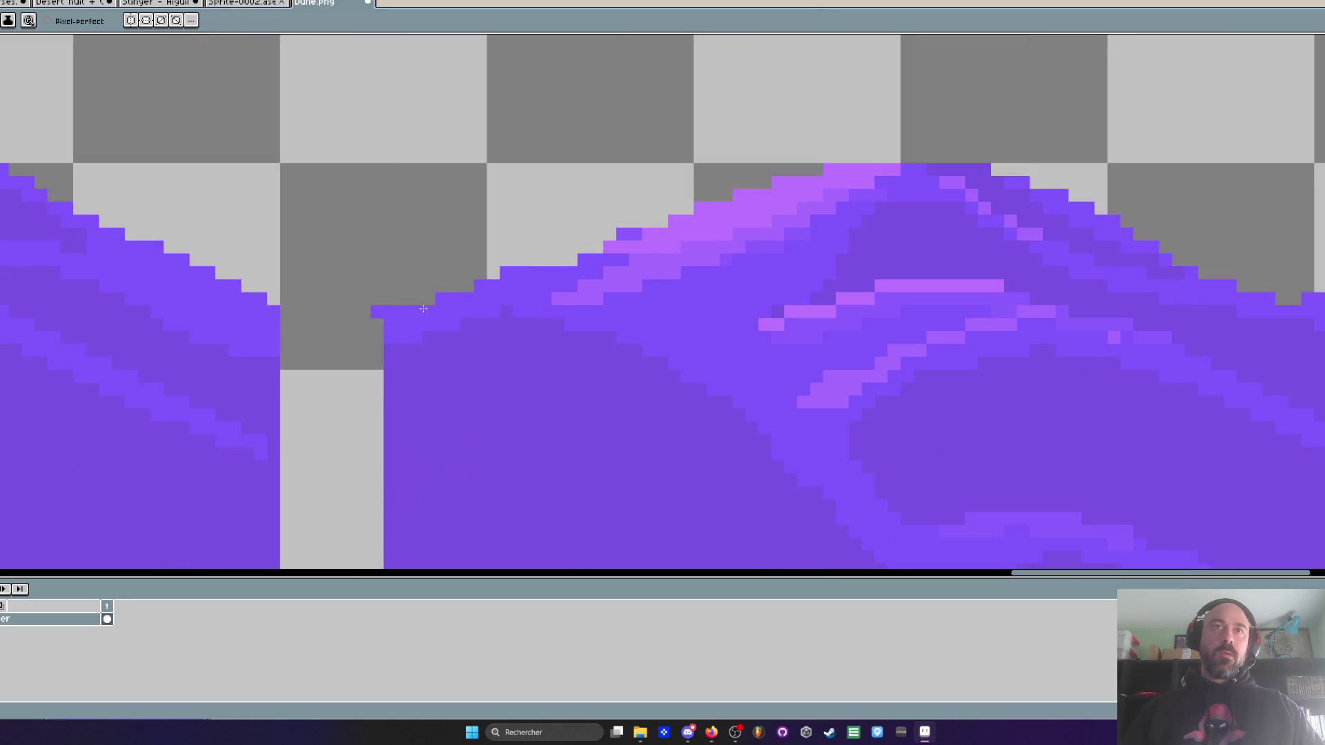
pyautogui.press('m')
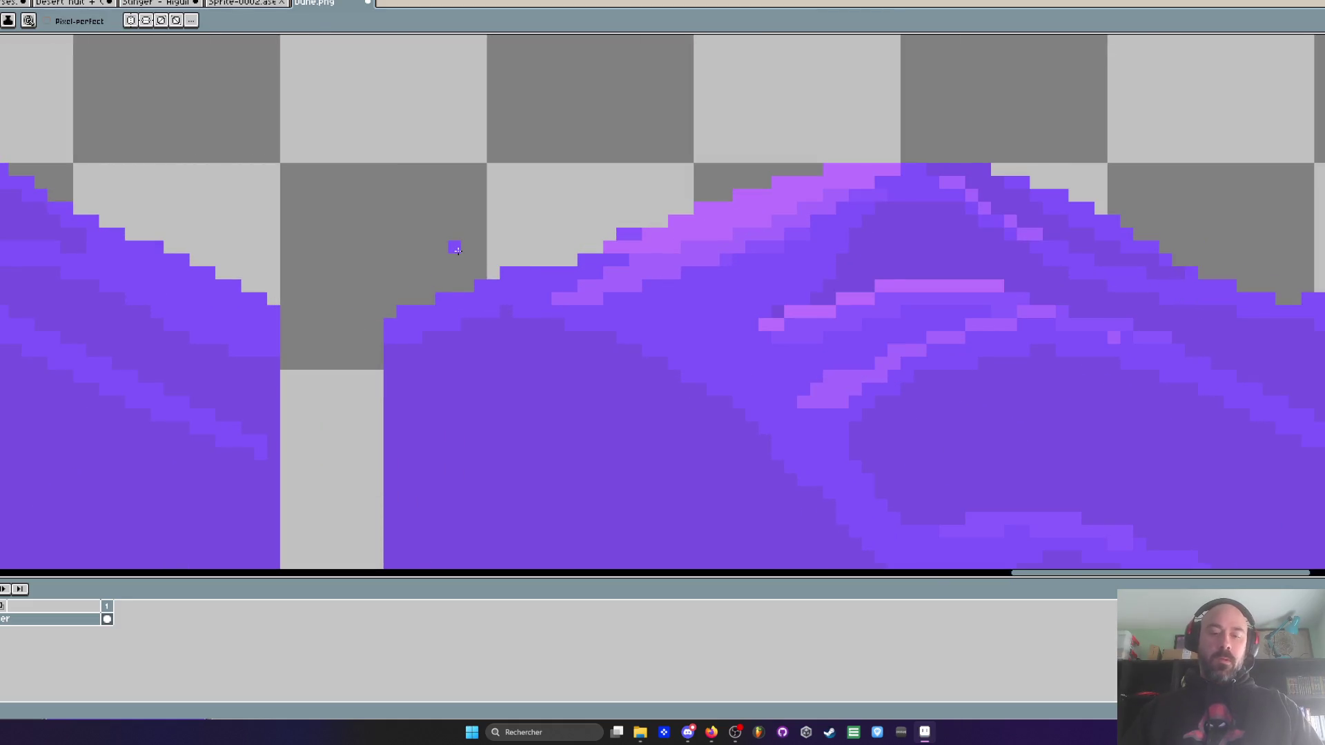
pyautogui.scroll(-1, 414, 169)
pyautogui.moveTo(412, 166)
pyautogui.mouseDown()
pyautogui.moveTo(1146, 565)
pyautogui.moveTo(1288, 450)
pyautogui.mouseUp()
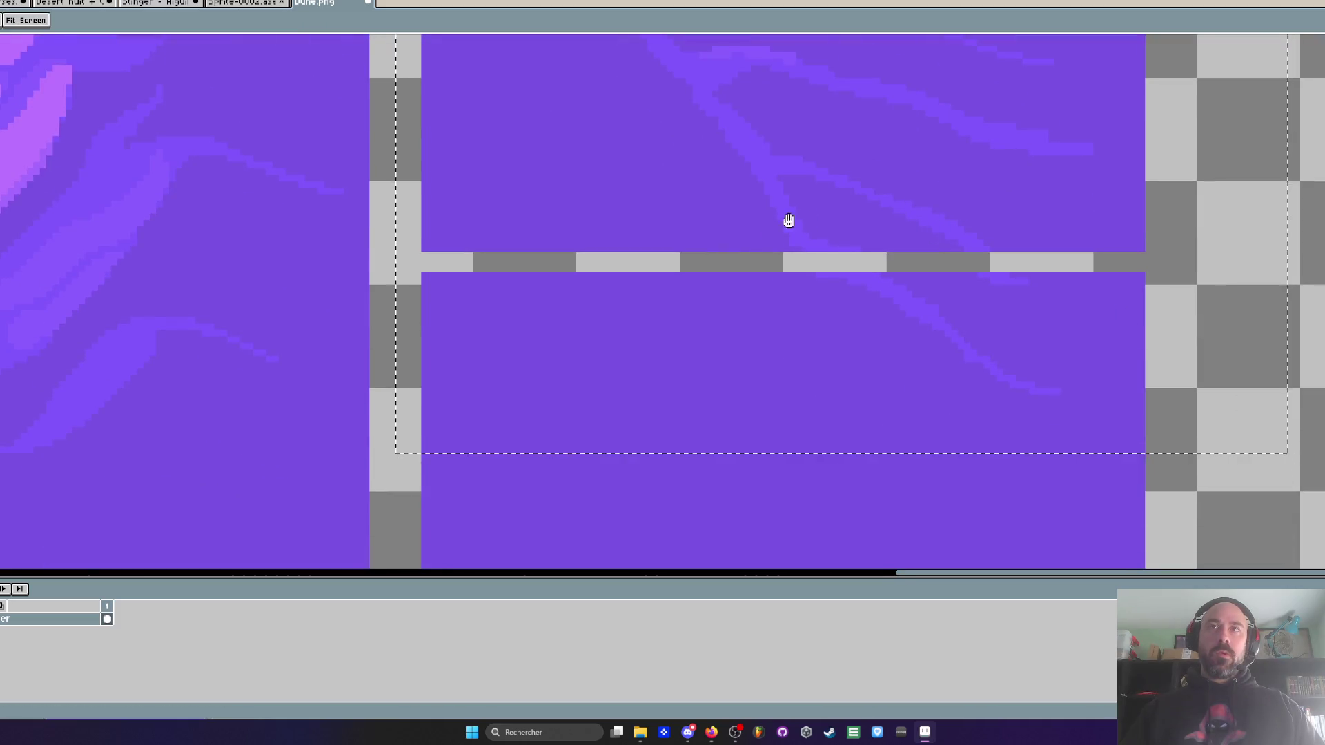
pyautogui.scroll(-1, 701, 283)
pyautogui.hotkey('ctrl', 'd')
pyautogui.moveTo(497, 380)
pyautogui.mouseDown()
pyautogui.moveTo(1174, 509)
pyautogui.moveTo(1183, 531)
pyautogui.mouseUp()
pyautogui.moveTo(1021, 449); pyautogui.dragTo(1022, 441)
pyautogui.press('Left')
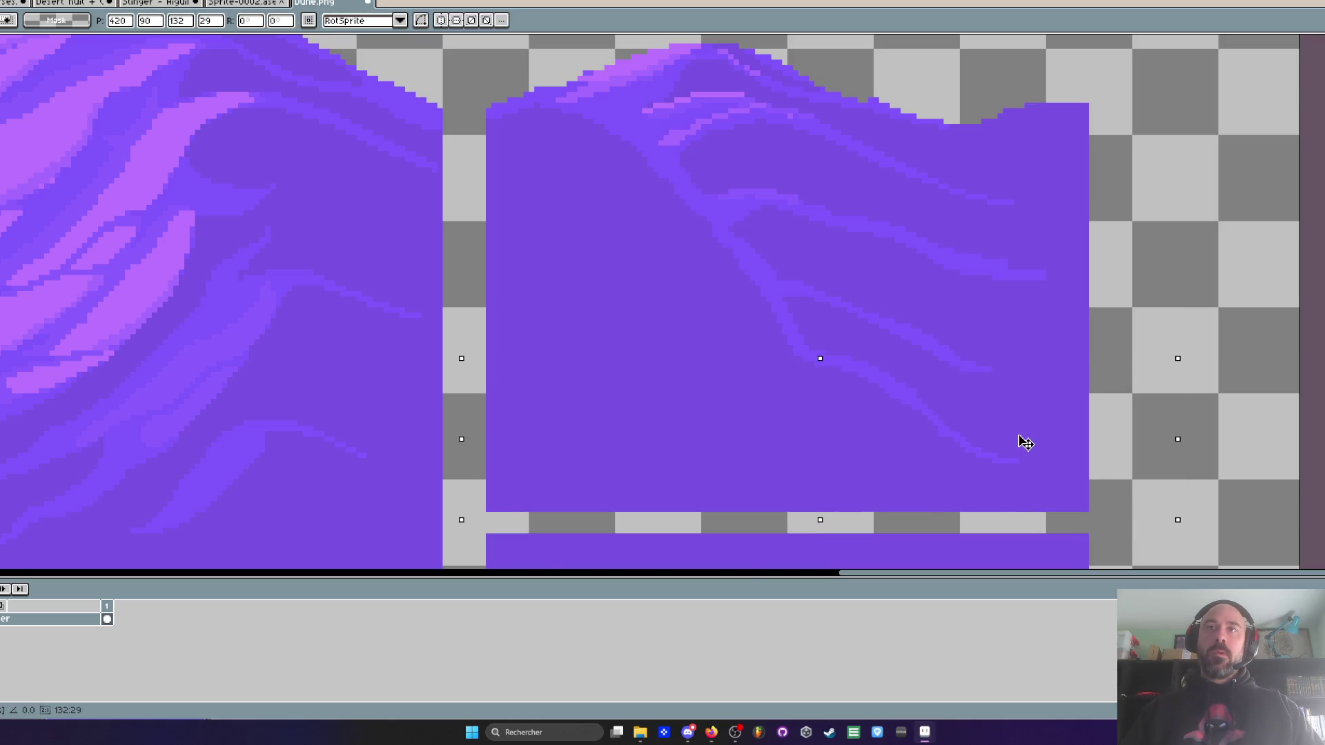
pyautogui.hotkey('ctrl', 'd')
pyautogui.scroll(-2, 837, 257)
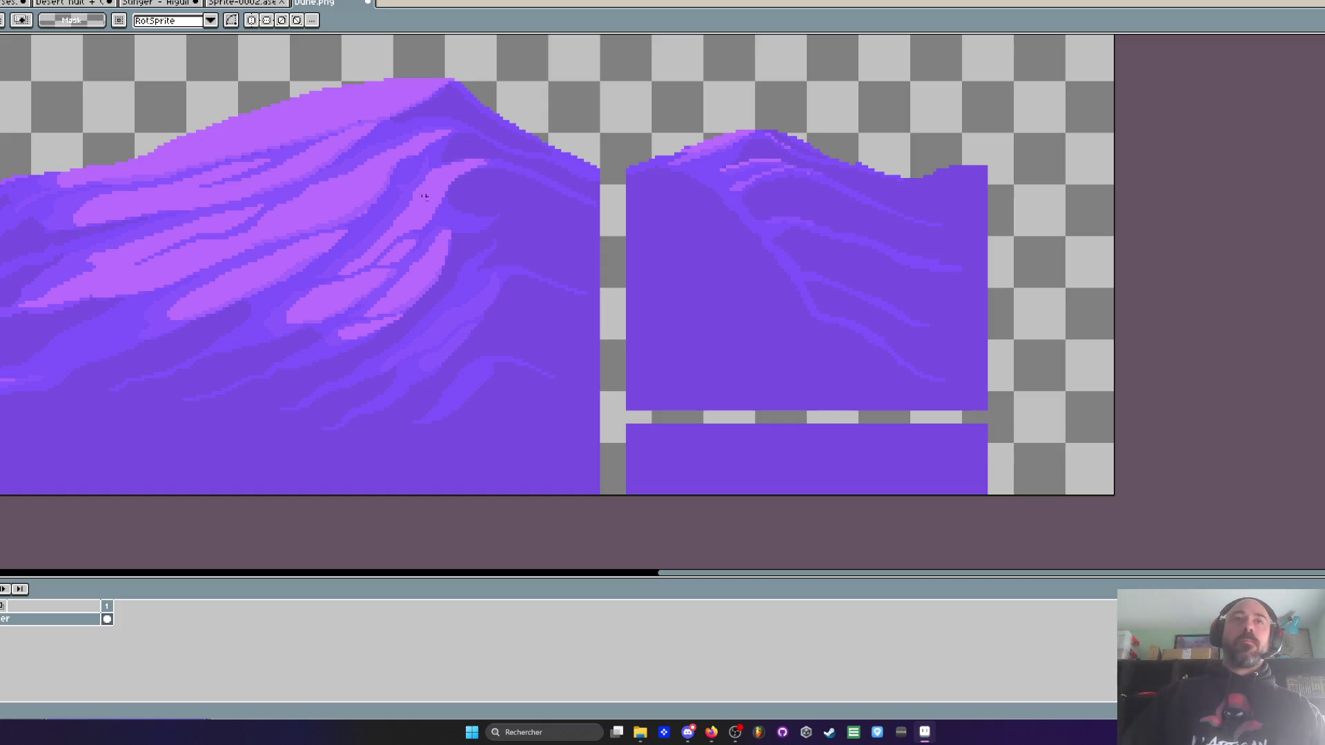
pyautogui.scroll(1, 394, 259)
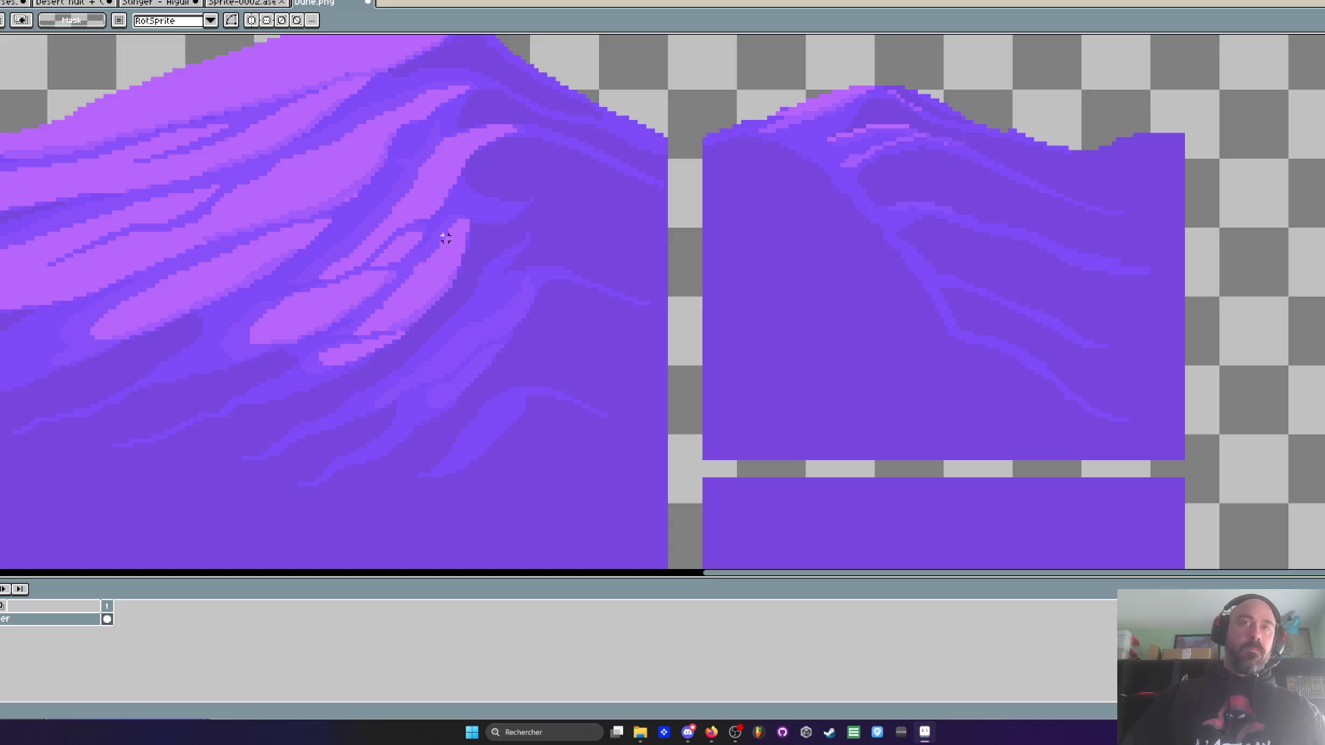
# - Outline the highlighted ridge on the left dune with a freehand selection
pyautogui.press('b')
pyautogui.moveTo(515, 126)
pyautogui.mouseDown()
pyautogui.moveTo(414, 169)
pyautogui.moveTo(260, 296)
pyautogui.moveTo(308, 387)
pyautogui.moveTo(449, 274)
pyautogui.mouseUp()
pyautogui.moveTo(503, 124)
pyautogui.mouseDown()
pyautogui.moveTo(193, 320)
pyautogui.moveTo(160, 474)
pyautogui.moveTo(466, 287)
pyautogui.moveTo(498, 127)
pyautogui.mouseUp()
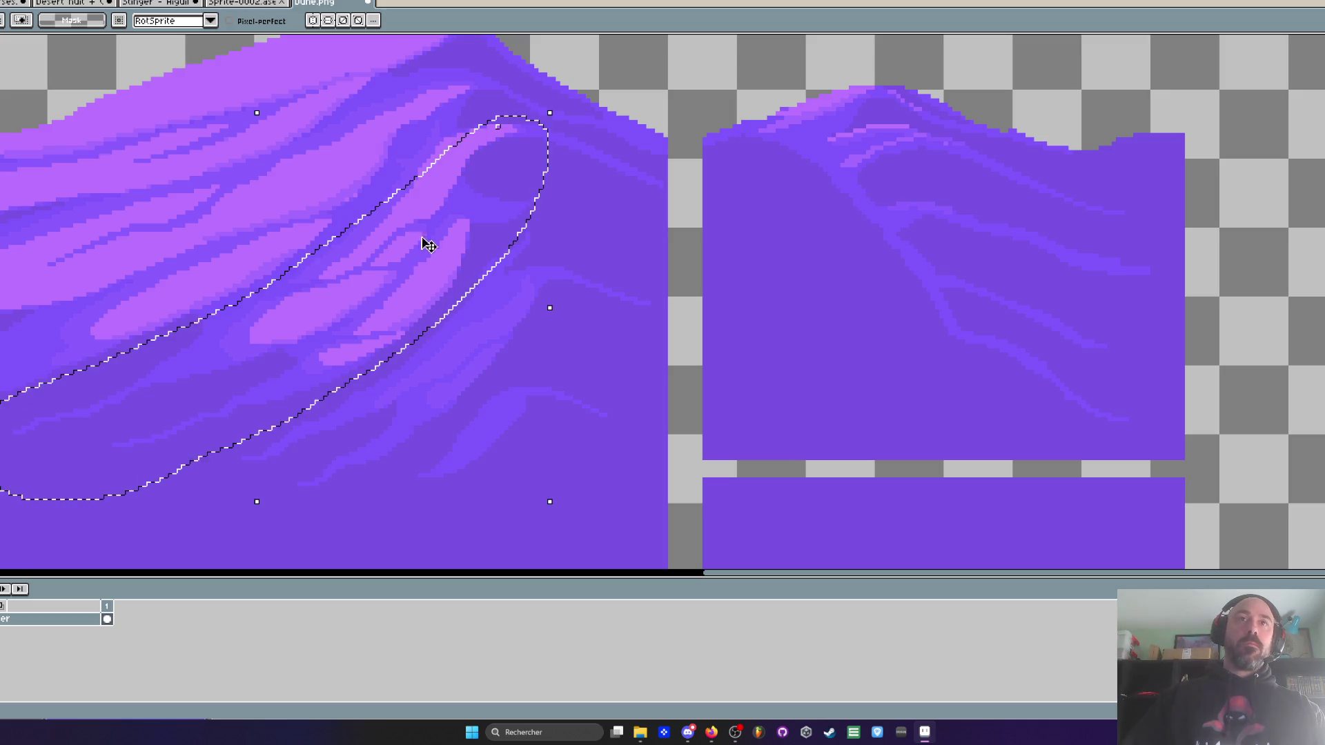
pyautogui.moveTo(420, 254)
pyautogui.mouseDown()
pyautogui.moveTo(882, 308)
pyautogui.moveTo(922, 267)
pyautogui.moveTo(904, 266)
pyautogui.moveTo(856, 298)
pyautogui.moveTo(1097, 267)
pyautogui.moveTo(840, 308)
pyautogui.moveTo(842, 281)
pyautogui.mouseUp()
pyautogui.scroll(-2, 922, 268)
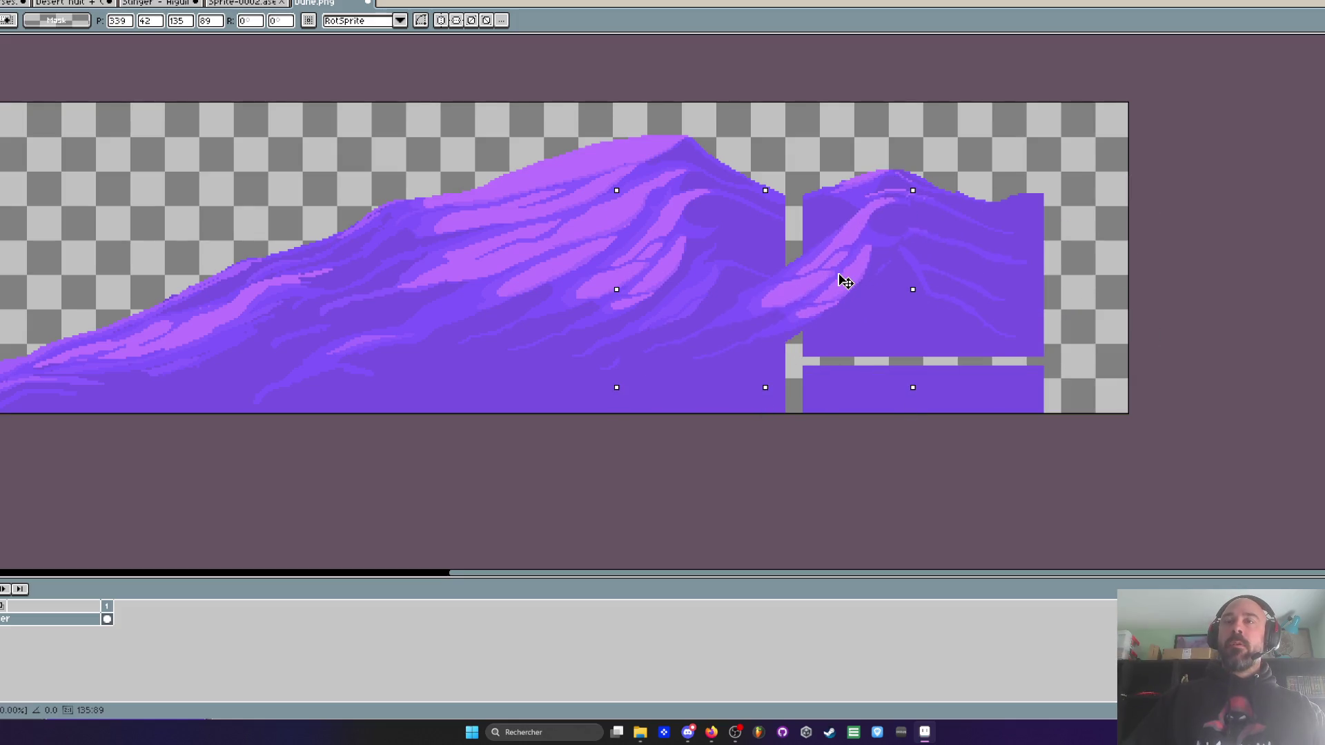
pyautogui.scroll(-2, 846, 281)
pyautogui.scroll(2, 846, 281)
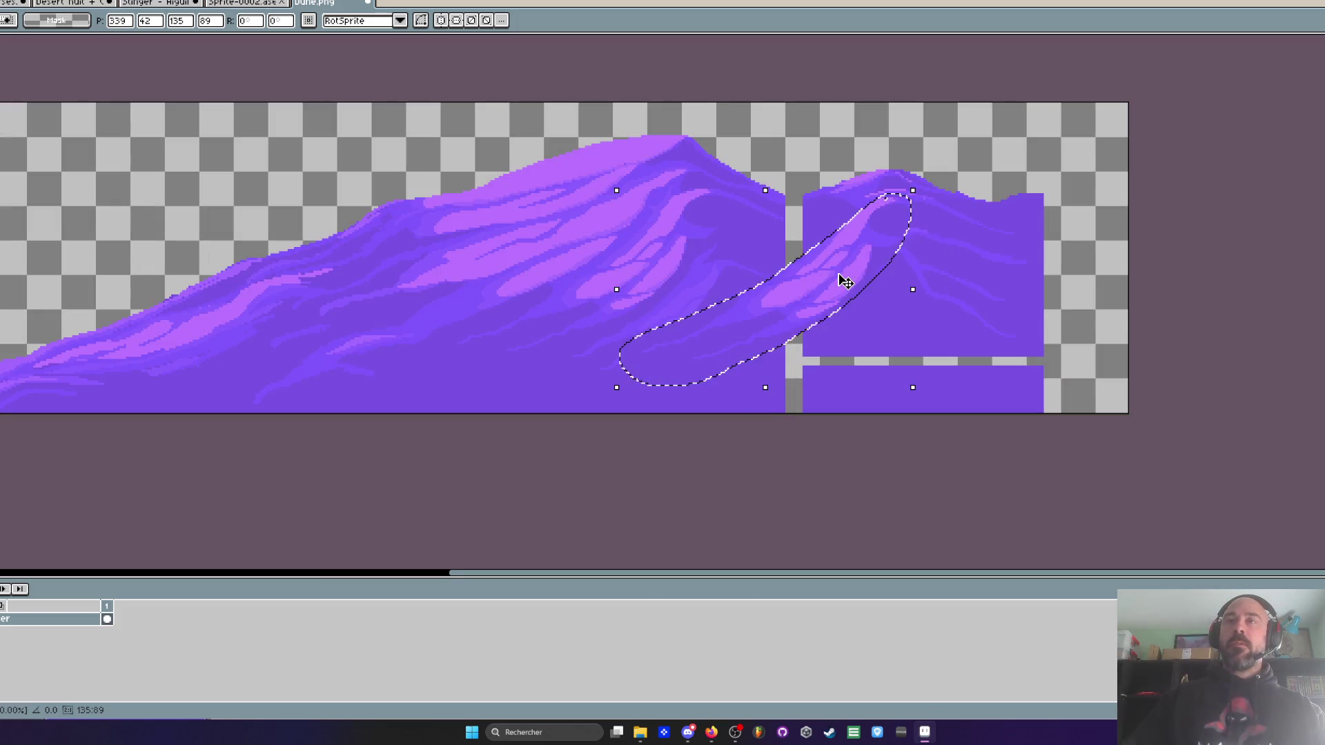
pyautogui.press('Escape')
pyautogui.hotkey('ctrl', 'd')
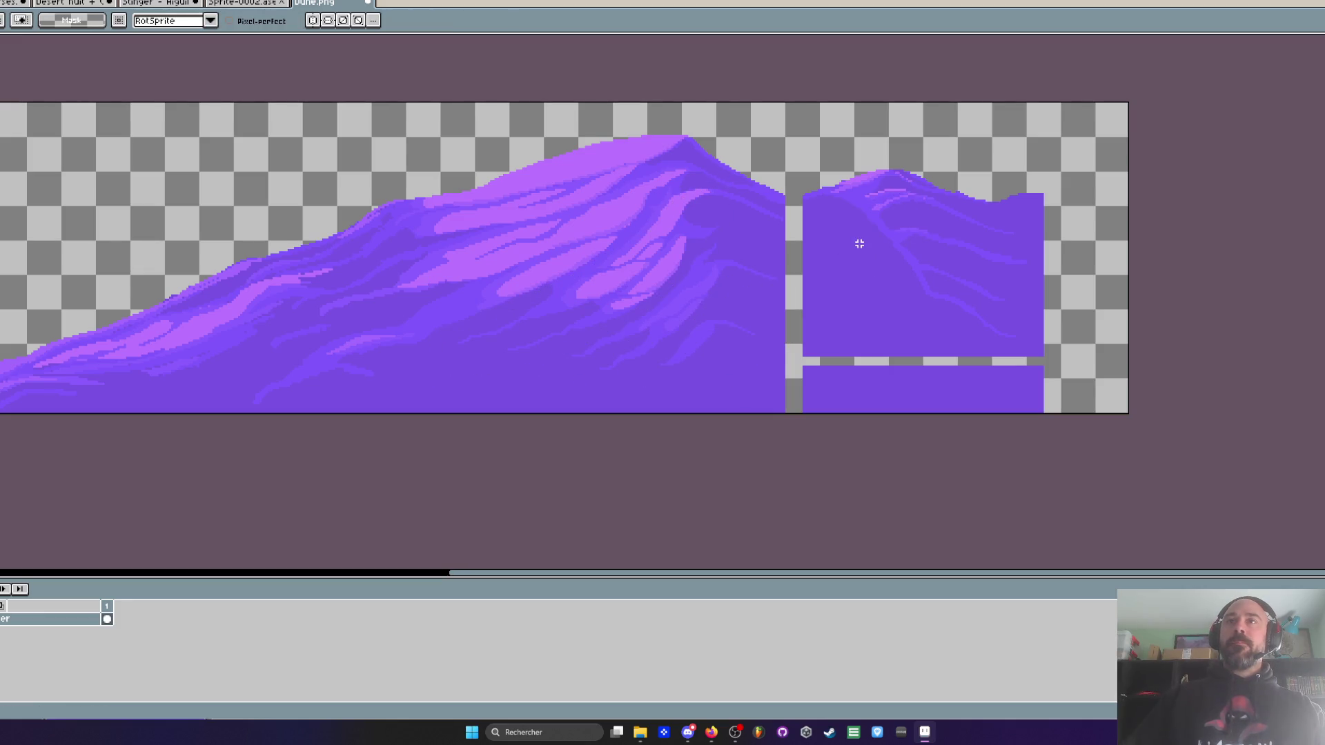
pyautogui.scroll(2, 842, 235)
pyautogui.scroll(-1, 846, 237)
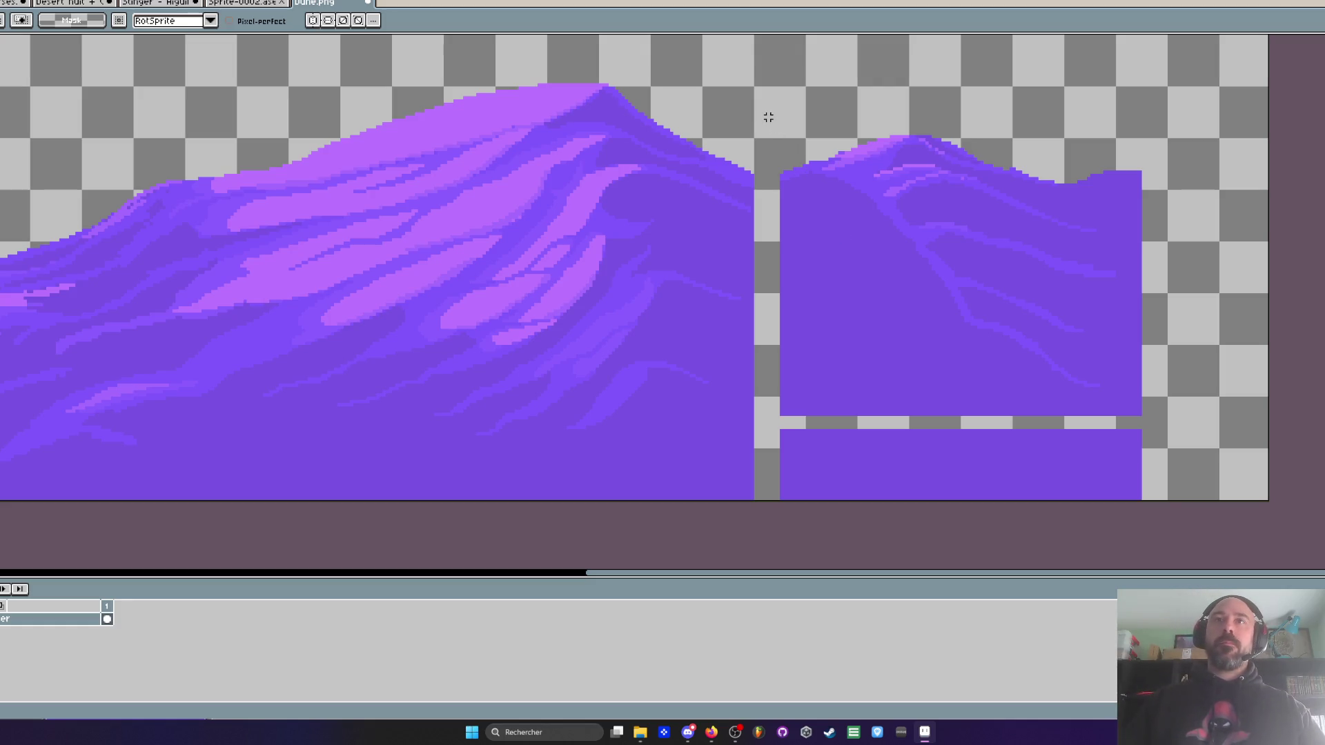
# - On a new layer, draw a red vertical line down the dune seam, then reselect the image layer
pyautogui.hotkey('shift', 'n')
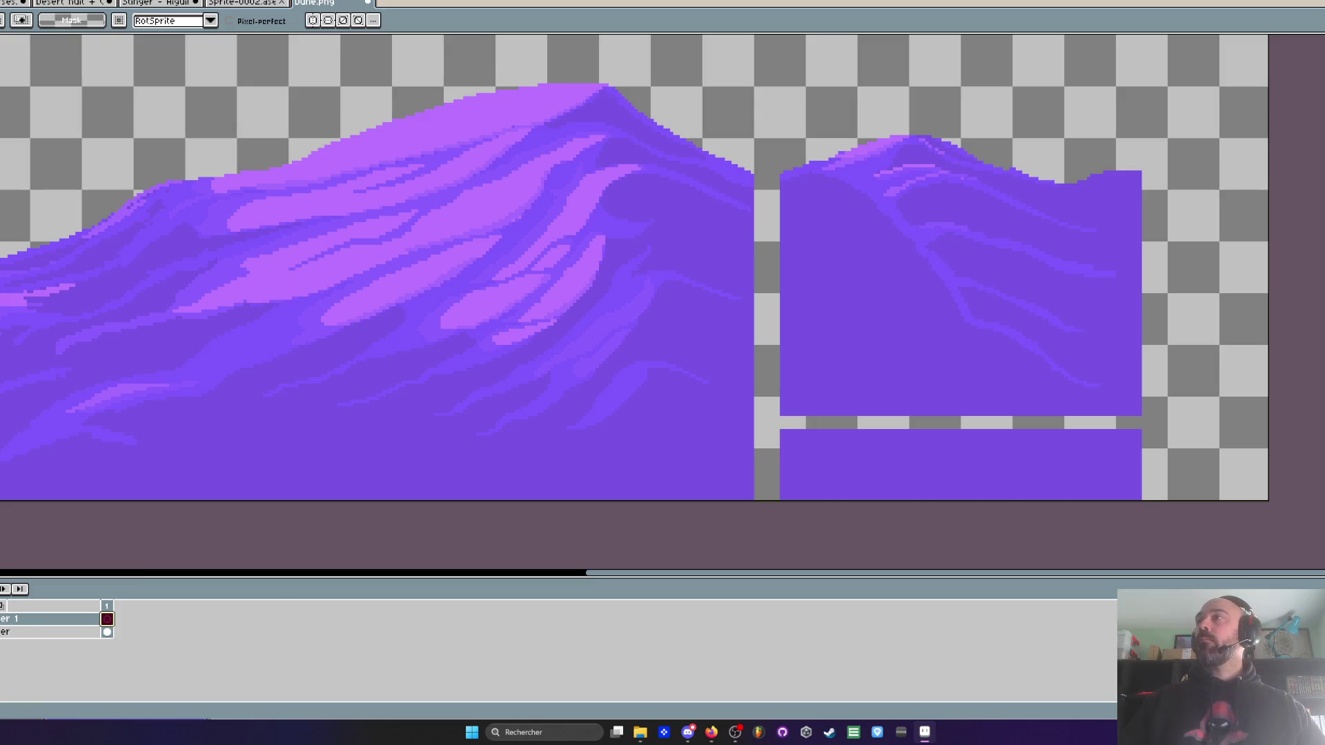
pyautogui.press('h')
pyautogui.moveTo(805, 107); pyautogui.dragTo(775, 222)
pyautogui.scroll(1, 726, 162)
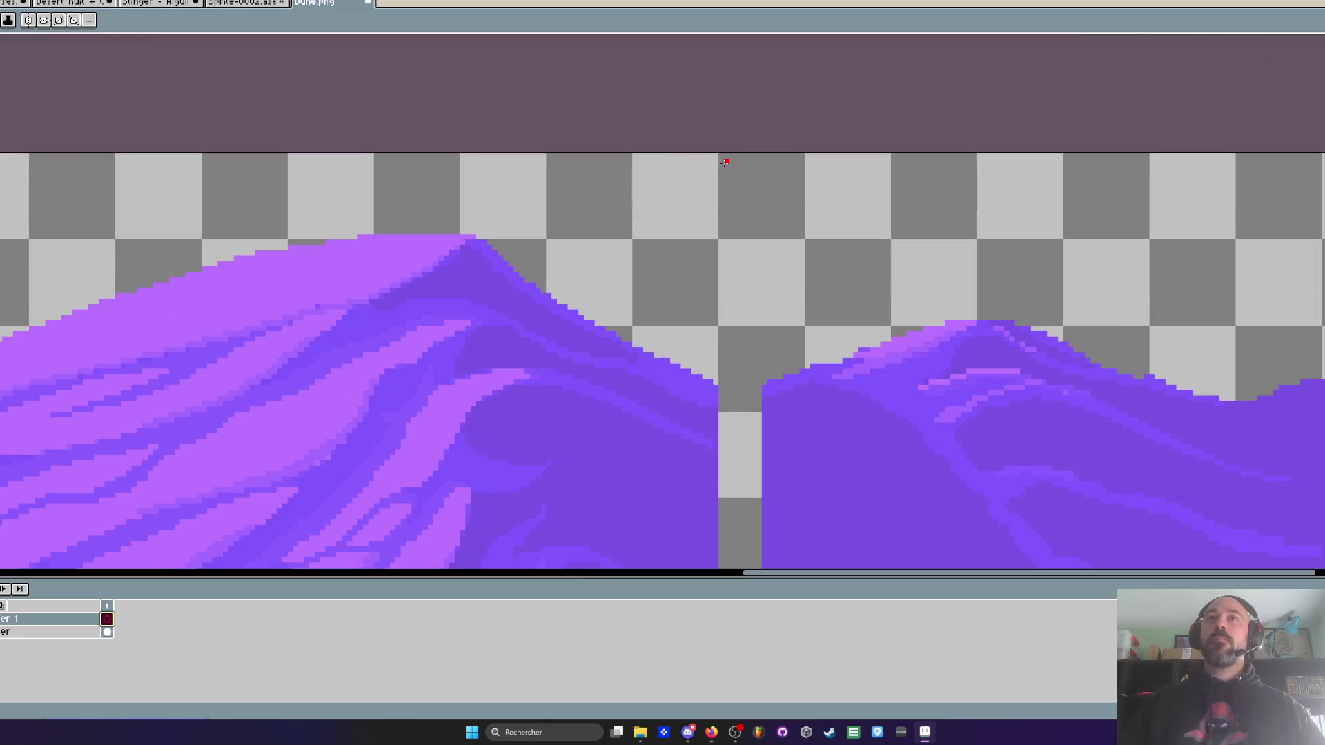
pyautogui.scroll(-2, 719, 156)
pyautogui.moveTo(722, 169)
pyautogui.mouseDown()
pyautogui.moveTo(722, 541)
pyautogui.moveTo(720, 527)
pyautogui.mouseUp()
pyautogui.scroll(2, 1092, 428)
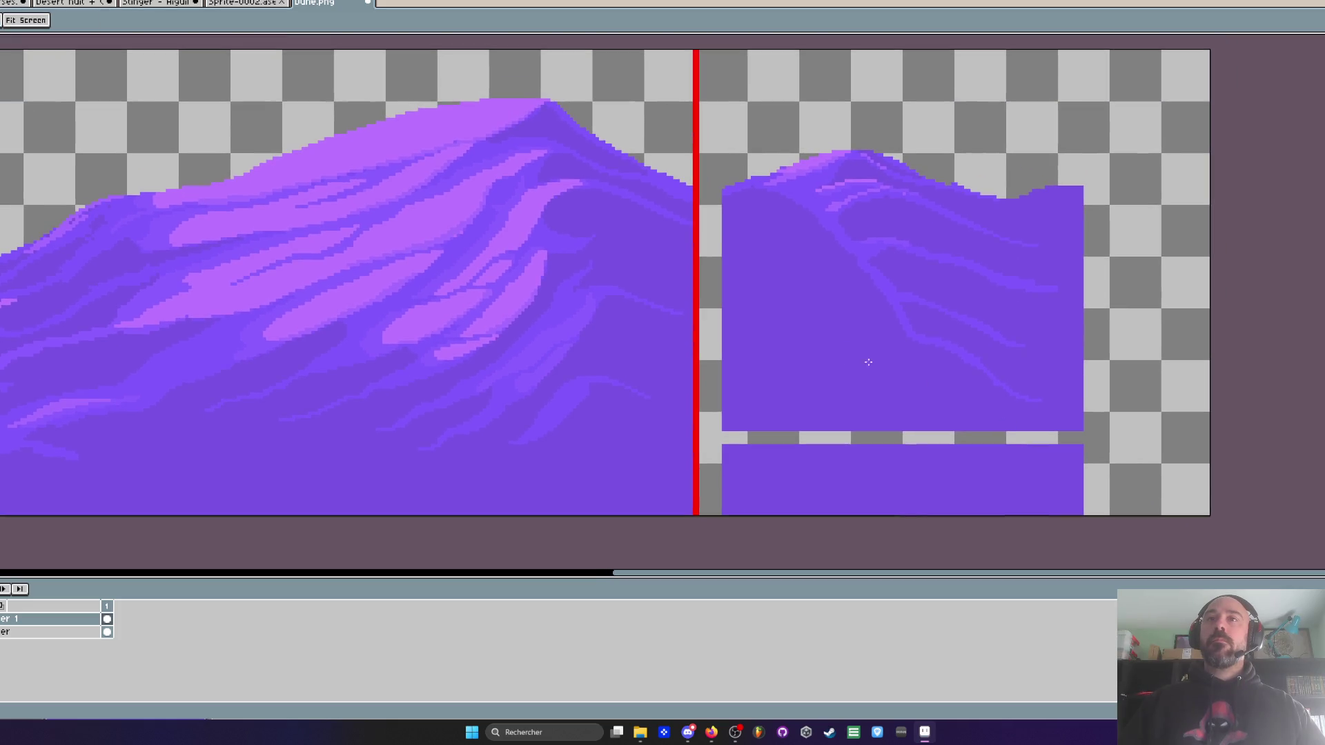
pyautogui.click(21, 631)
pyautogui.scroll(1, 739, 200)
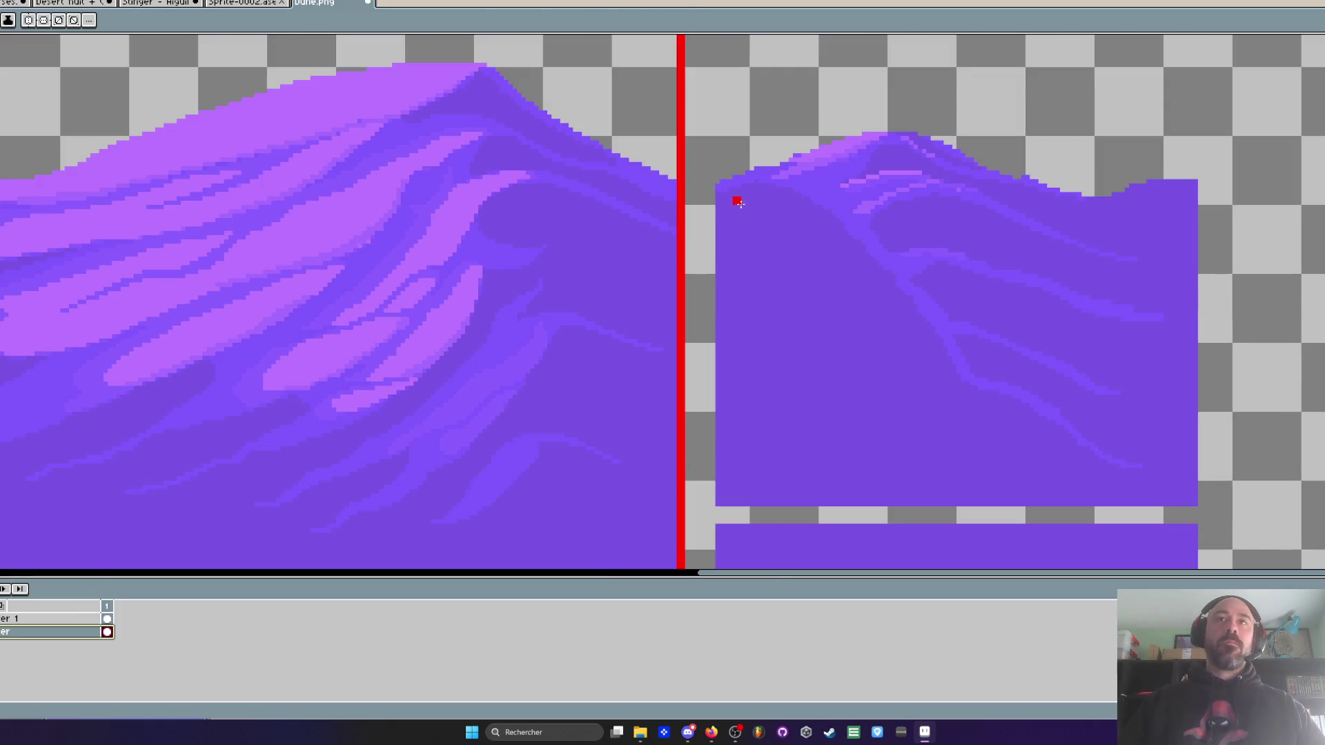
# - Paint two short light highlight streaks near the right dune block's crest
pyautogui.scroll(-1, 920, 263)
pyautogui.press('b')
pyautogui.scroll(1, 920, 264)
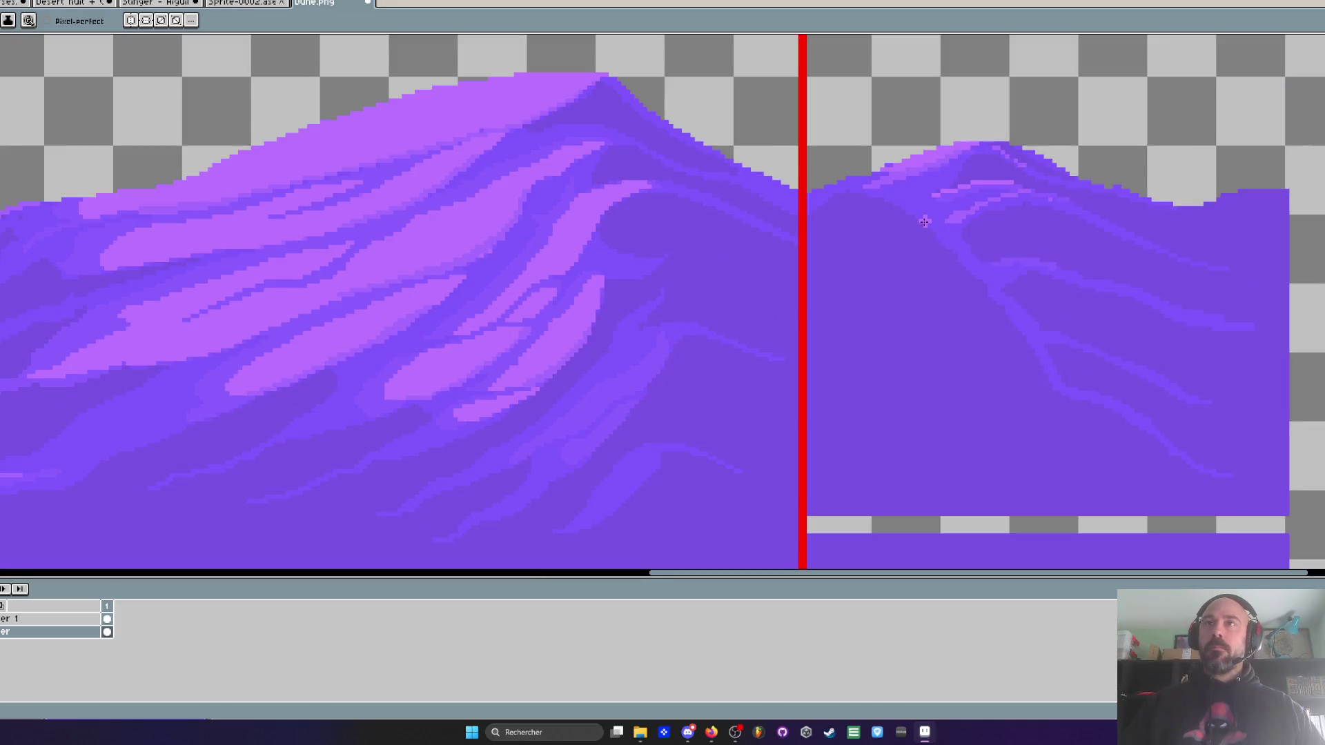
pyautogui.moveTo(921, 229)
pyautogui.mouseDown()
pyautogui.moveTo(894, 250)
pyautogui.moveTo(912, 234)
pyautogui.mouseUp()
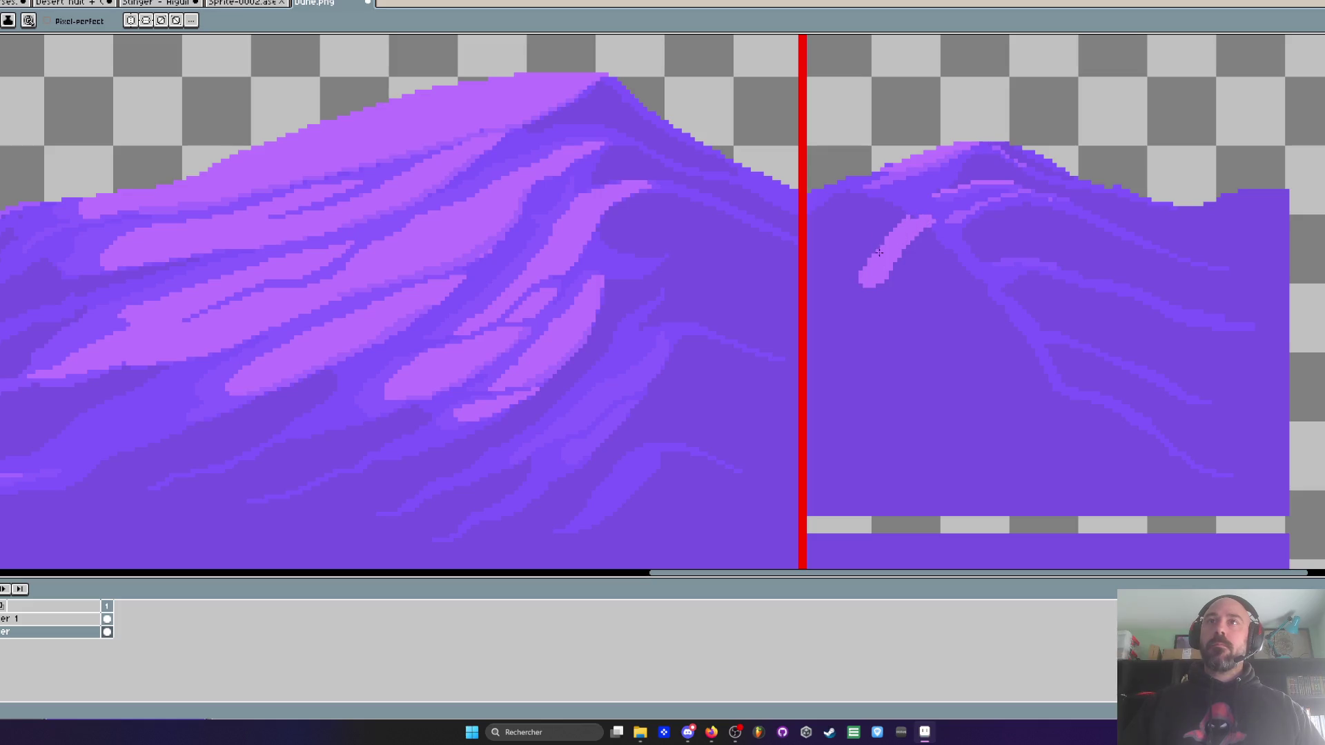
pyautogui.moveTo(889, 186); pyautogui.dragTo(871, 183)
# - Thicken the crest highlight band and add a wider light streak running down-left
pyautogui.scroll(-2, 822, 247)
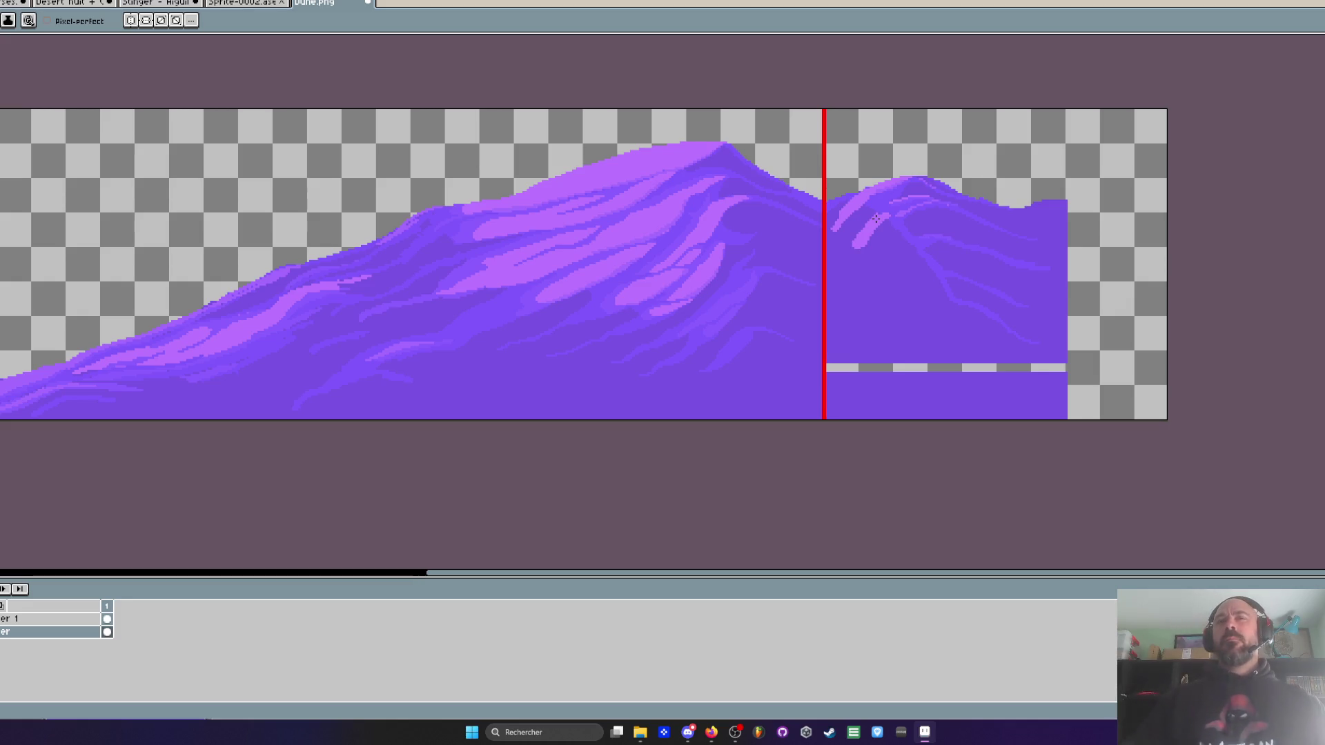
pyautogui.scroll(2, 873, 219)
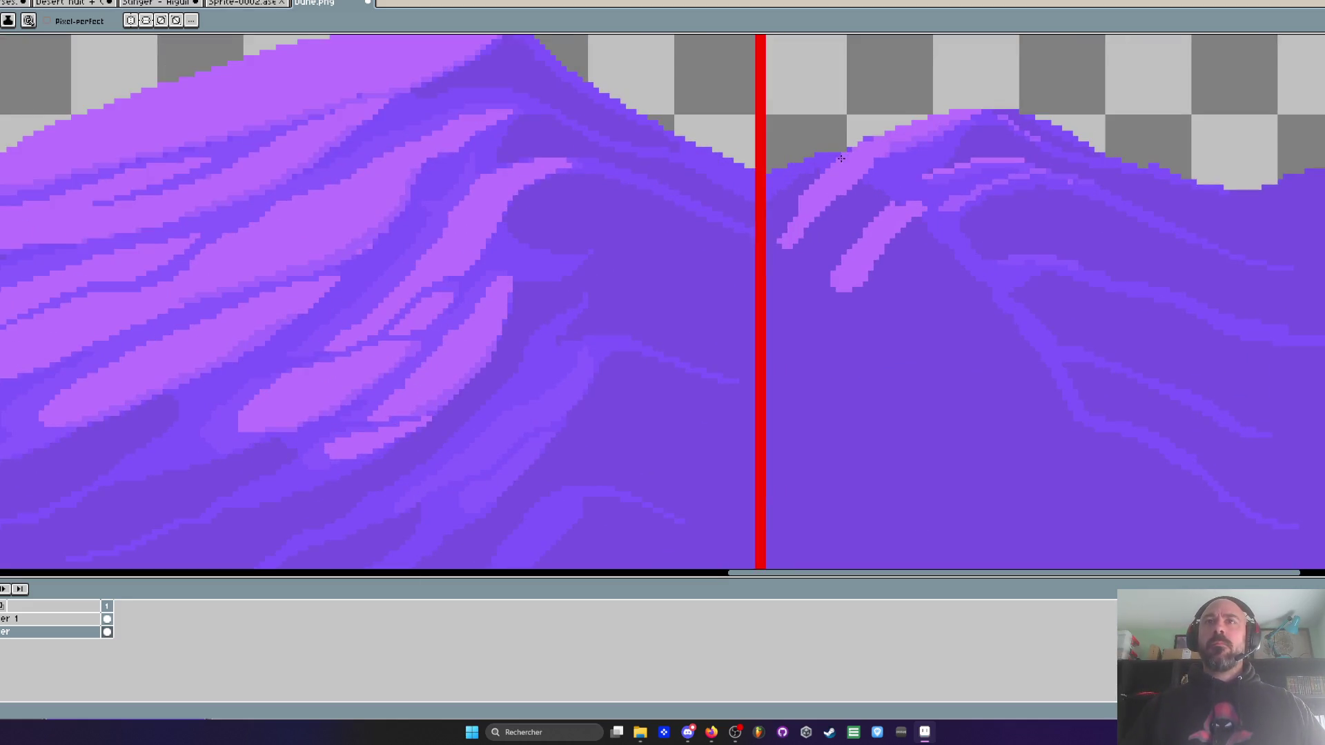
pyautogui.moveTo(783, 231)
pyautogui.mouseDown()
pyautogui.moveTo(838, 211)
pyautogui.moveTo(954, 130)
pyautogui.mouseUp()
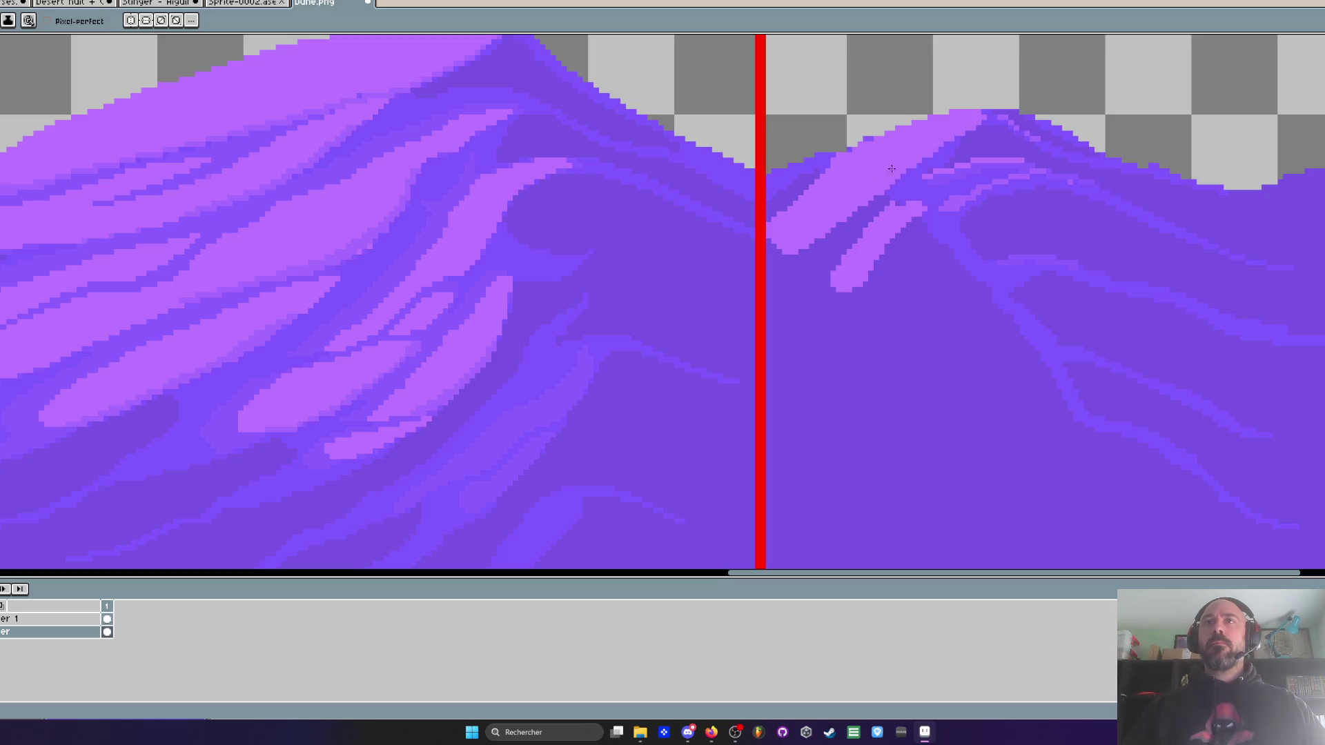
pyautogui.scroll(-2, 892, 168)
pyautogui.scroll(2, 892, 235)
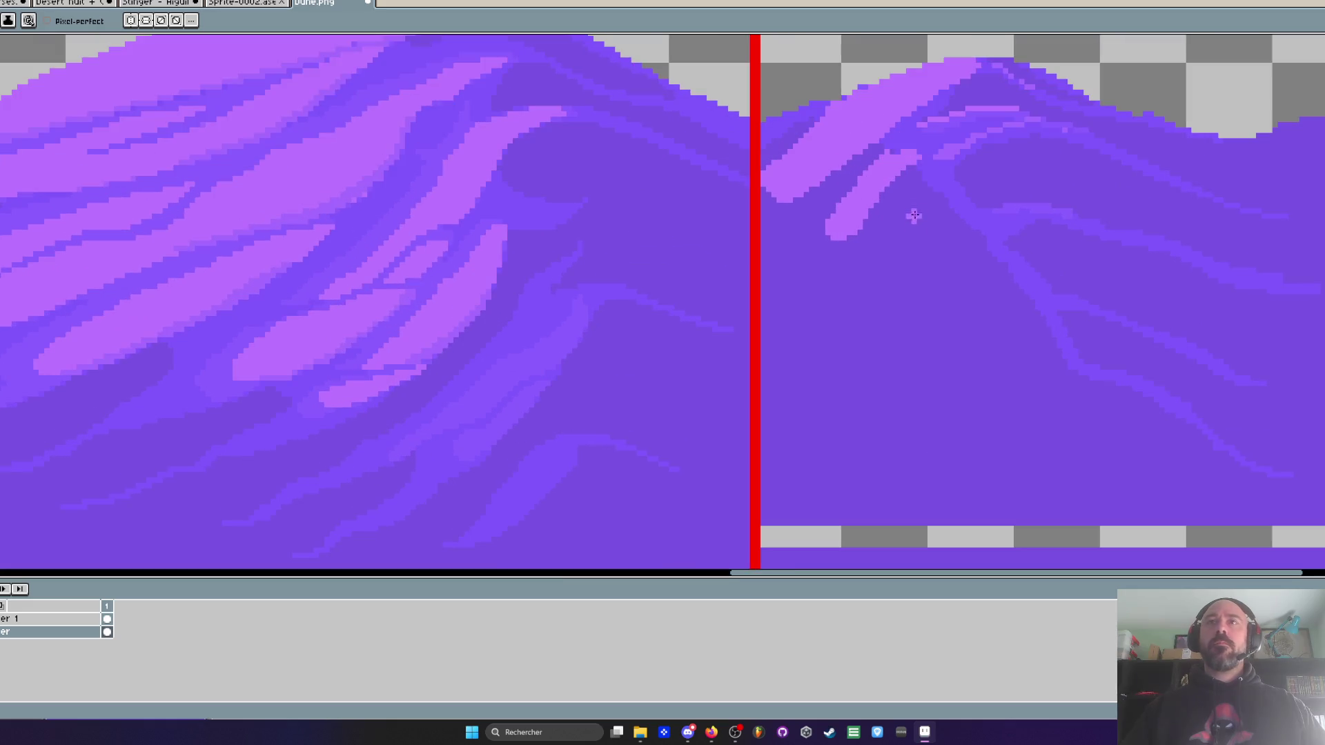
pyautogui.moveTo(931, 158)
pyautogui.mouseDown()
pyautogui.moveTo(887, 229)
pyautogui.moveTo(832, 276)
pyautogui.mouseUp()
pyautogui.moveTo(884, 200)
pyautogui.mouseDown()
pyautogui.moveTo(791, 293)
pyautogui.moveTo(829, 254)
pyautogui.mouseUp()
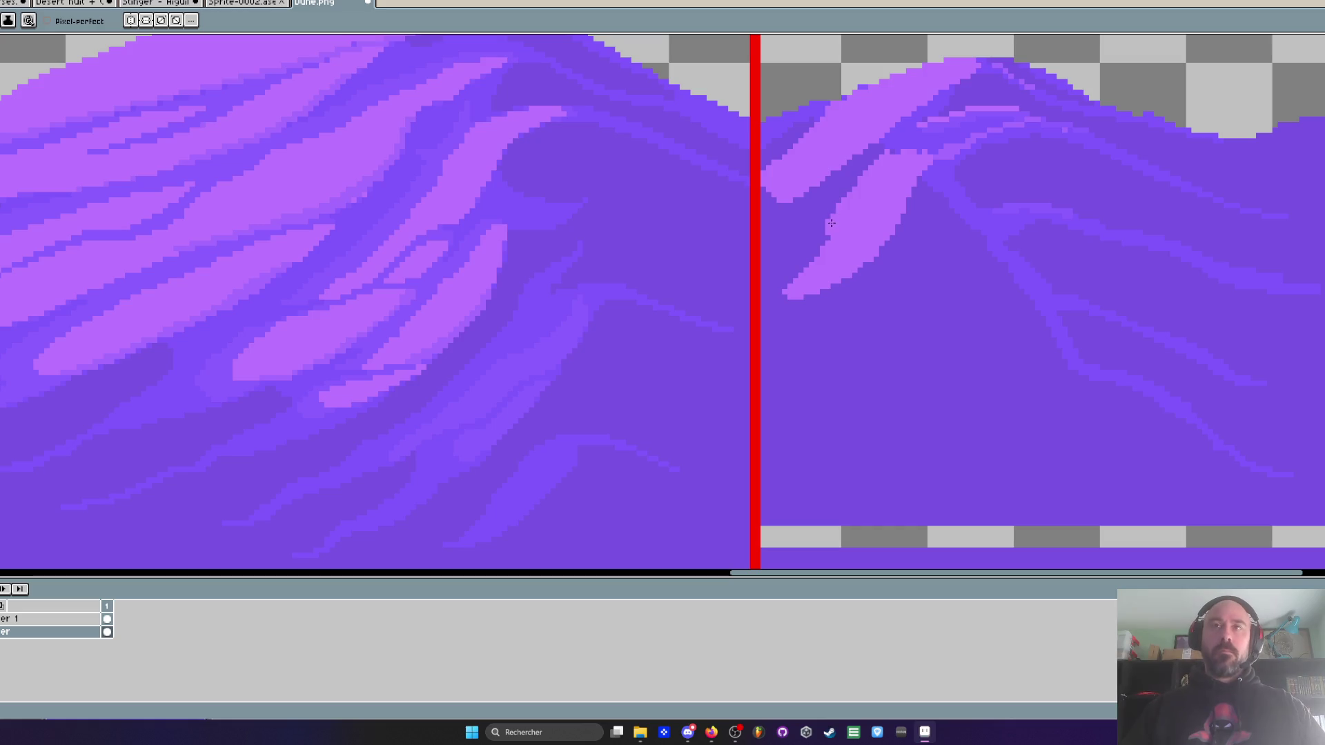
# - Sample a darker dune purple and shade the new light streak's left edge
pyautogui.press('i')
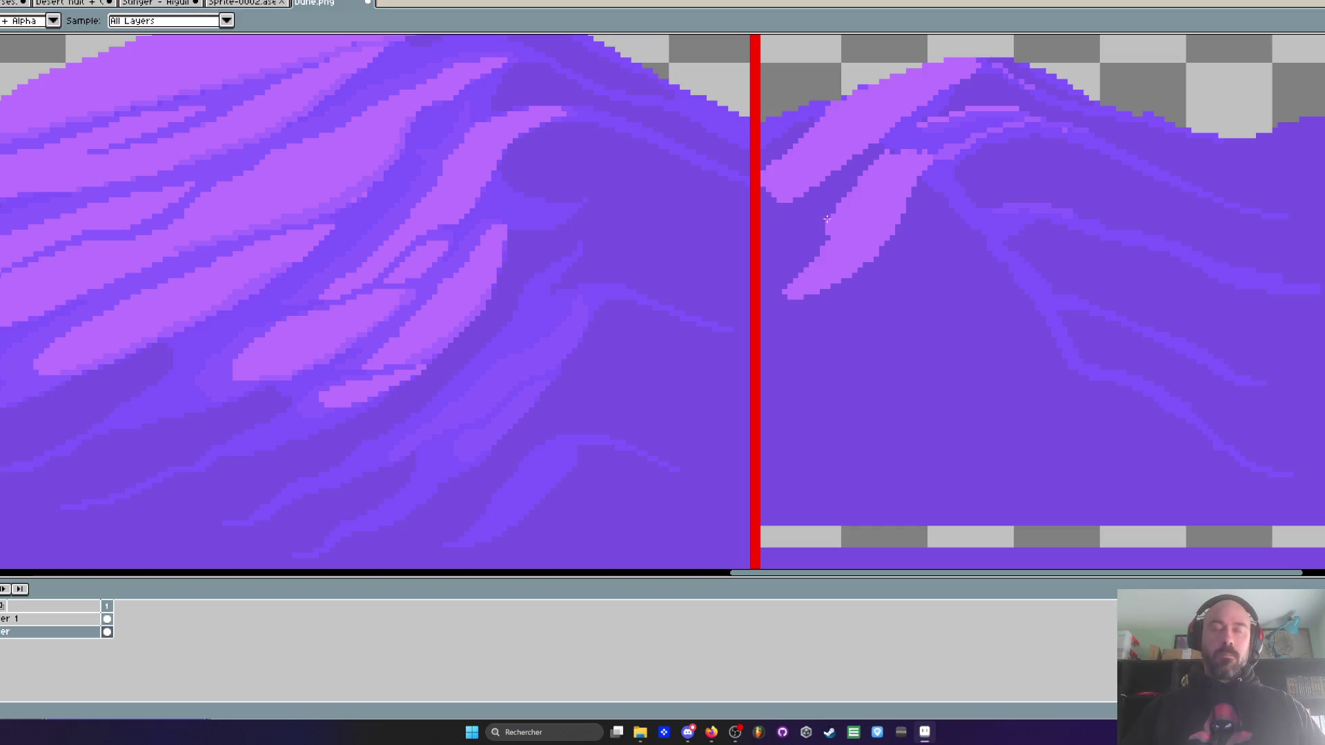
pyautogui.scroll(2, 827, 220)
pyautogui.press('b')
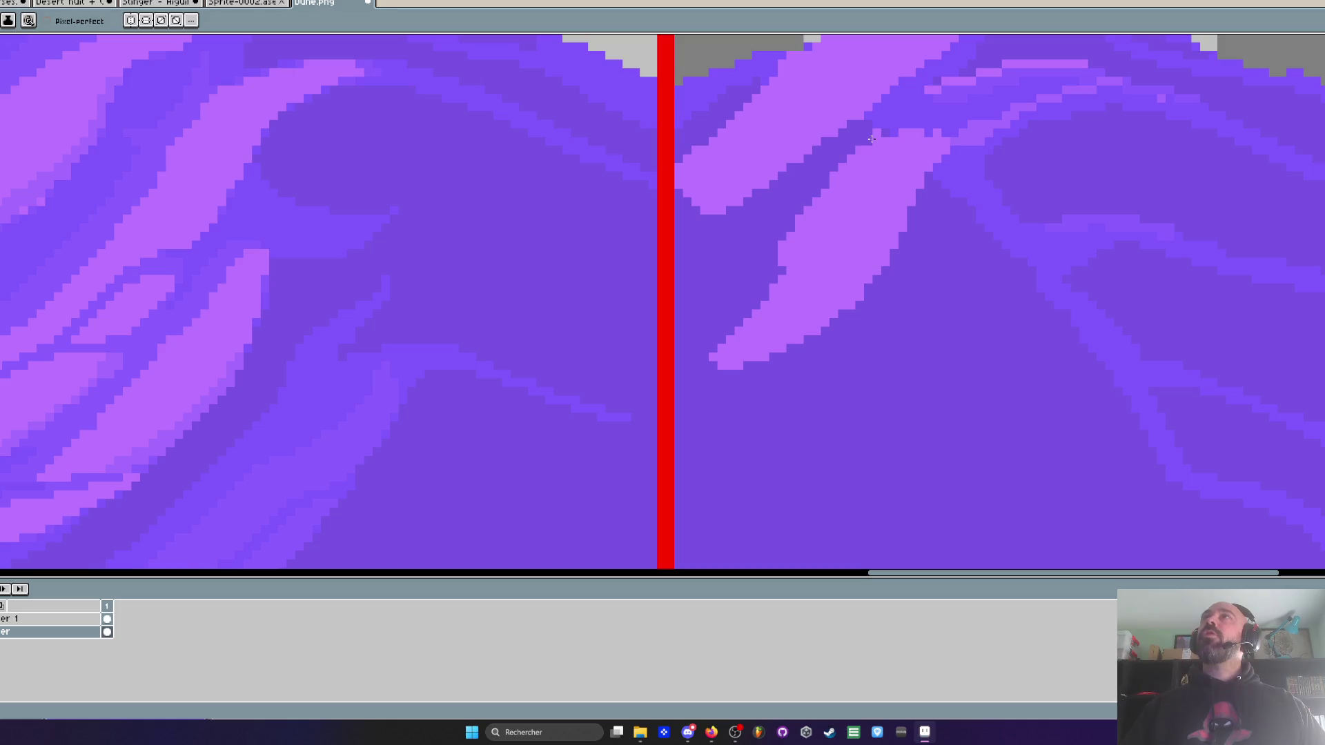
pyautogui.moveTo(867, 141)
pyautogui.mouseDown()
pyautogui.moveTo(785, 254)
pyautogui.moveTo(814, 207)
pyautogui.mouseUp()
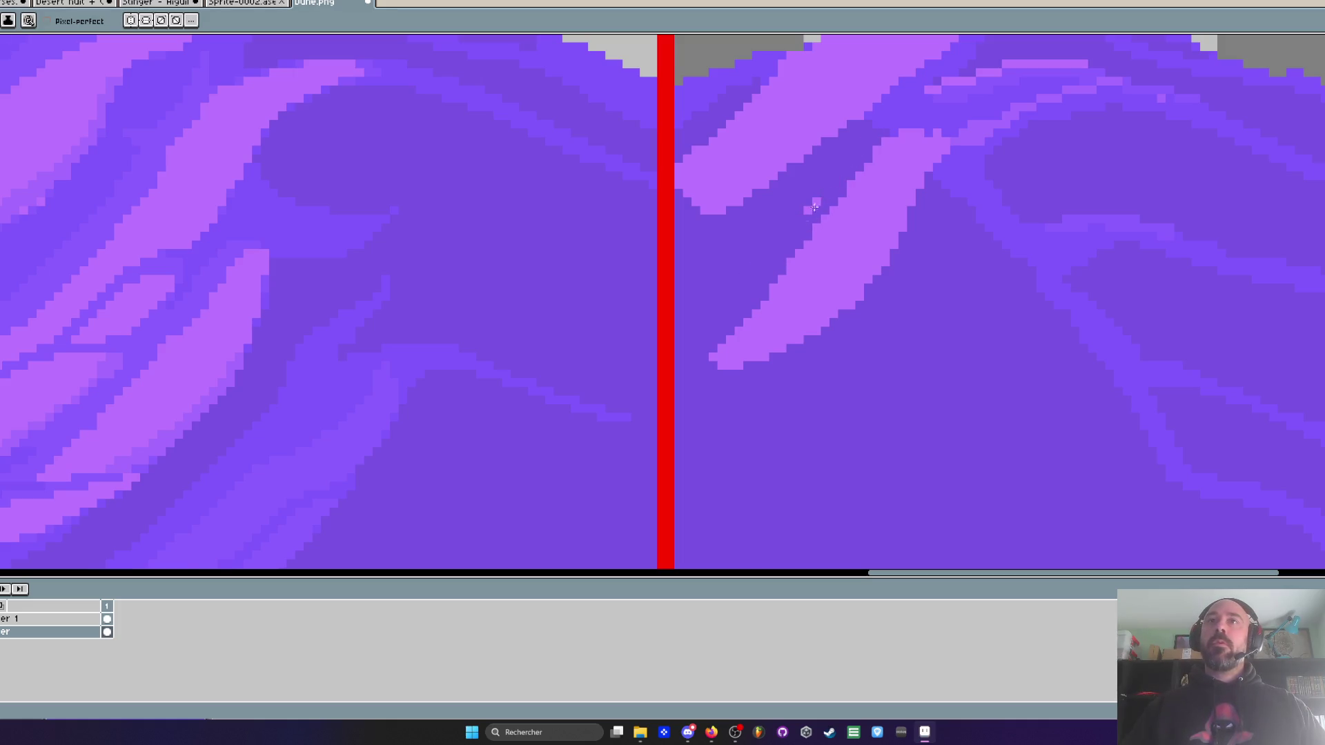
pyautogui.scroll(-3, 825, 197)
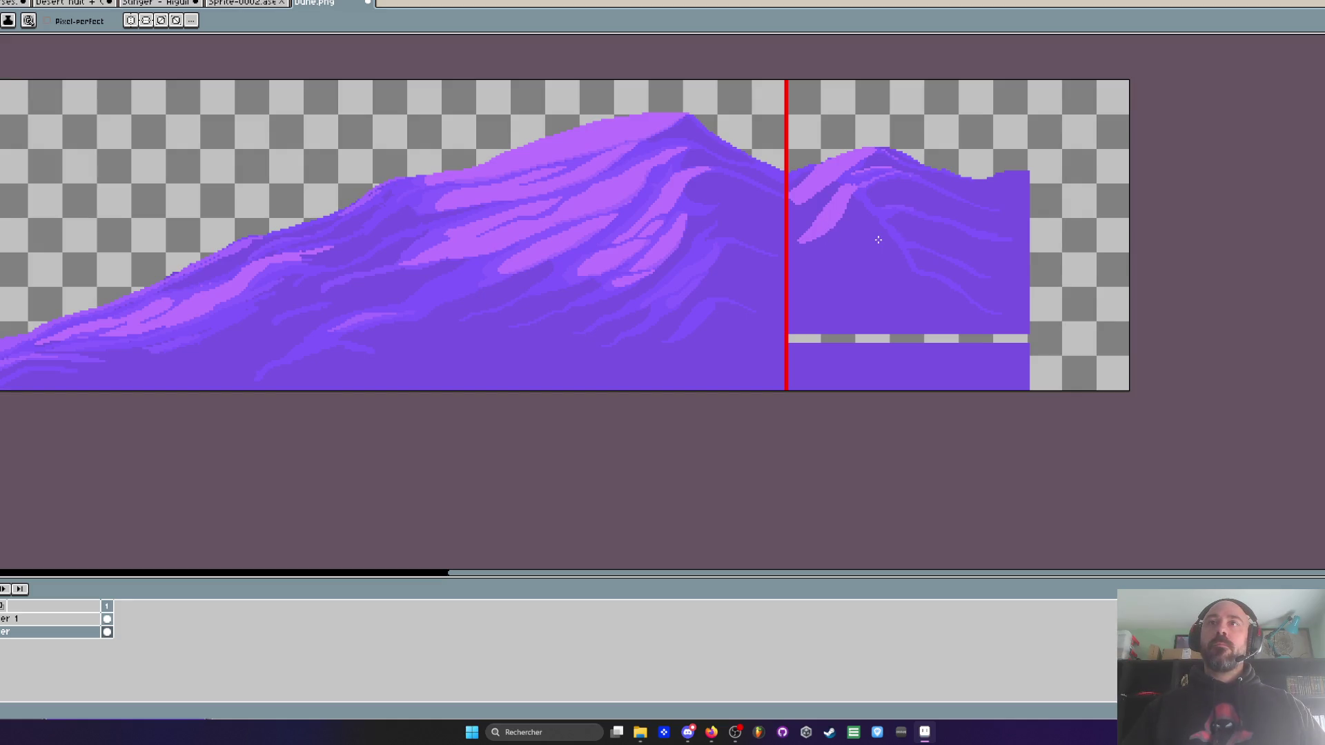
pyautogui.scroll(2, 958, 247)
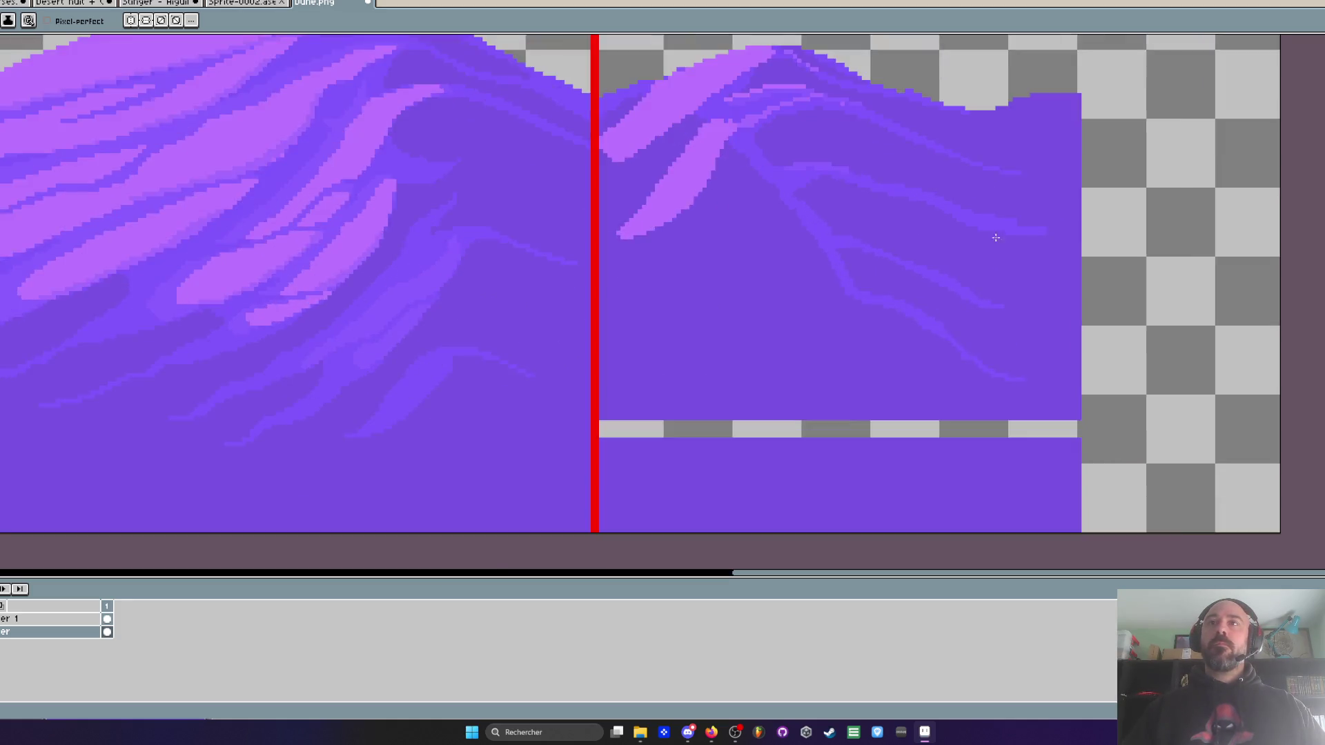
# - Sample the darker purple and pencil along the lower edge of the right streak's light band
pyautogui.press('i')
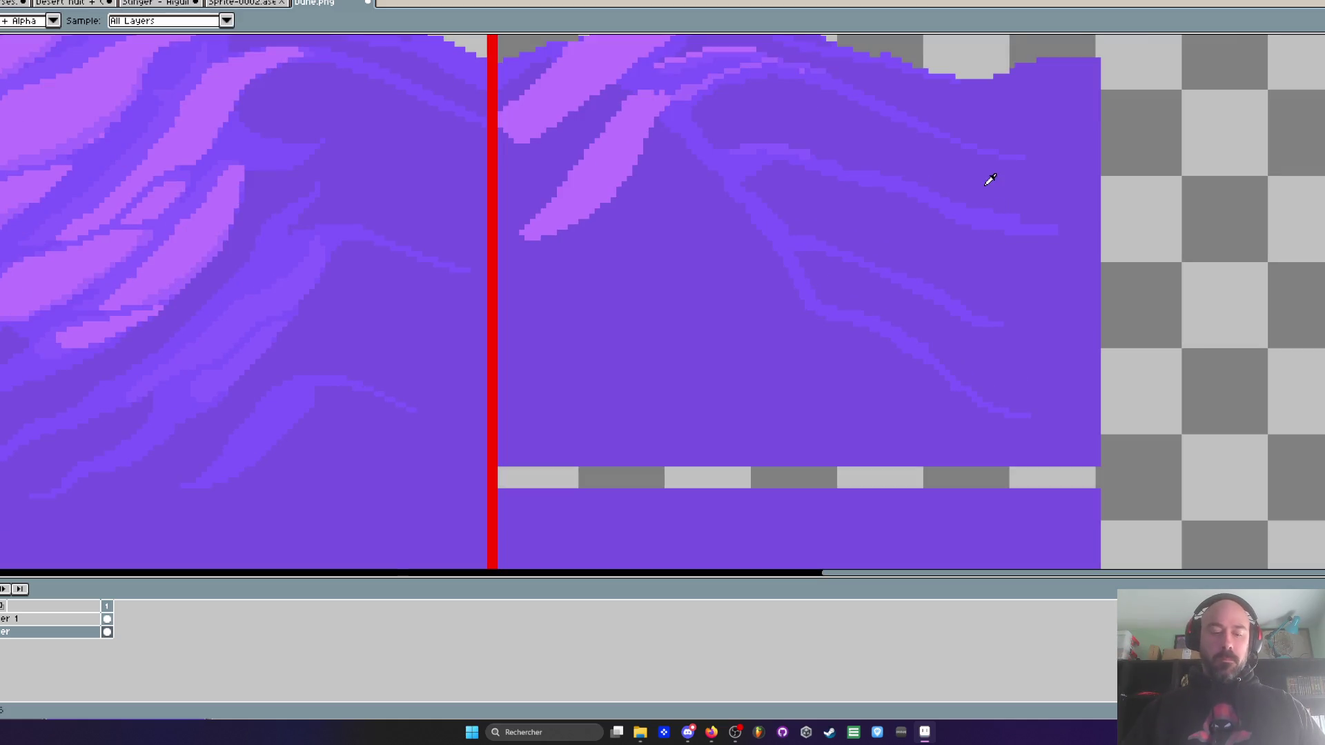
pyautogui.press('b')
pyautogui.scroll(1, 923, 192)
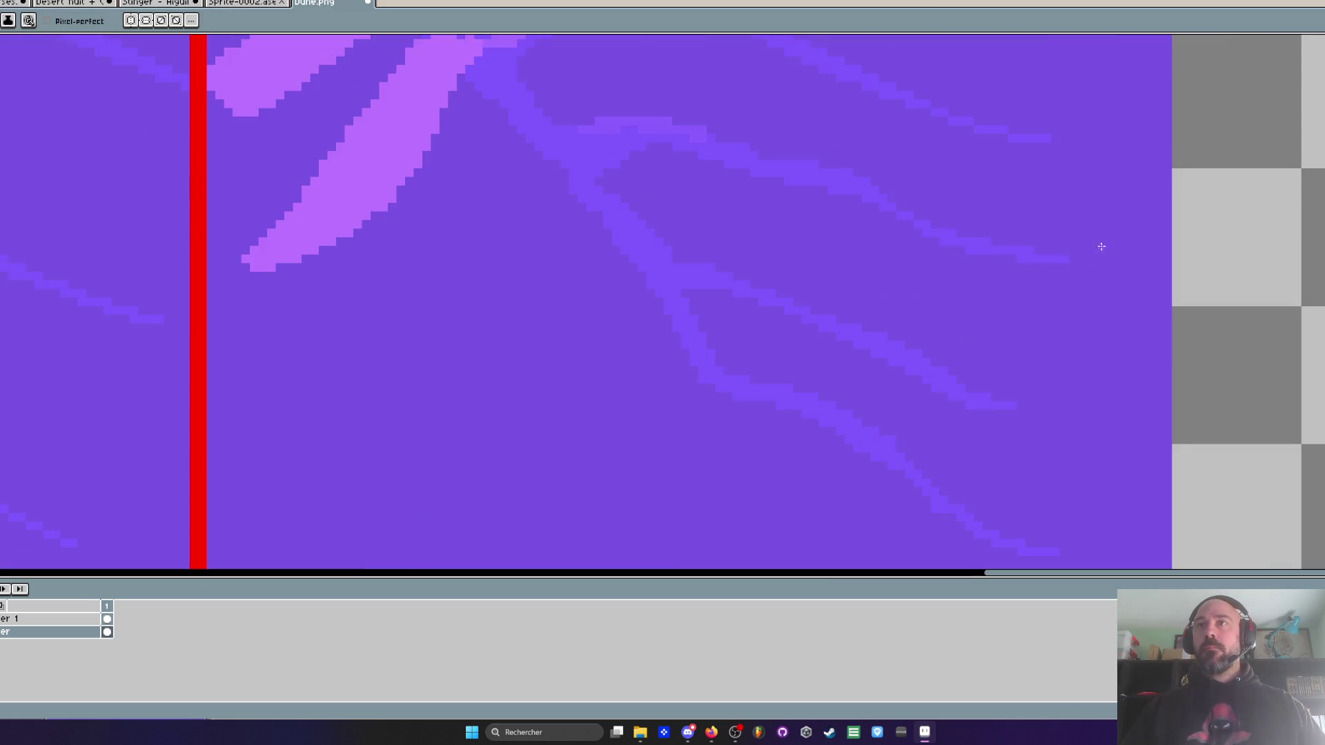
pyautogui.scroll(-2, 1101, 246)
pyautogui.scroll(-2, 837, 178)
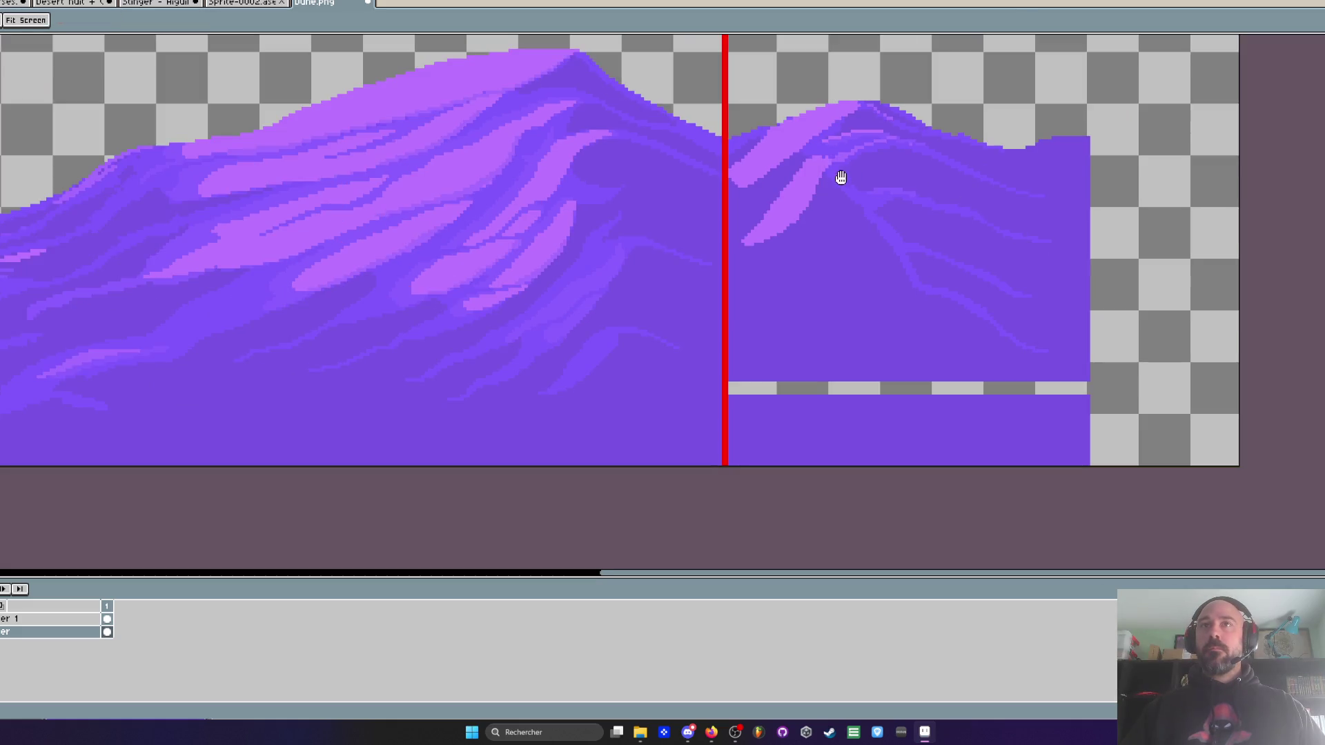
pyautogui.scroll(1, 837, 216)
pyautogui.press('i')
pyautogui.scroll(1, 708, 218)
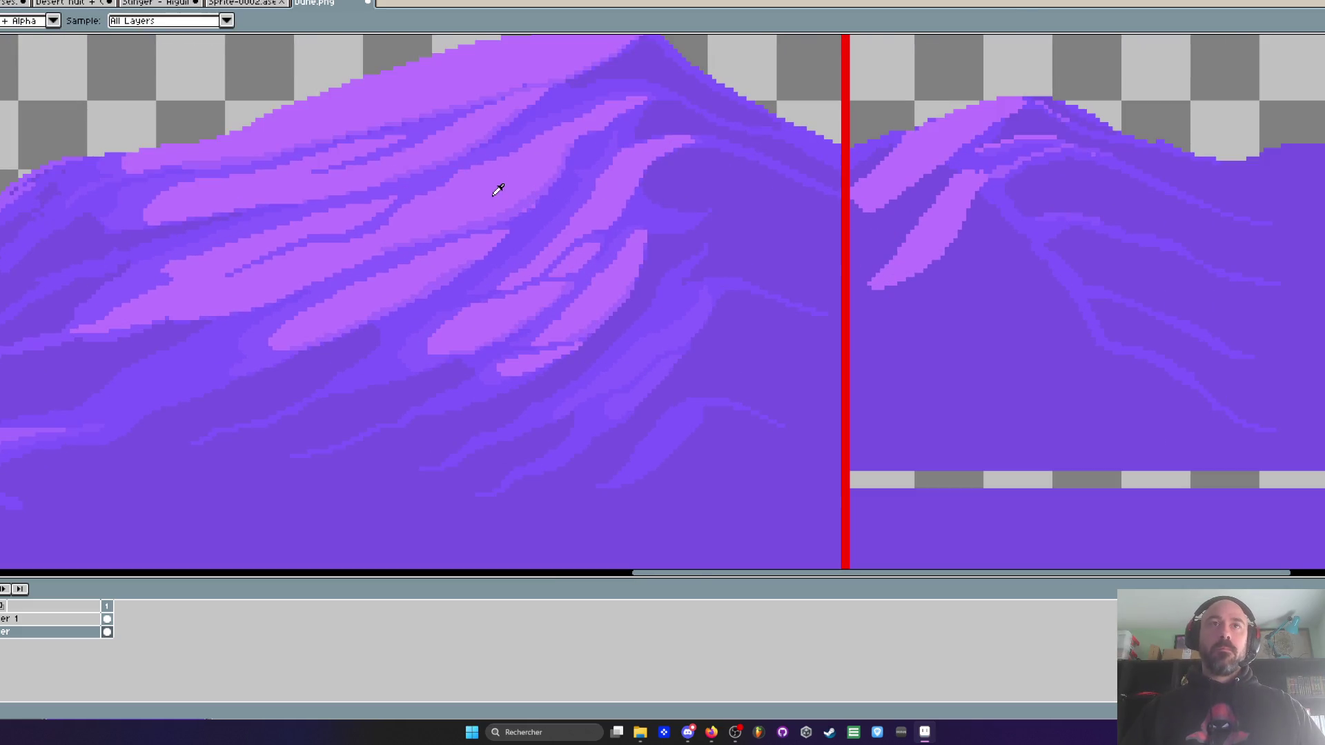
pyautogui.scroll(1, 498, 188)
pyautogui.press('b')
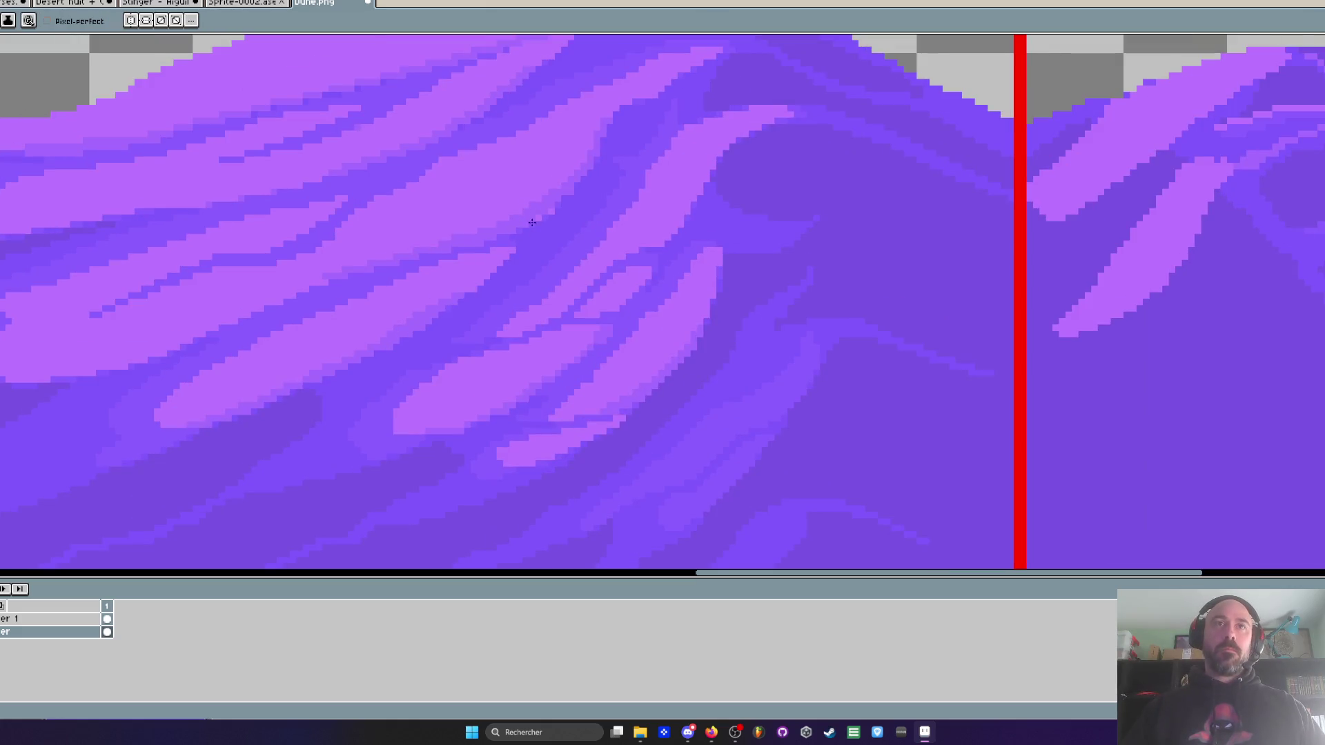
pyautogui.scroll(-1, 1111, 235)
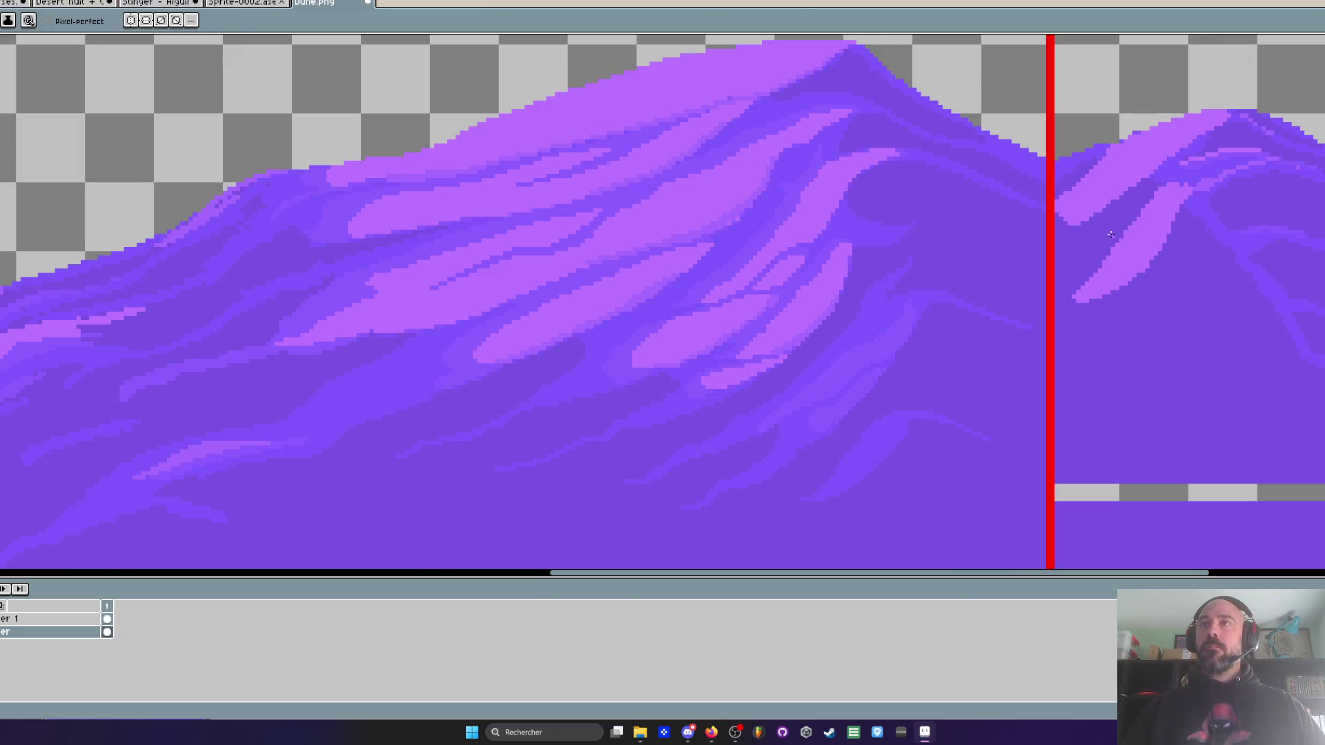
pyautogui.scroll(-1, 1082, 187)
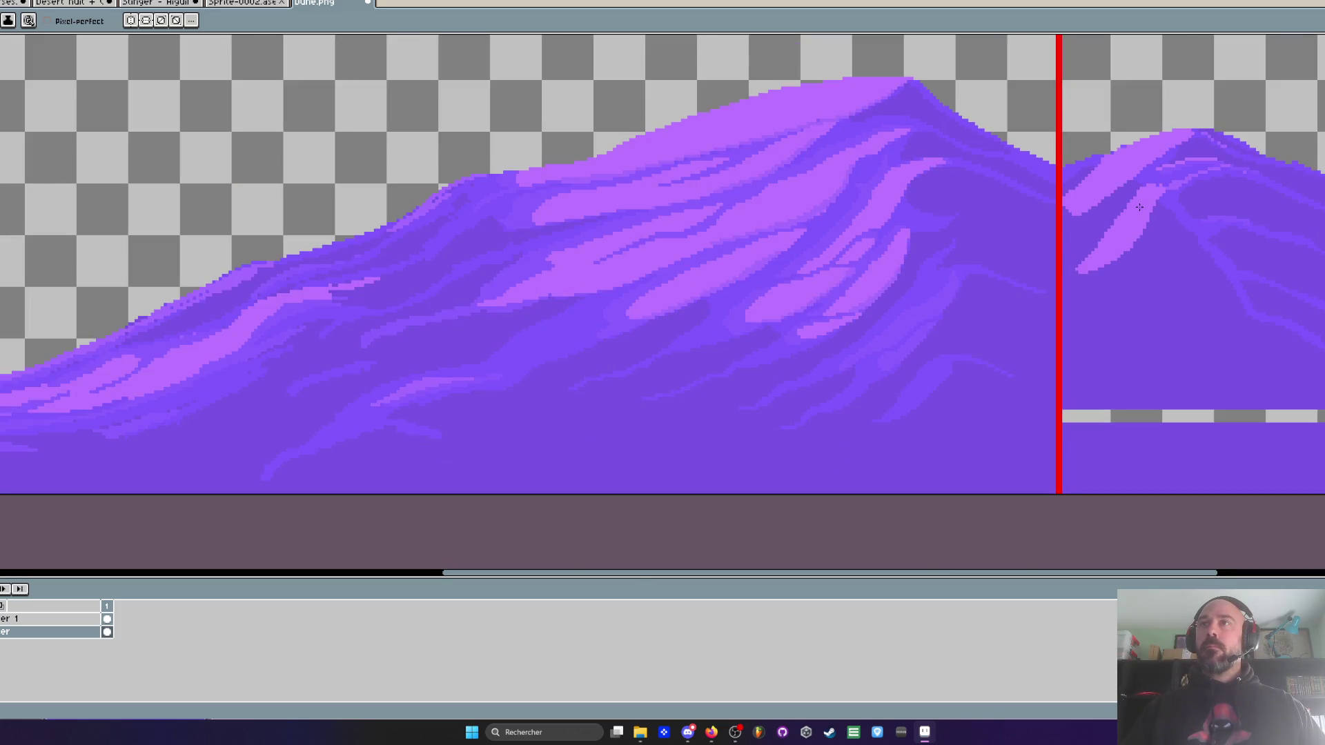
pyautogui.scroll(3, 1139, 207)
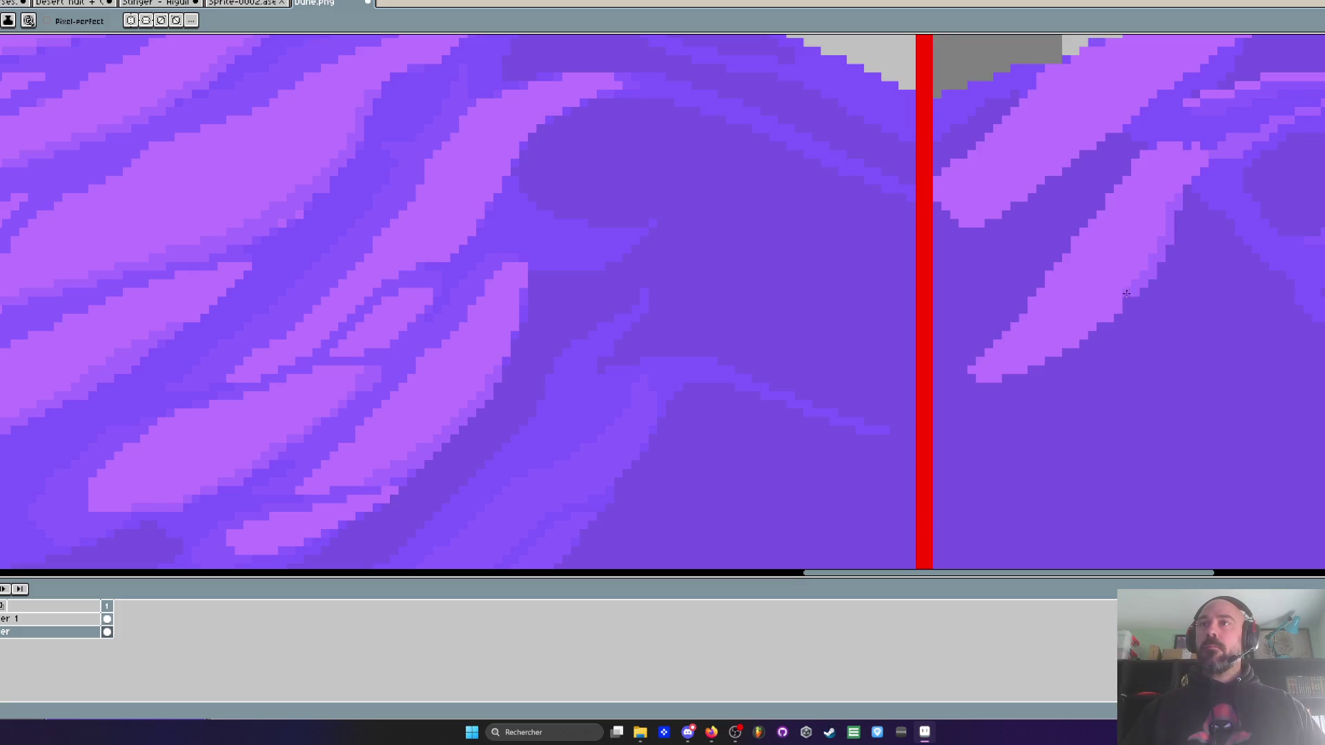
pyautogui.scroll(-3, 1006, 370)
pyautogui.scroll(3, 1044, 217)
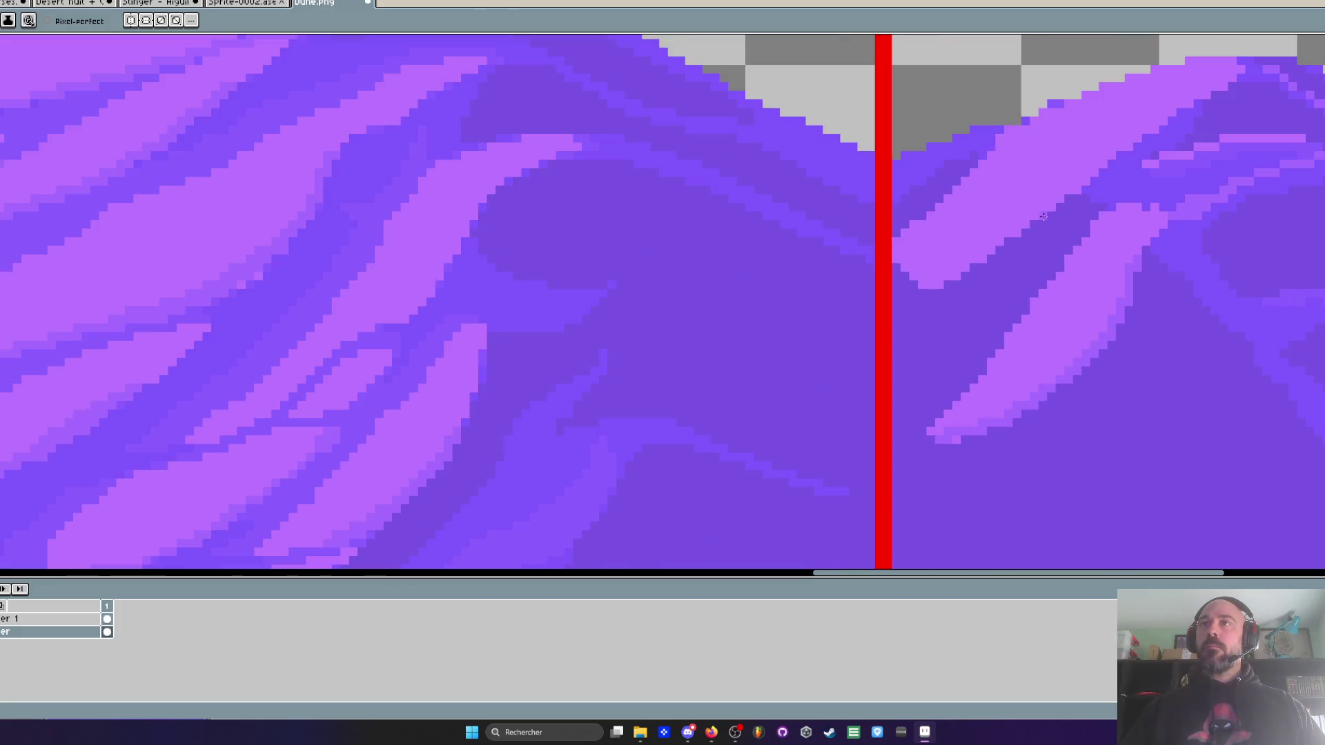
pyautogui.moveTo(910, 298); pyautogui.dragTo(1171, 110)
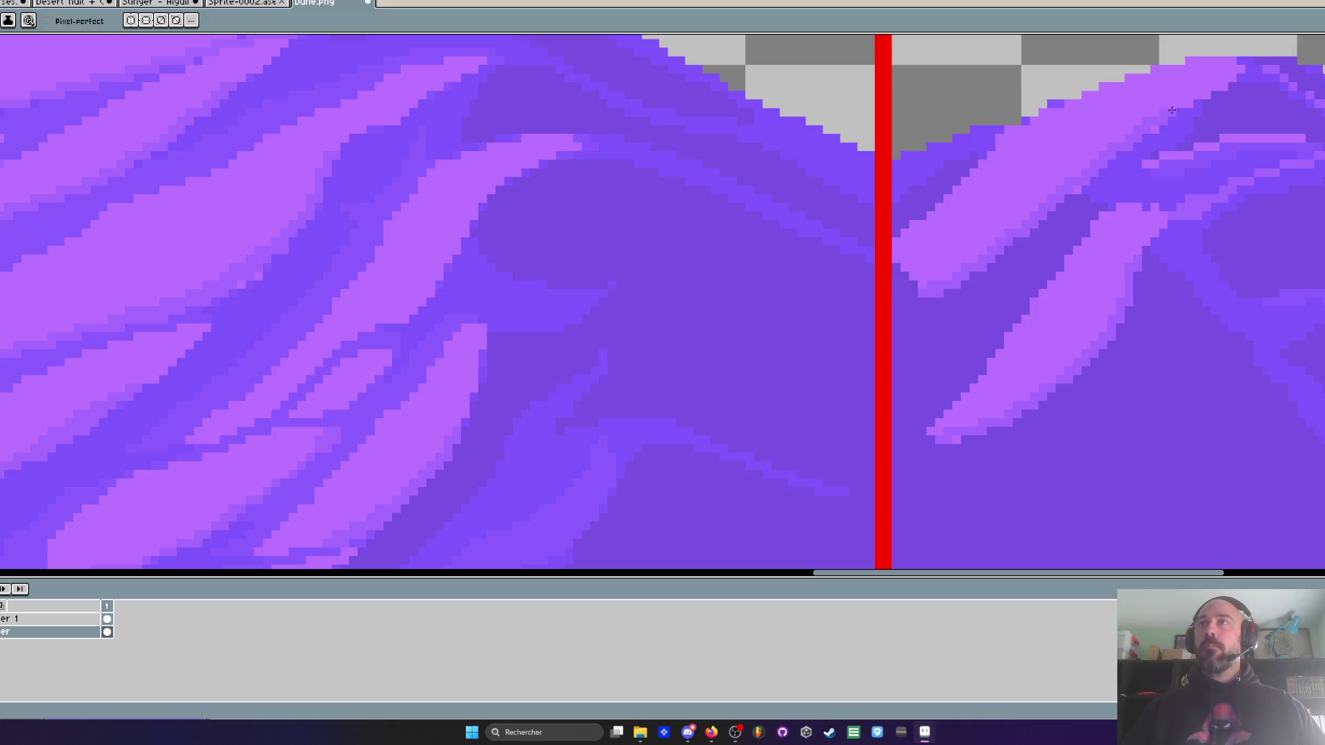
# - Extend the light streak slightly down-left with a few light-purple pixels toward the red seam
pyautogui.scroll(-2, 1146, 125)
pyautogui.scroll(2, 1125, 152)
pyautogui.moveTo(927, 295); pyautogui.dragTo(942, 269)
pyautogui.scroll(-3, 950, 279)
pyautogui.scroll(2, 1008, 294)
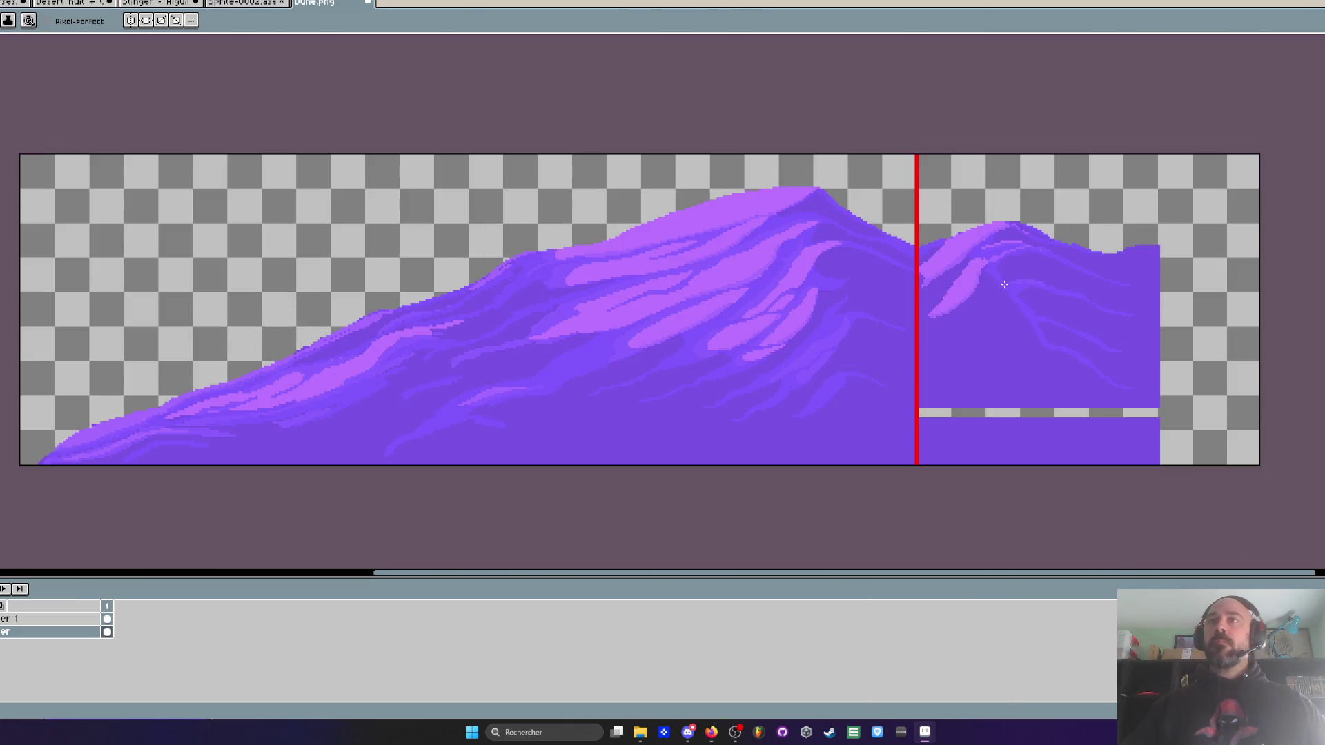
# - Darken a few pixels along the right dune block's diagonal light band
pyautogui.scroll(1, 1008, 294)
pyautogui.scroll(1, 1008, 294)
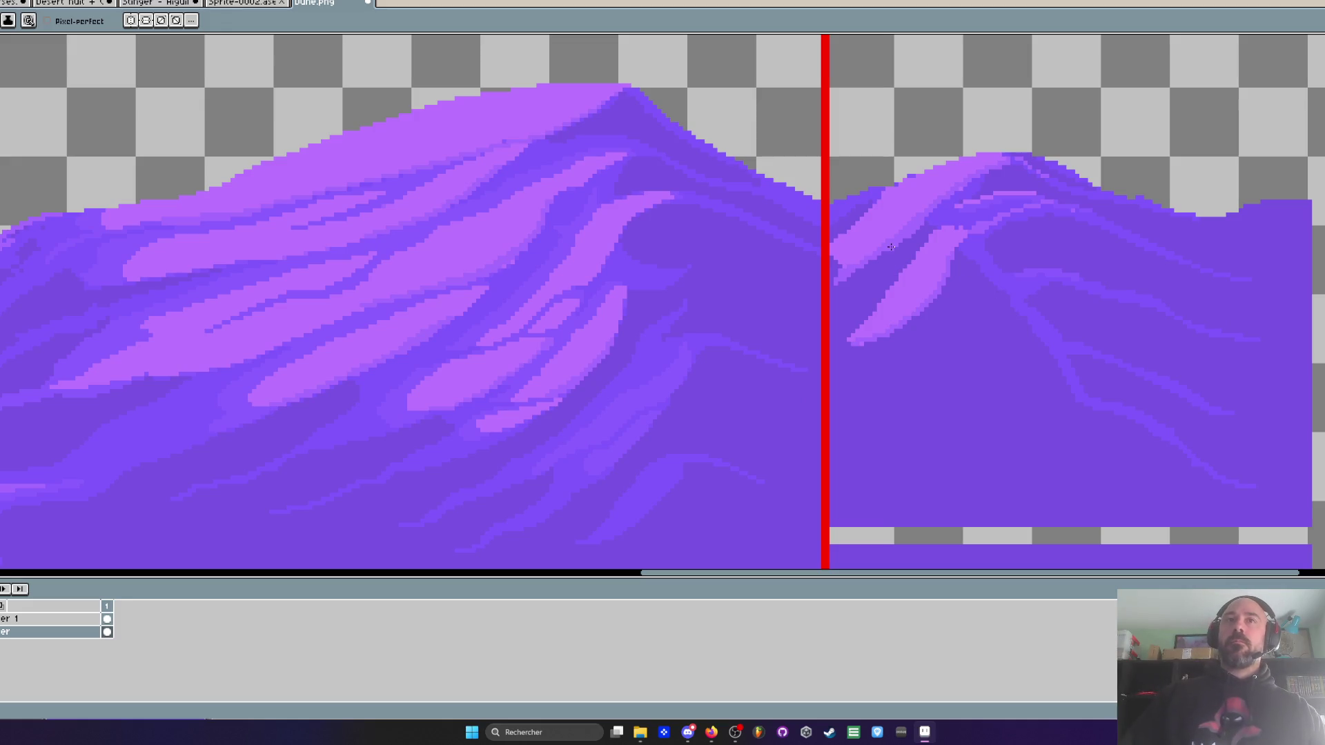
pyautogui.scroll(1, 891, 248)
pyautogui.scroll(1, 891, 248)
pyautogui.press('i')
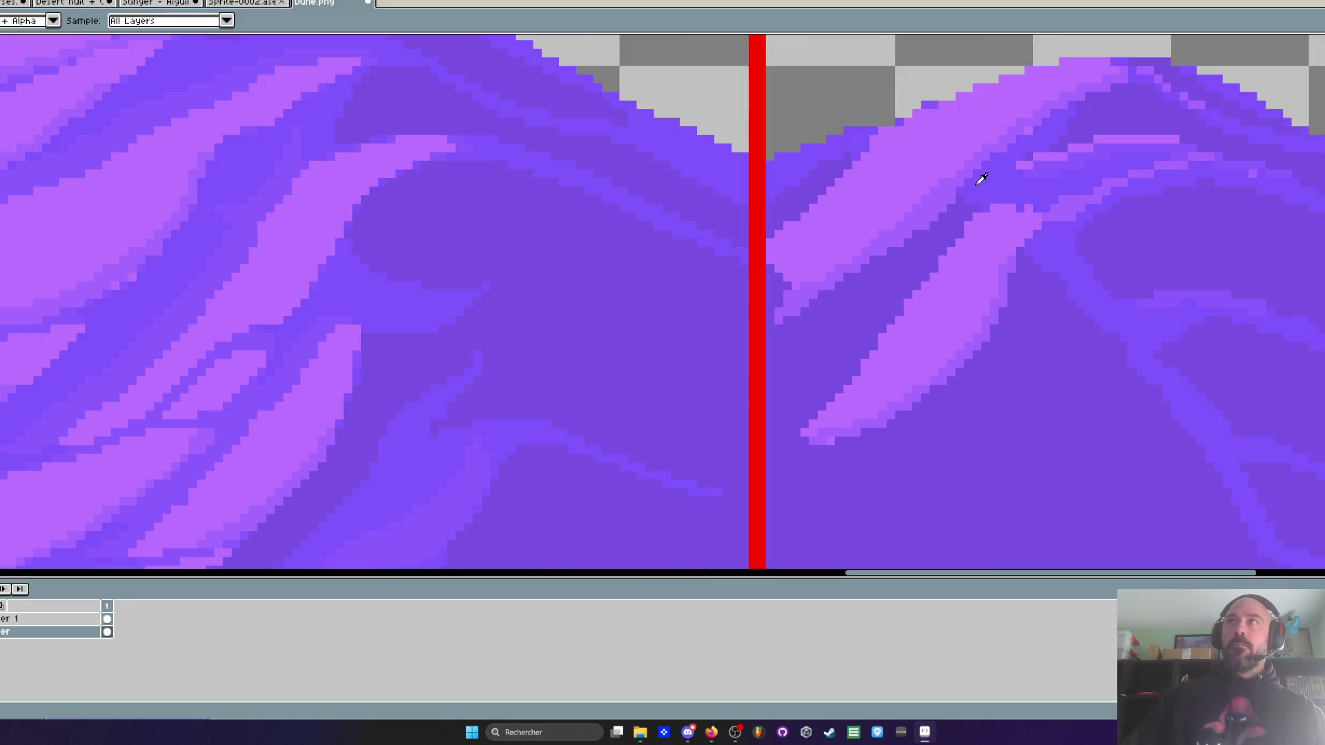
pyautogui.press('b')
pyautogui.scroll(2, 672, 421)
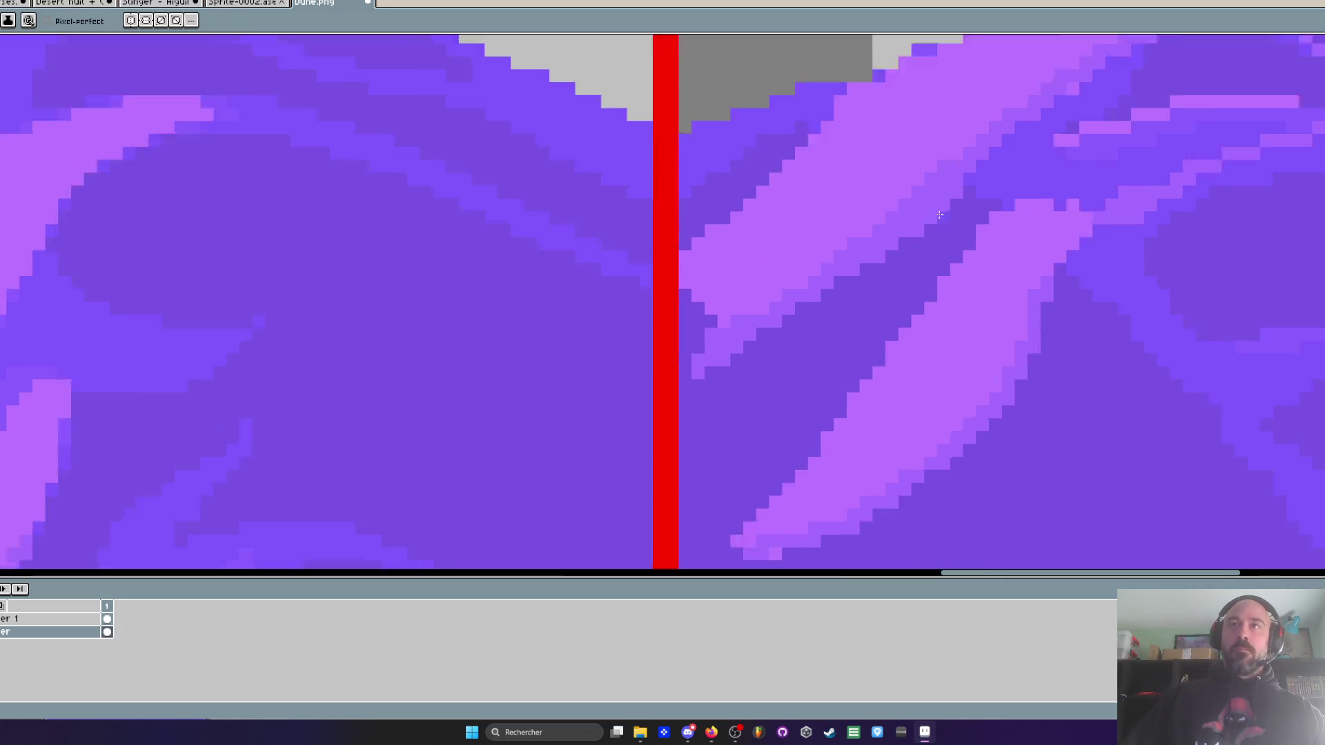
pyautogui.moveTo(966, 200); pyautogui.dragTo(718, 366)
pyautogui.scroll(-3, 718, 366)
pyautogui.scroll(3, 760, 479)
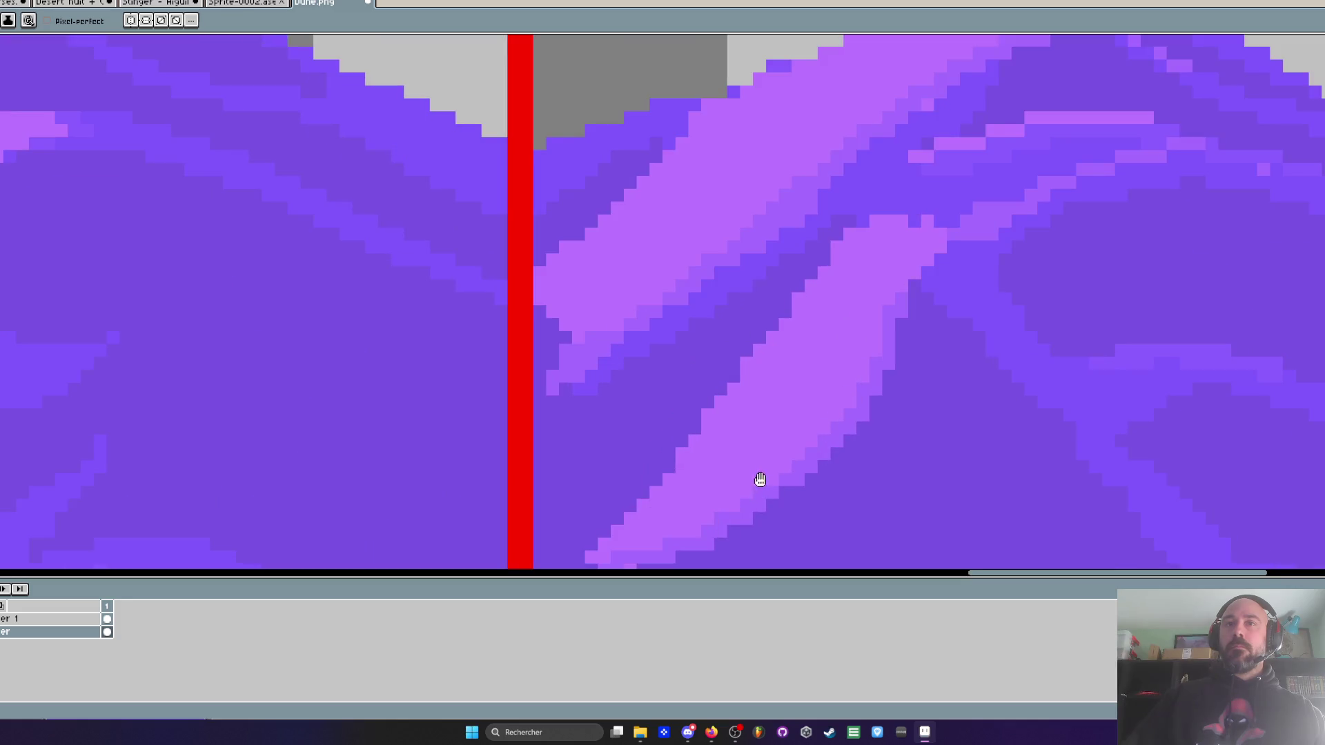
pyautogui.moveTo(759, 479); pyautogui.dragTo(787, 368)
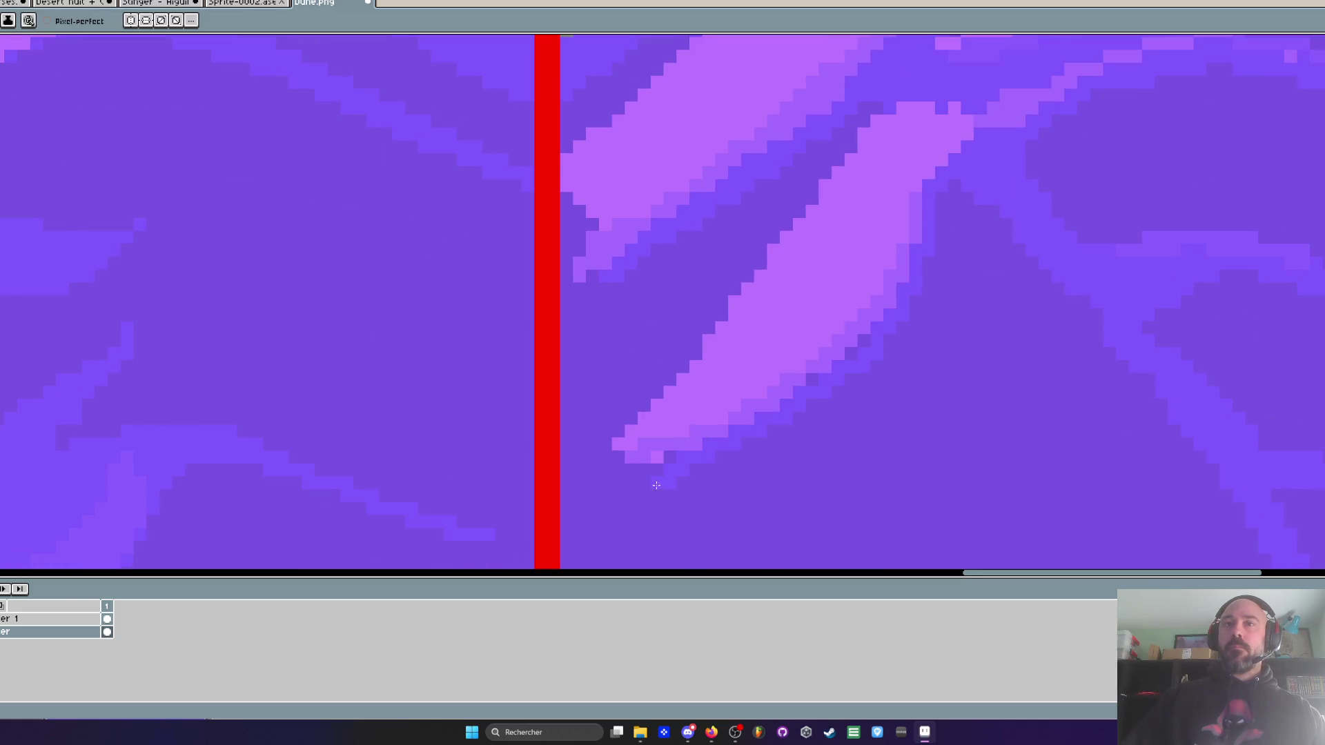
# - Sample a darker purple and draw two darker lines up-right along the band's edge
pyautogui.scroll(-3, 657, 485)
pyautogui.hscroll(-3, 656, 486)
pyautogui.scroll(-4, 759, 400)
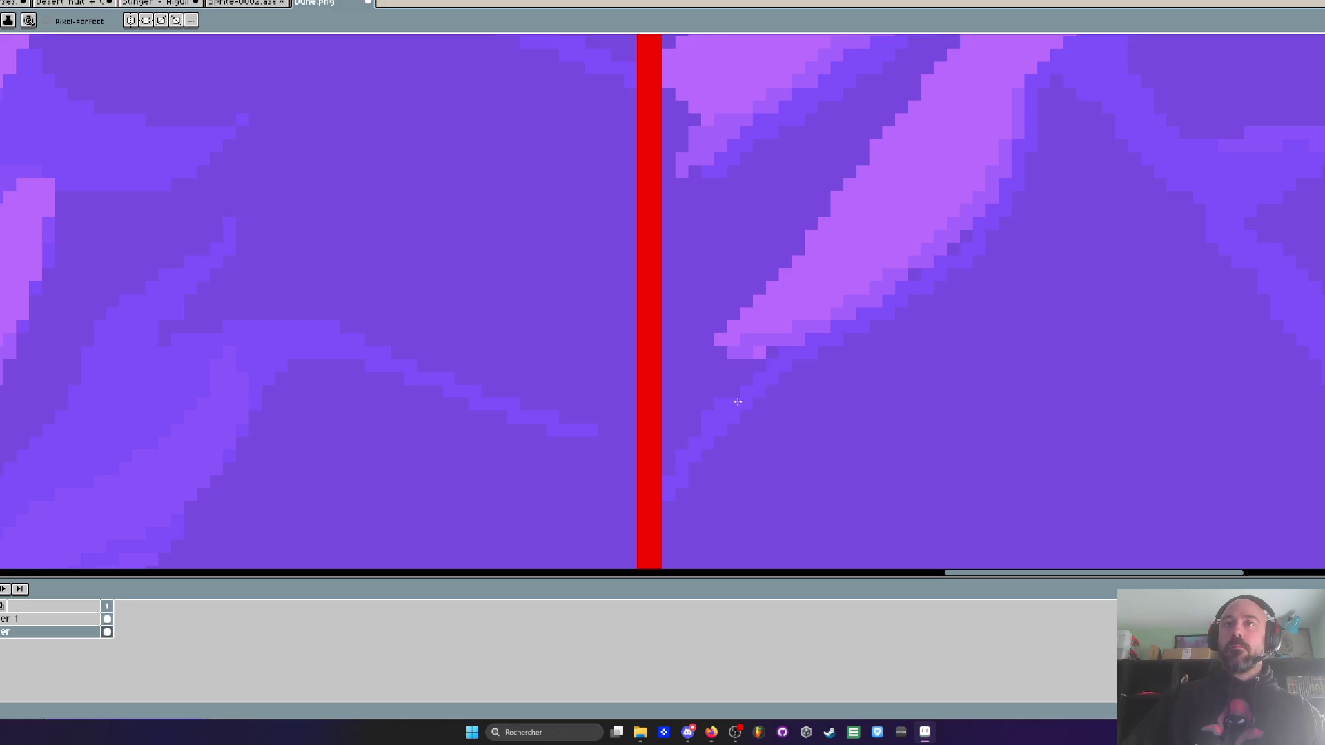
pyautogui.scroll(1, 718, 449)
pyautogui.scroll(-1, 719, 451)
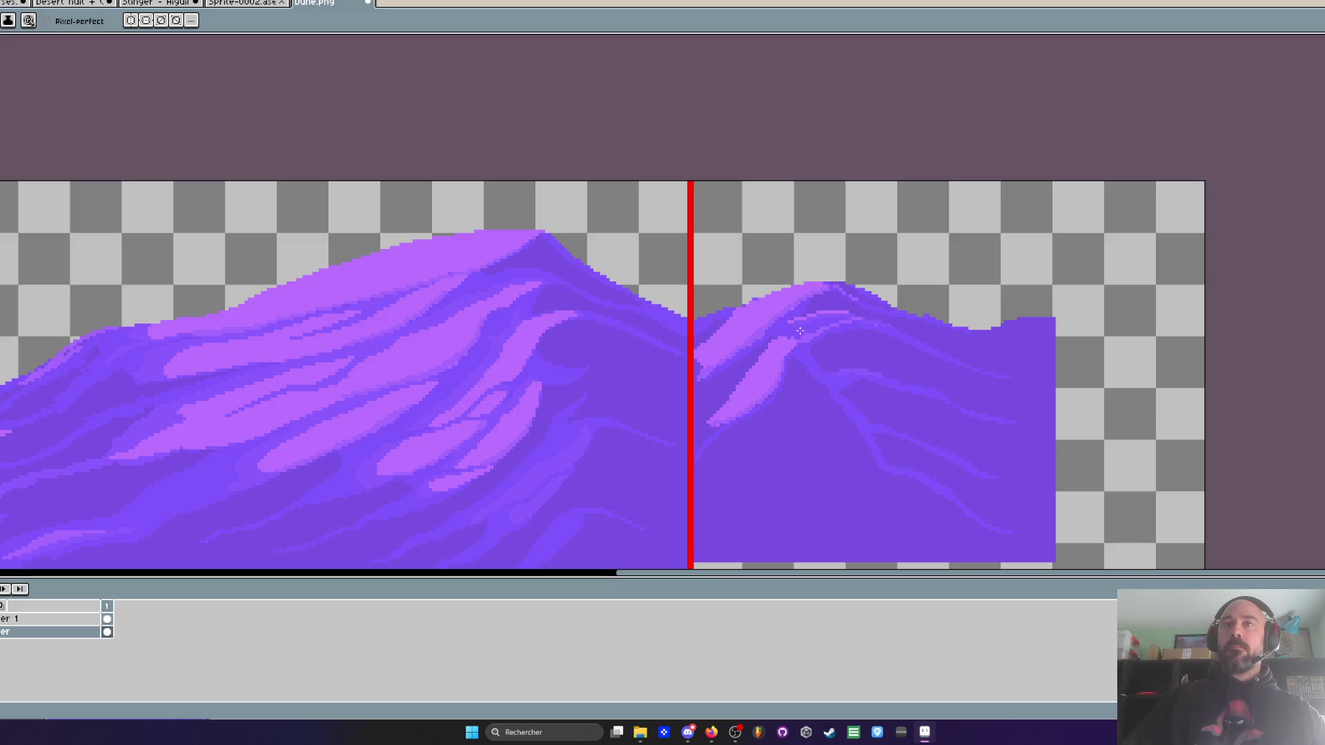
pyautogui.scroll(1, 806, 323)
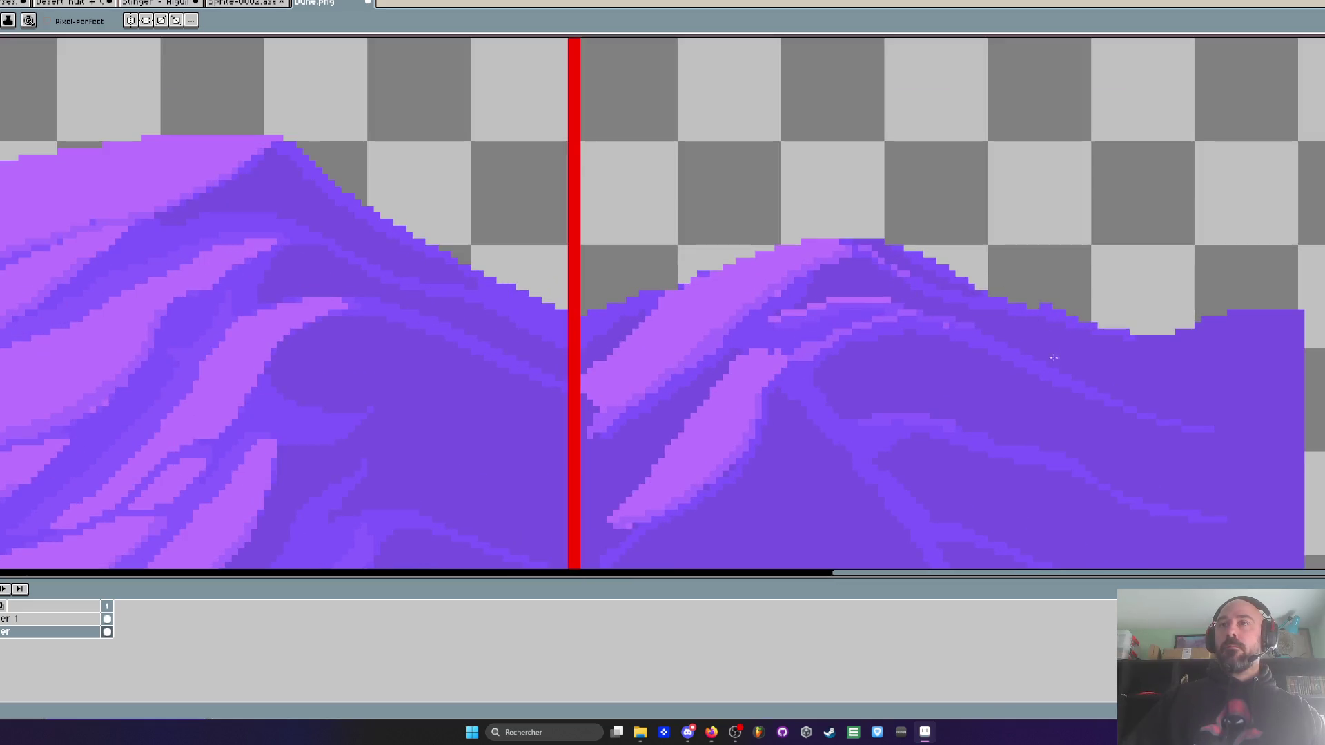
pyautogui.scroll(-1, 1003, 348)
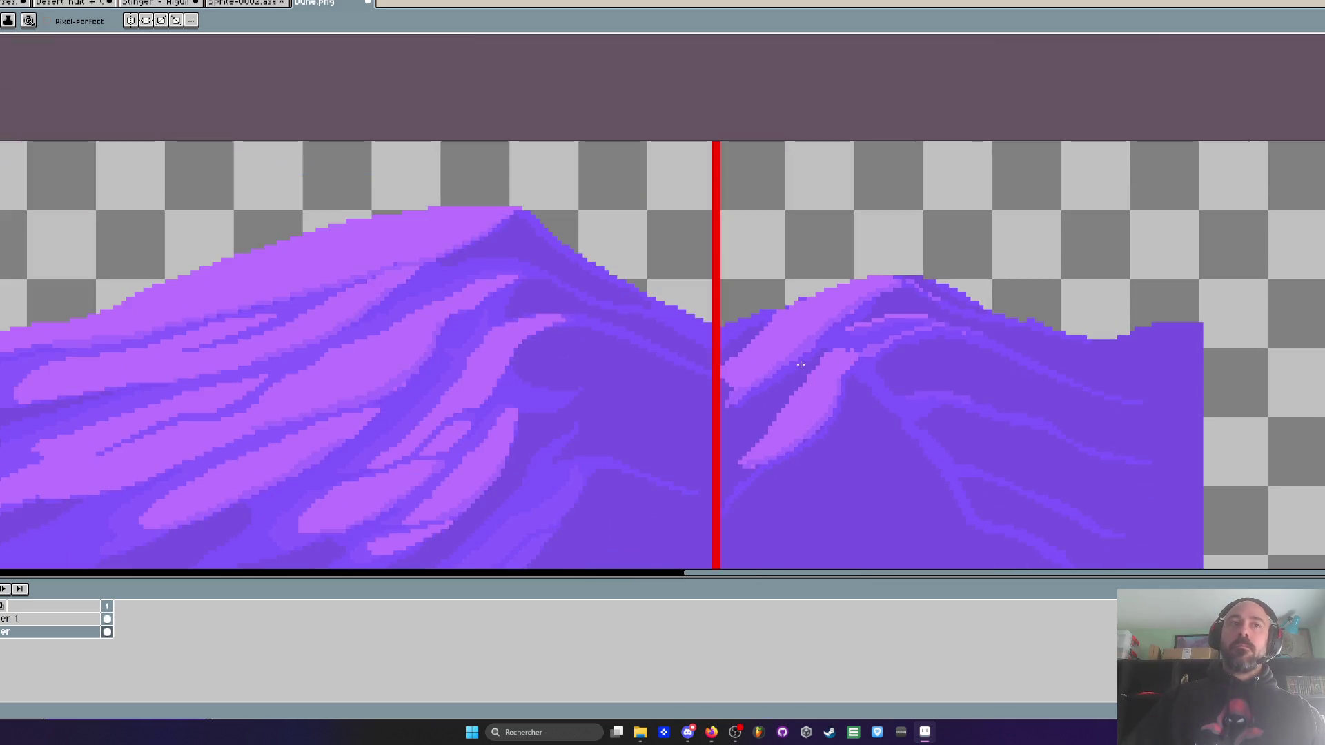
pyautogui.scroll(1, 794, 361)
pyautogui.scroll(1, 782, 340)
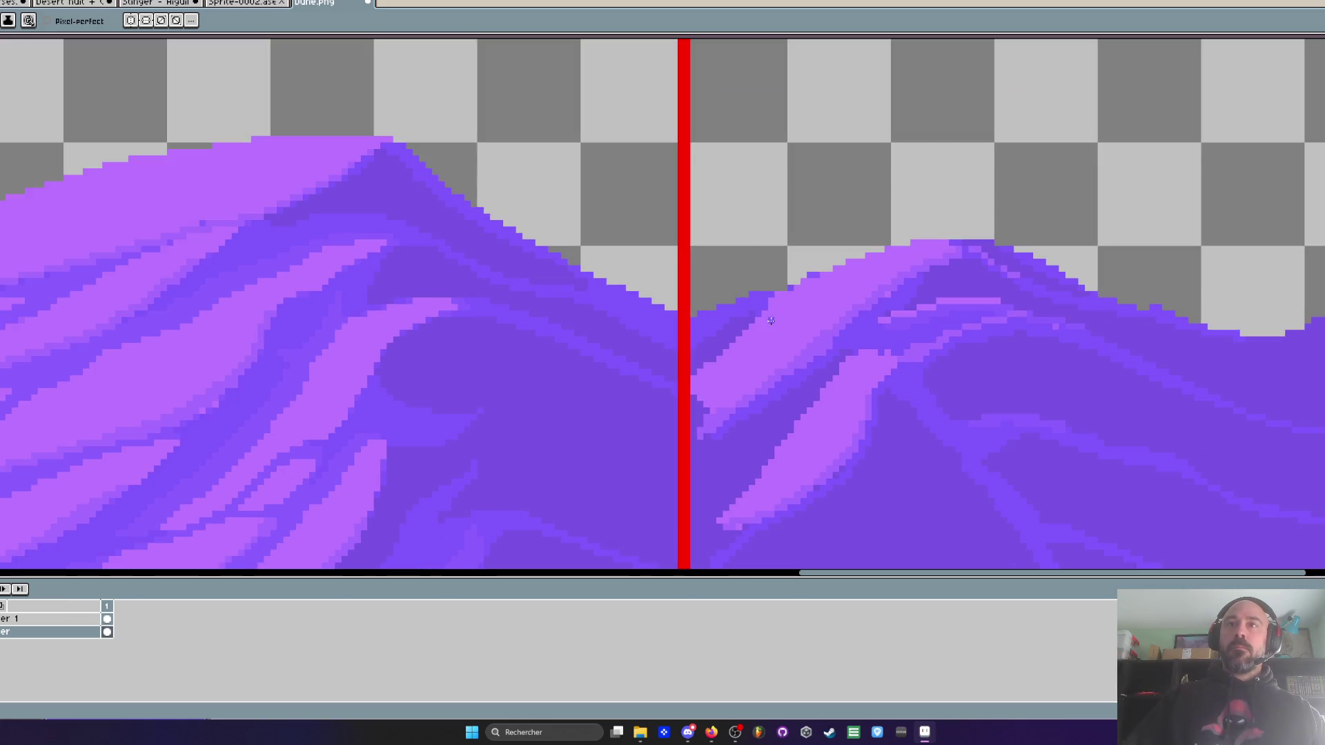
pyautogui.scroll(3, 725, 318)
pyautogui.press('i')
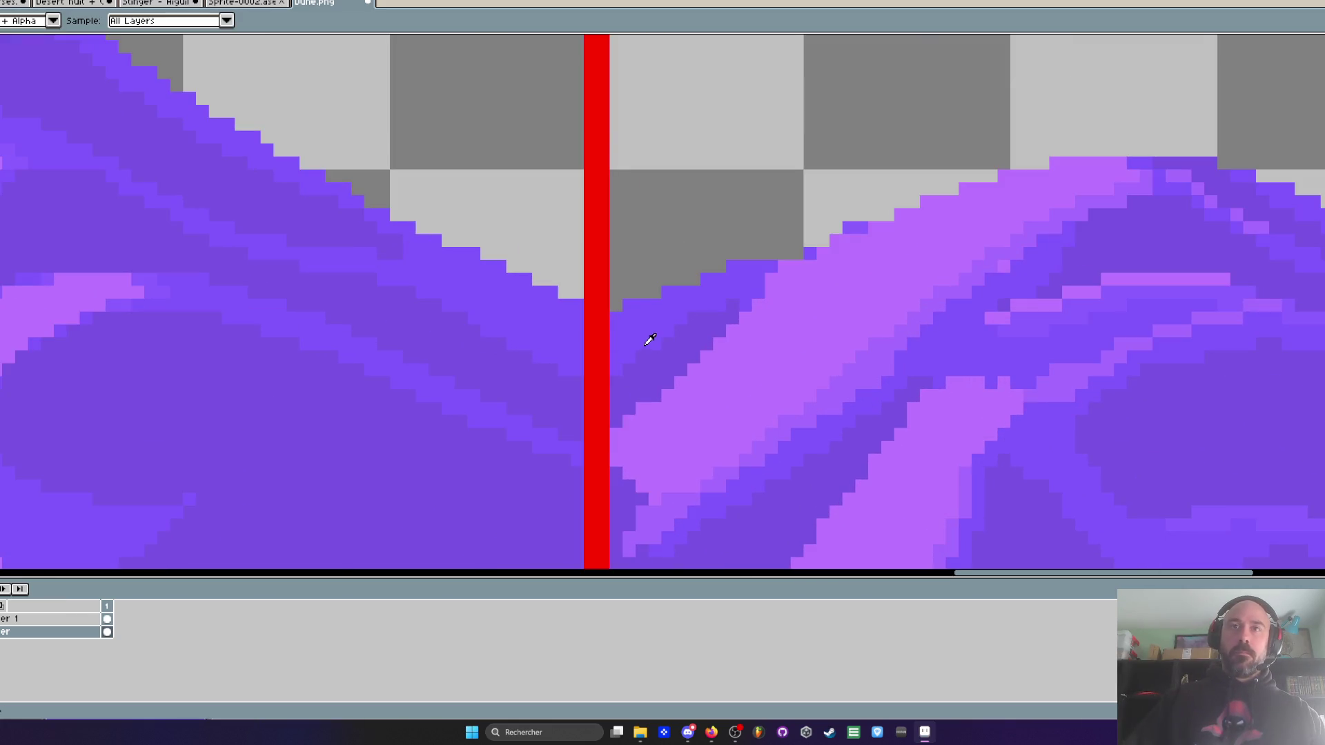
pyautogui.press('b')
pyautogui.moveTo(626, 425)
pyautogui.mouseDown()
pyautogui.moveTo(890, 224)
pyautogui.moveTo(769, 270)
pyautogui.mouseUp()
pyautogui.moveTo(618, 459); pyautogui.dragTo(761, 311)
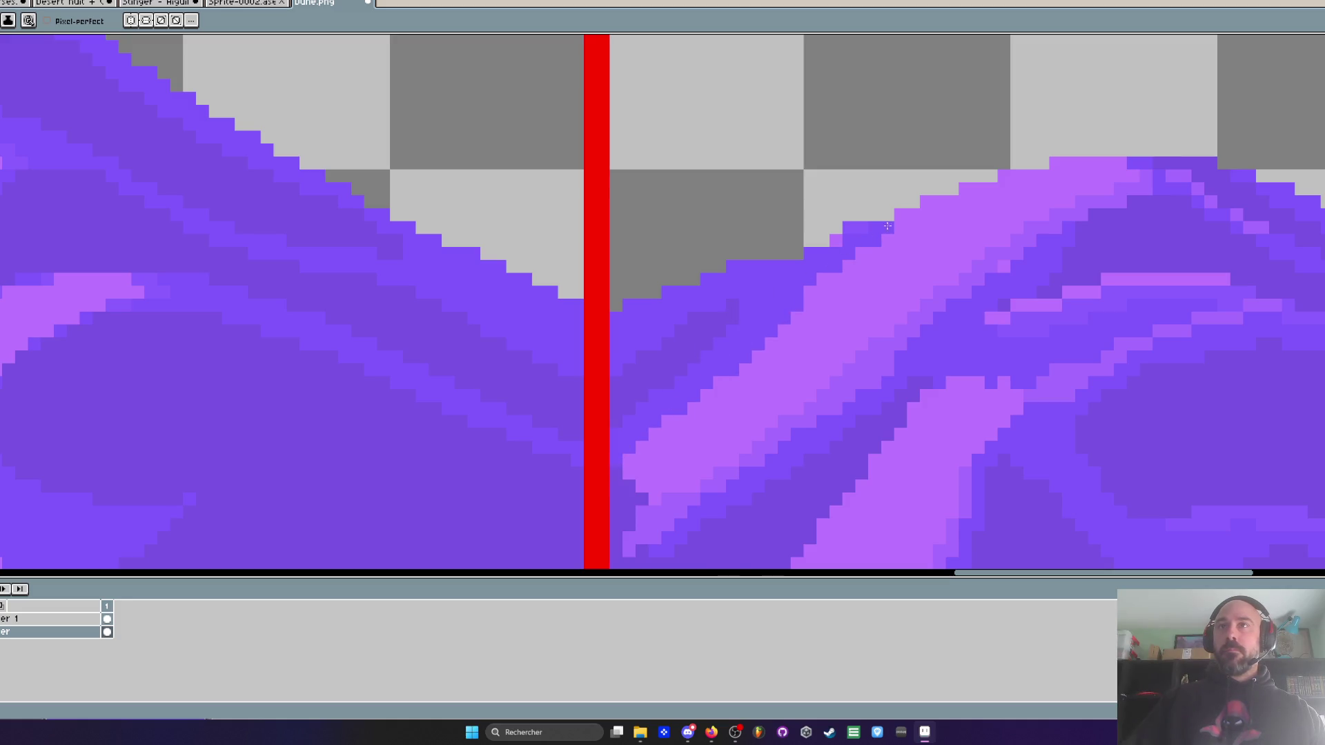
# - Sample a lighter purple and lighten pixels along the diagonal band and its lower-left edge
pyautogui.scroll(-3, 888, 225)
pyautogui.scroll(3, 897, 263)
pyautogui.press('i')
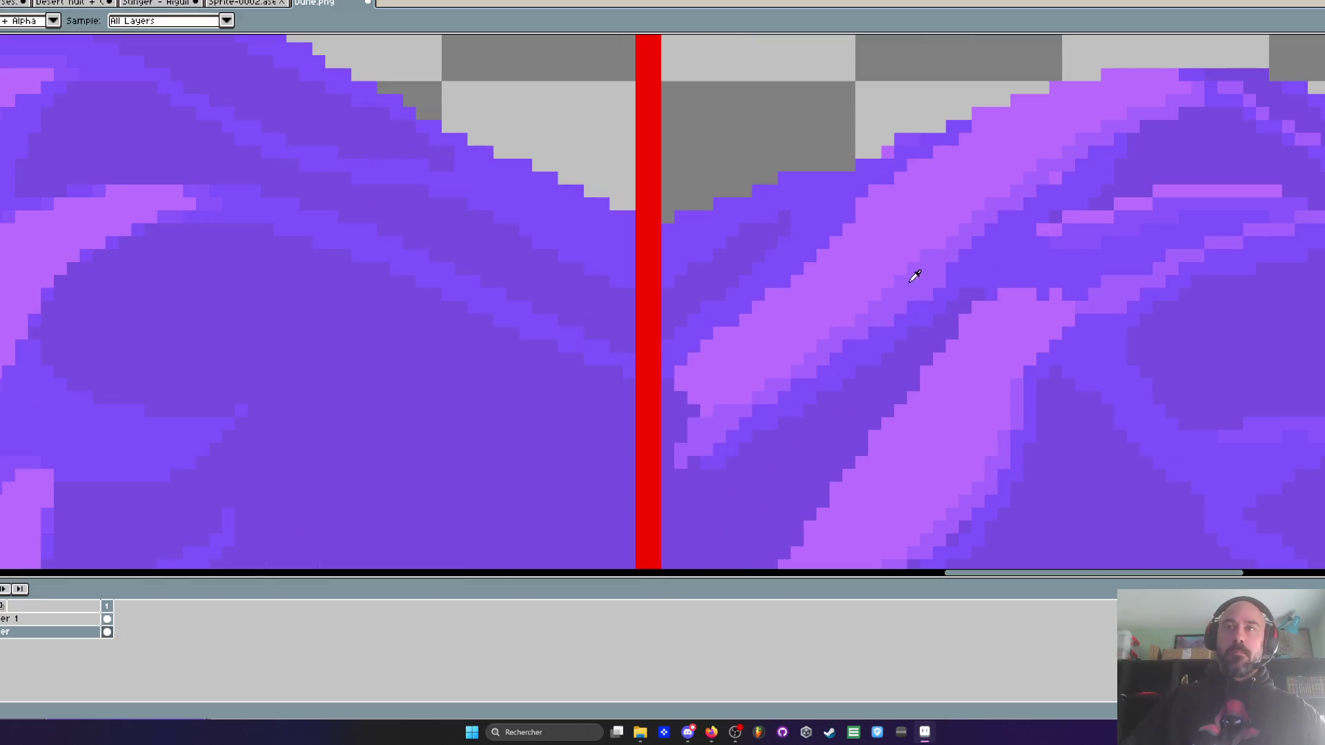
pyautogui.scroll(1, 790, 260)
pyautogui.press('b')
pyautogui.moveTo(712, 313)
pyautogui.mouseDown()
pyautogui.moveTo(960, 128)
pyautogui.moveTo(989, 128)
pyautogui.moveTo(1077, 76)
pyautogui.mouseUp()
pyautogui.scroll(-1, 867, 214)
pyautogui.scroll(-2, 940, 180)
pyautogui.scroll(-1, 958, 204)
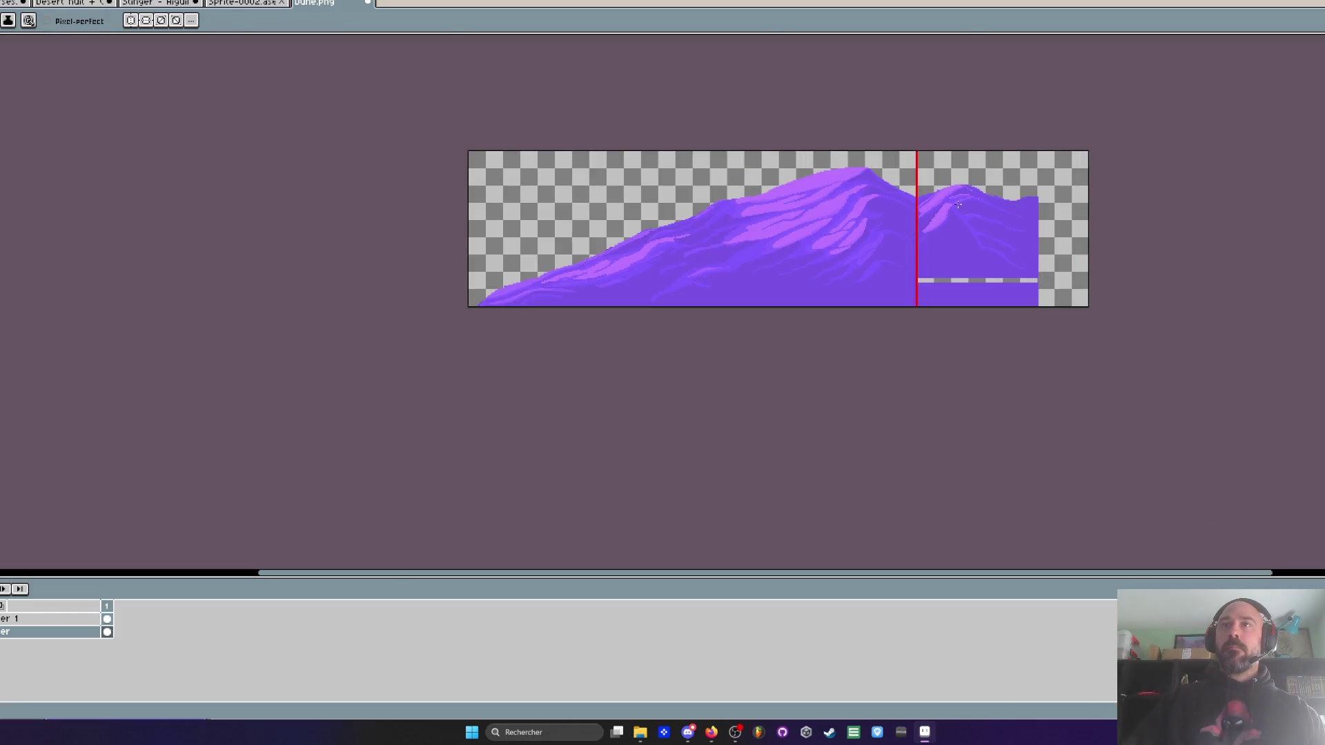
pyautogui.scroll(5, 947, 216)
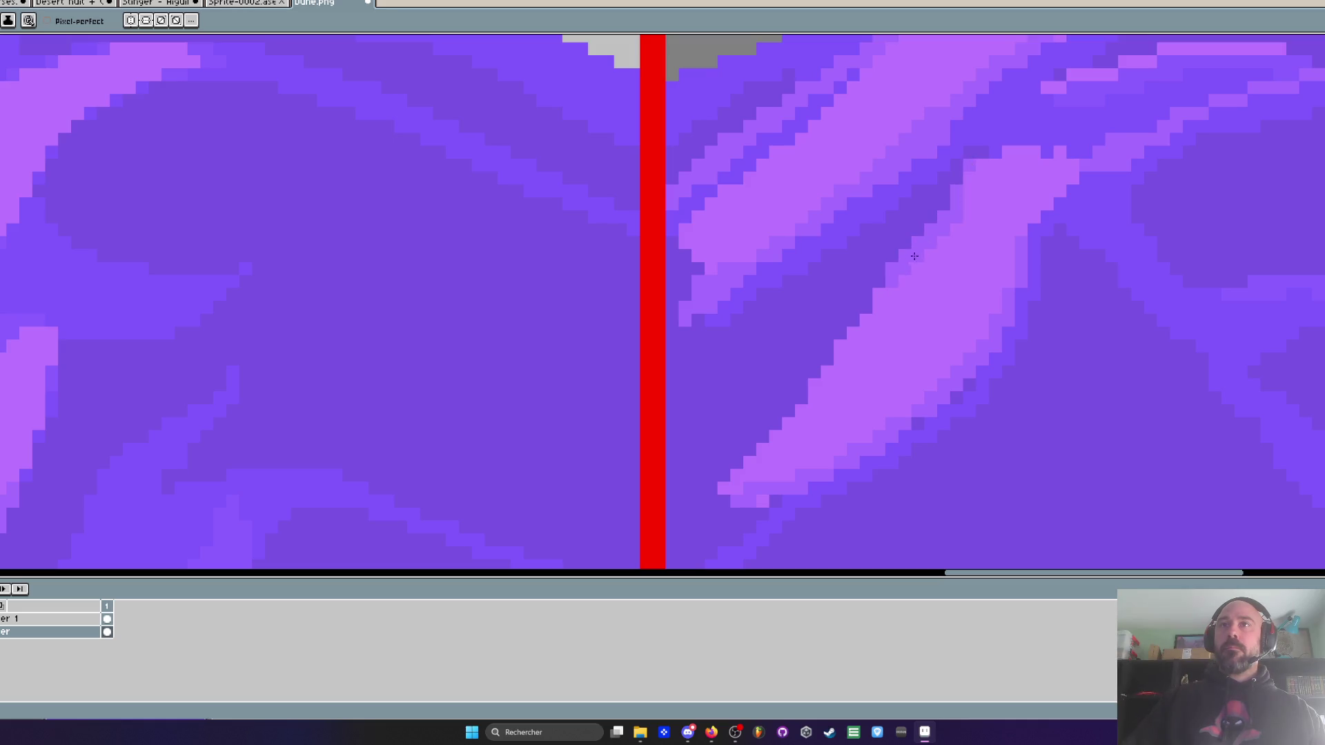
pyautogui.click(736, 463)
# - Lighten individual pixels along the diagonal streak's upper edge
pyautogui.click(826, 358)
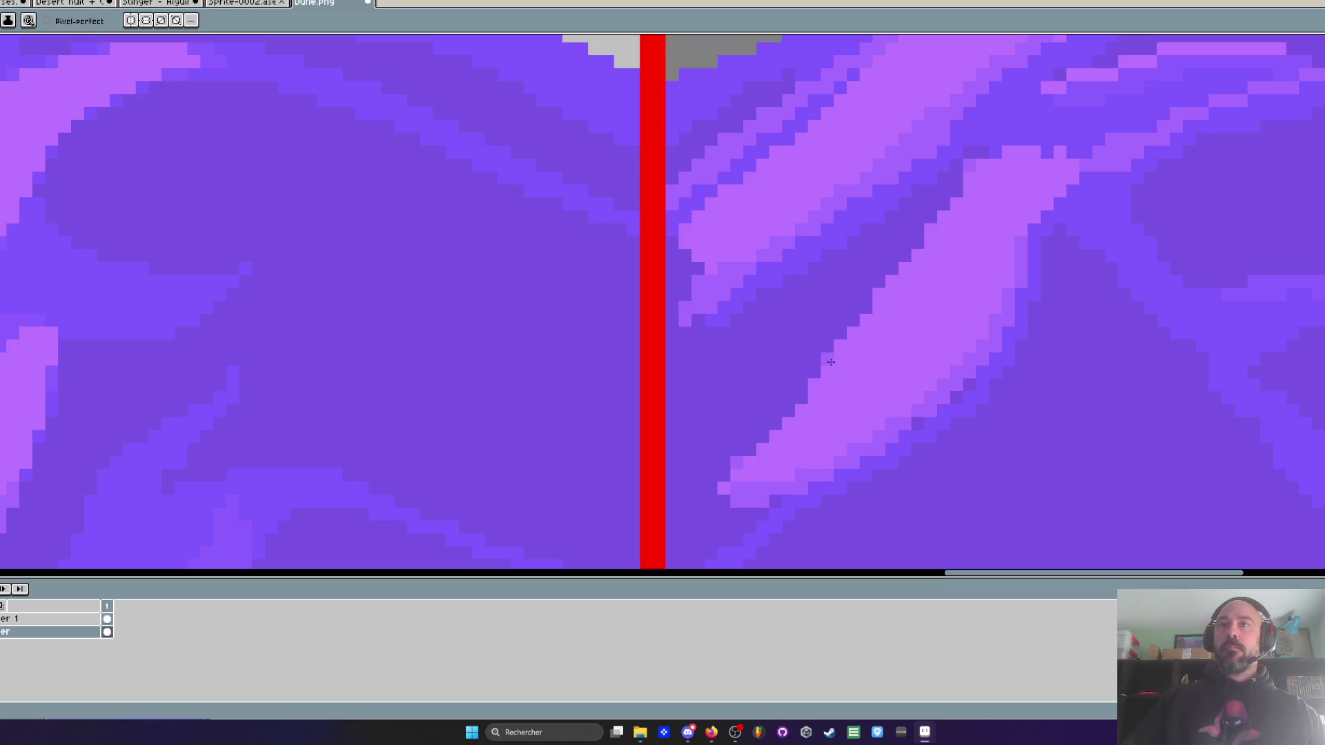
pyautogui.click(866, 308)
pyautogui.click(918, 256)
pyautogui.click(945, 190)
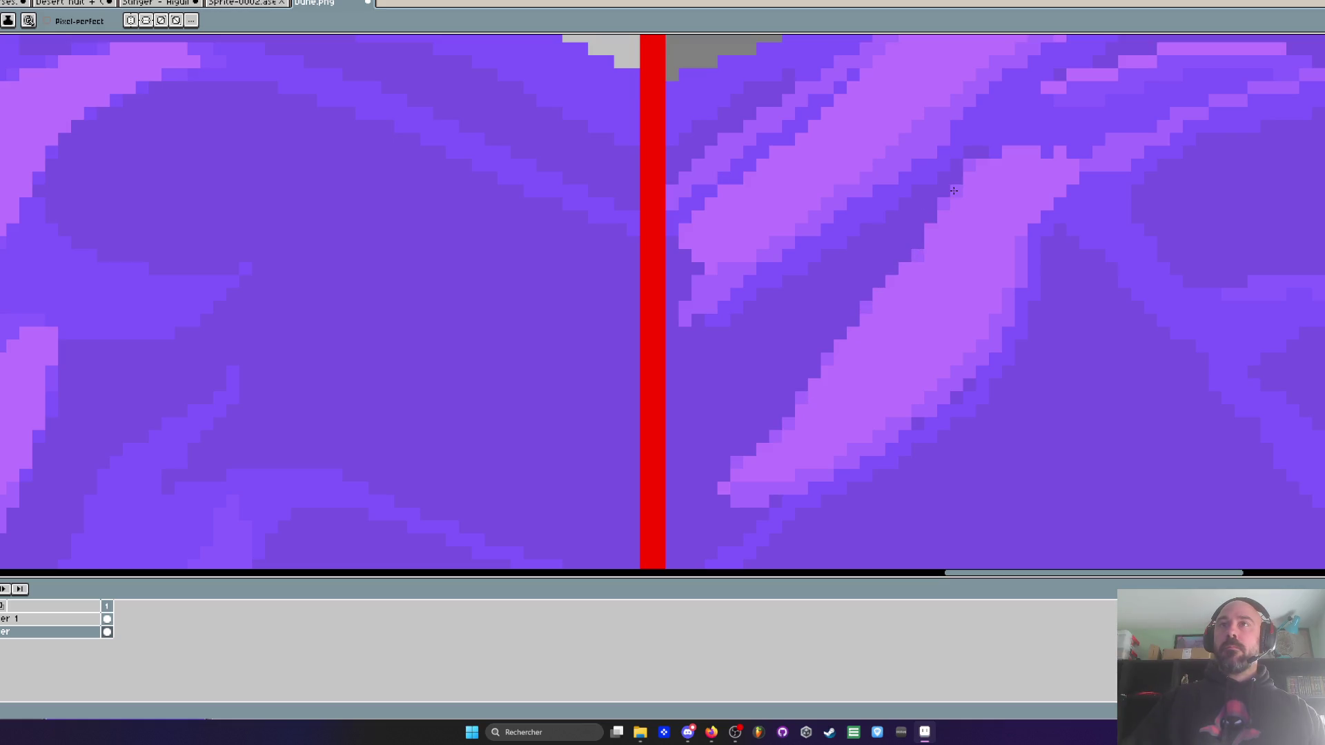
pyautogui.scroll(-3, 953, 191)
pyautogui.scroll(5, 940, 200)
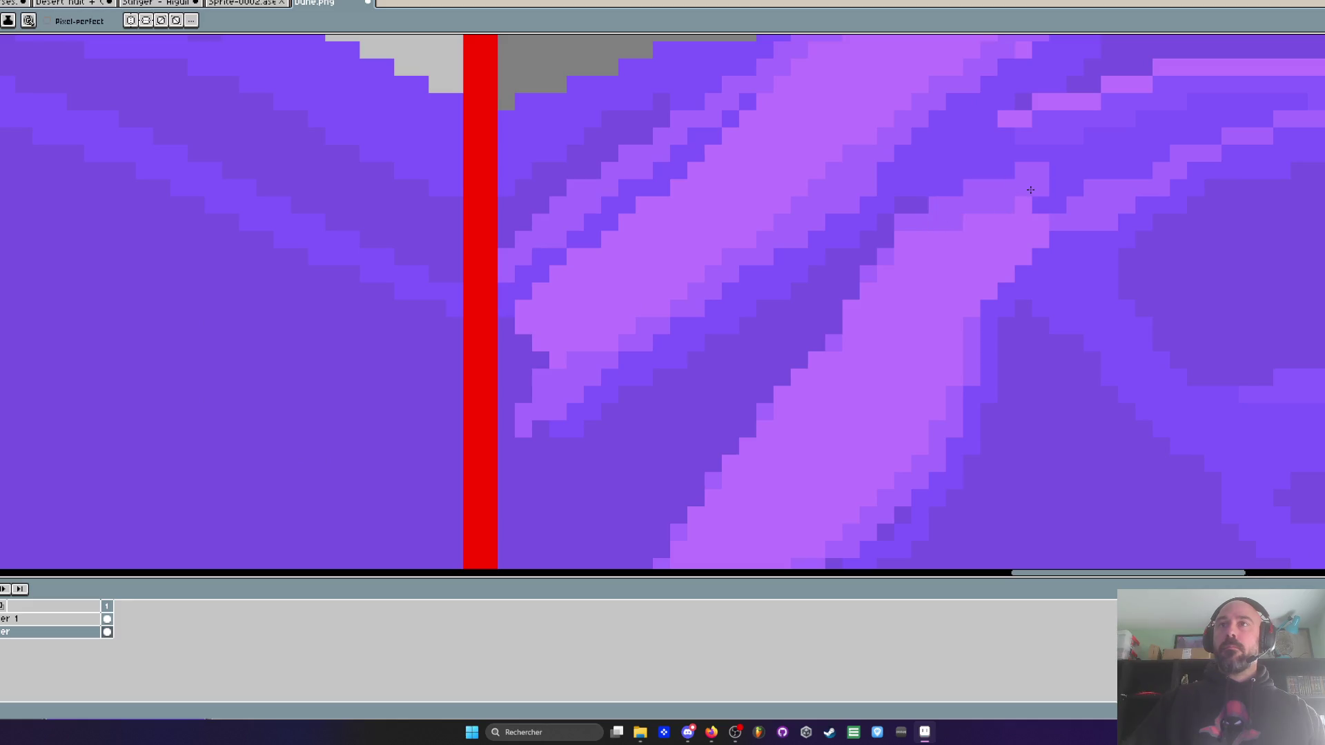
pyautogui.scroll(1, 967, 219)
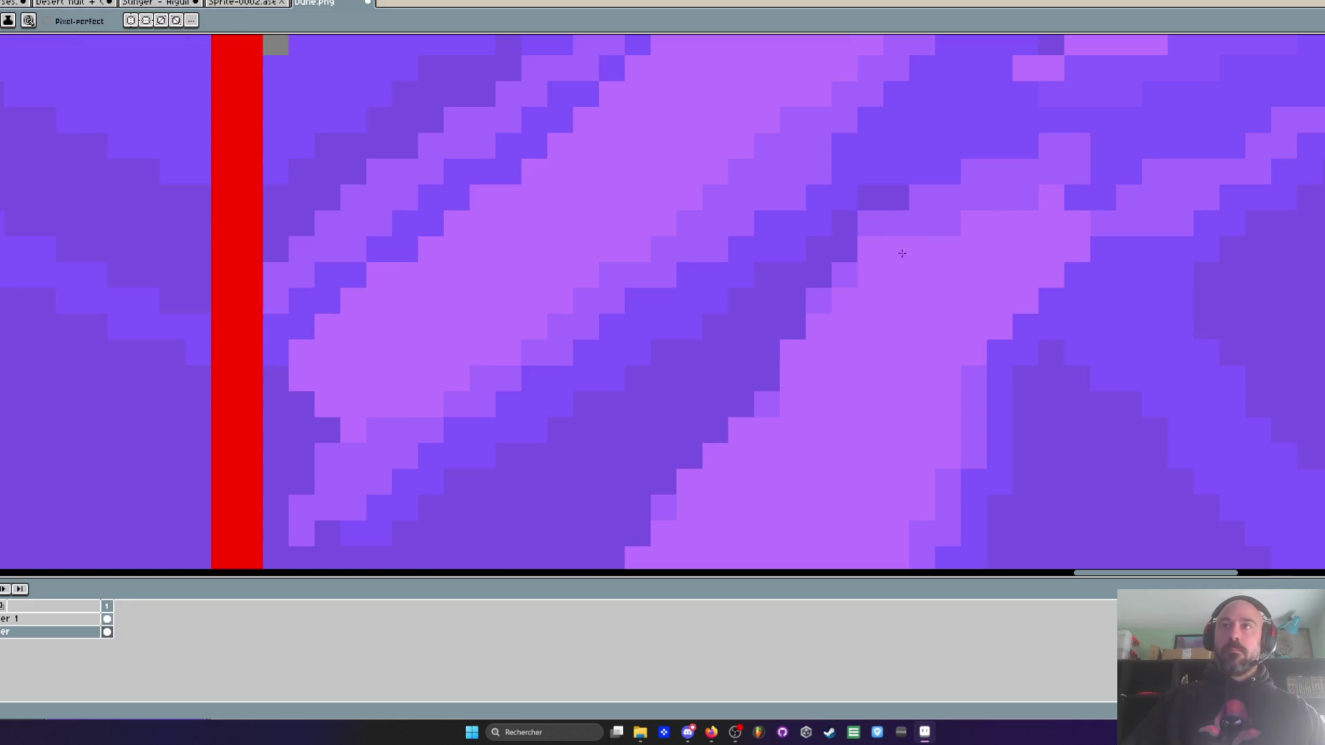
# - Paint a diagonal run of lighter pixels up the streak and a few beside it
pyautogui.moveTo(902, 253); pyautogui.dragTo(1002, 199)
pyautogui.scroll(-3, 918, 262)
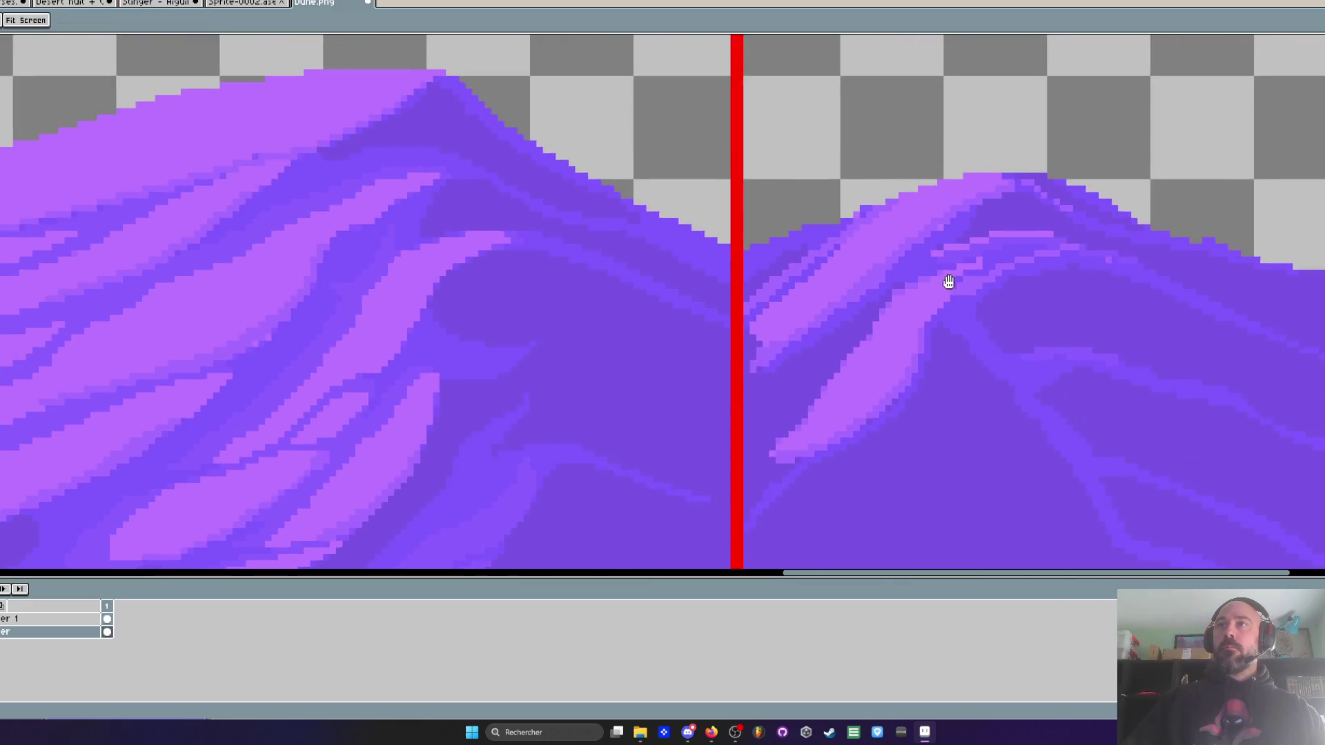
pyautogui.scroll(2, 946, 281)
pyautogui.moveTo(925, 266); pyautogui.dragTo(1152, 213)
pyautogui.scroll(-3, 1153, 214)
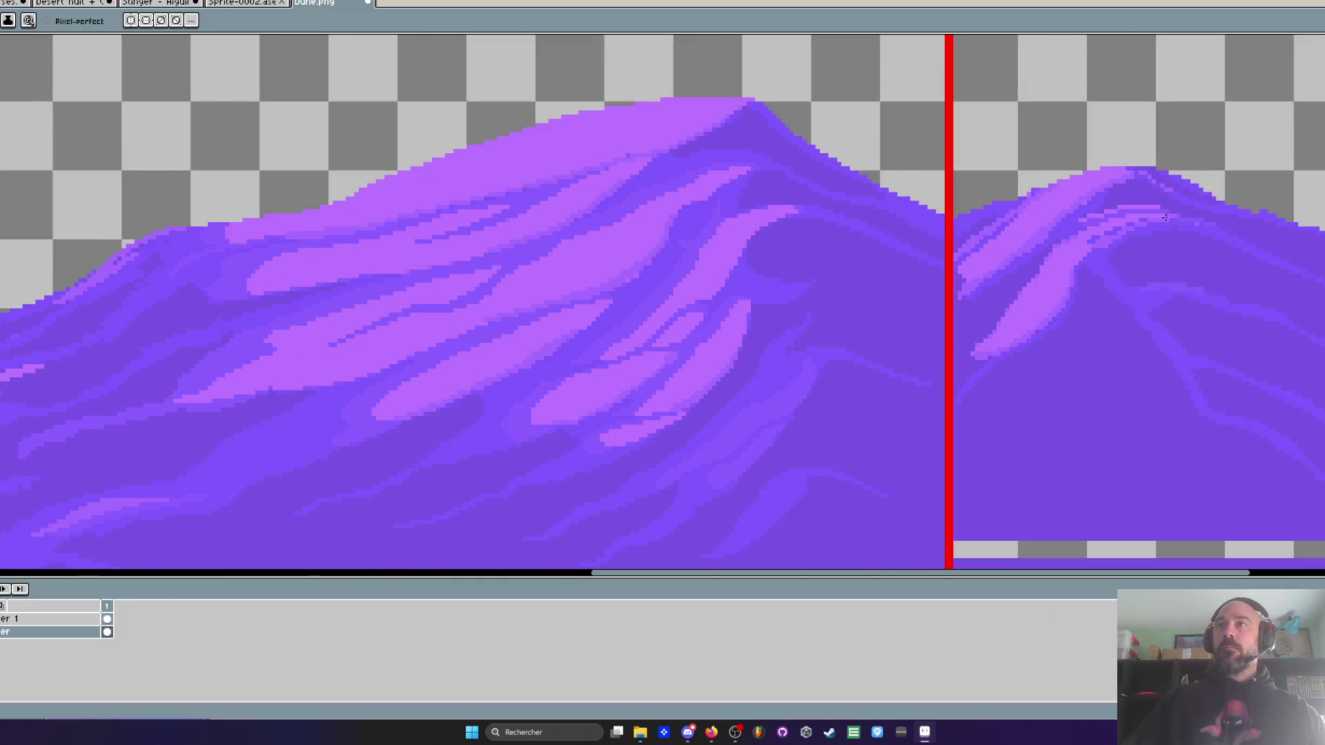
pyautogui.scroll(2, 1135, 230)
pyautogui.scroll(1, 1135, 230)
# - Pick the streak's light purple and paint a light stroke along the crest highlight
pyautogui.press('i')
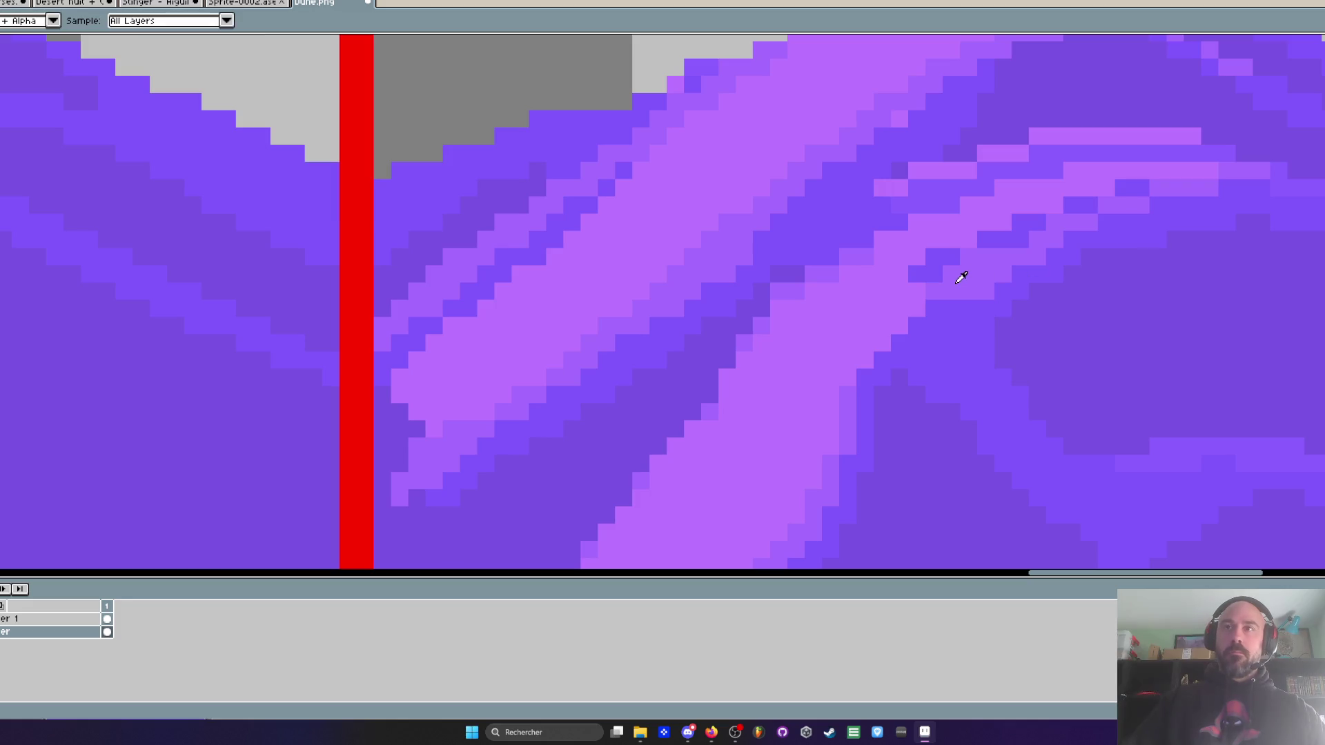
pyautogui.click(966, 276)
pyautogui.moveTo(873, 345)
pyautogui.mouseDown()
pyautogui.moveTo(925, 286)
pyautogui.moveTo(1097, 202)
pyautogui.moveTo(1320, 193)
pyautogui.mouseUp()
pyautogui.scroll(-3, 855, 311)
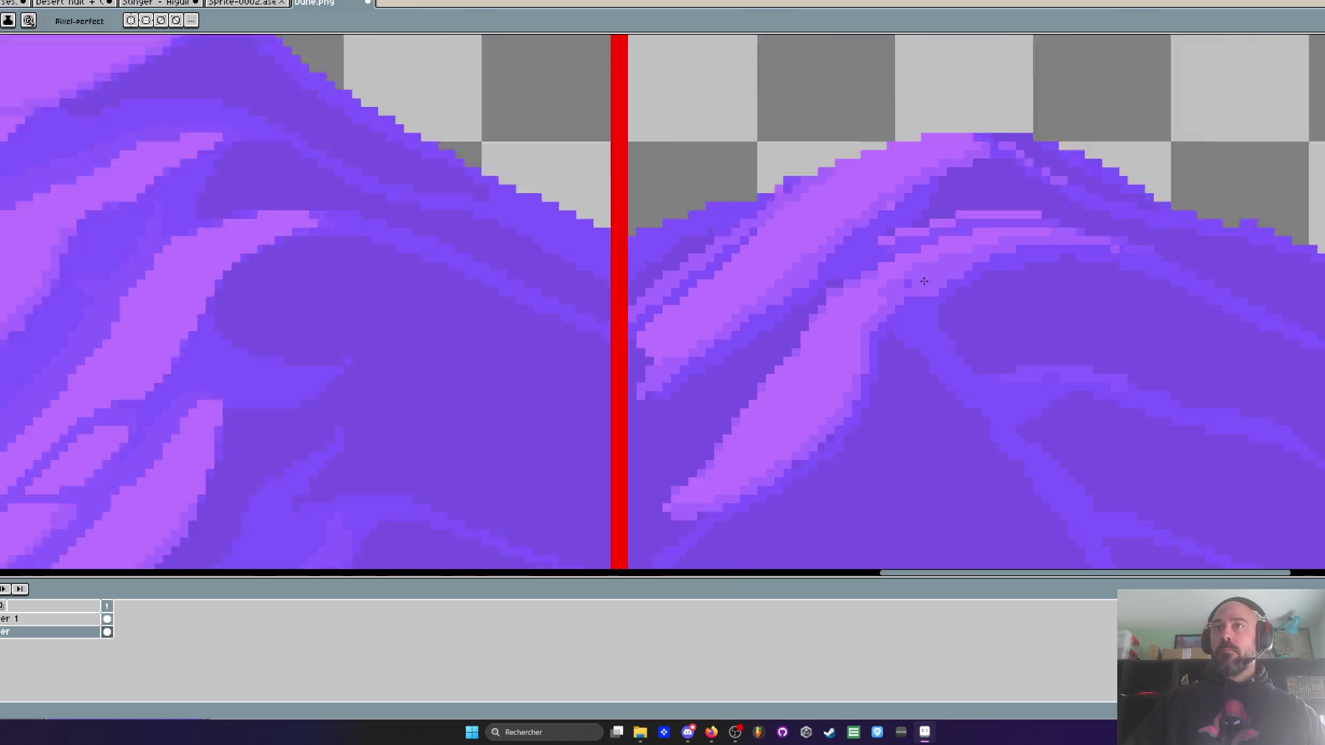
pyautogui.scroll(2, 855, 310)
pyautogui.scroll(-4, 757, 376)
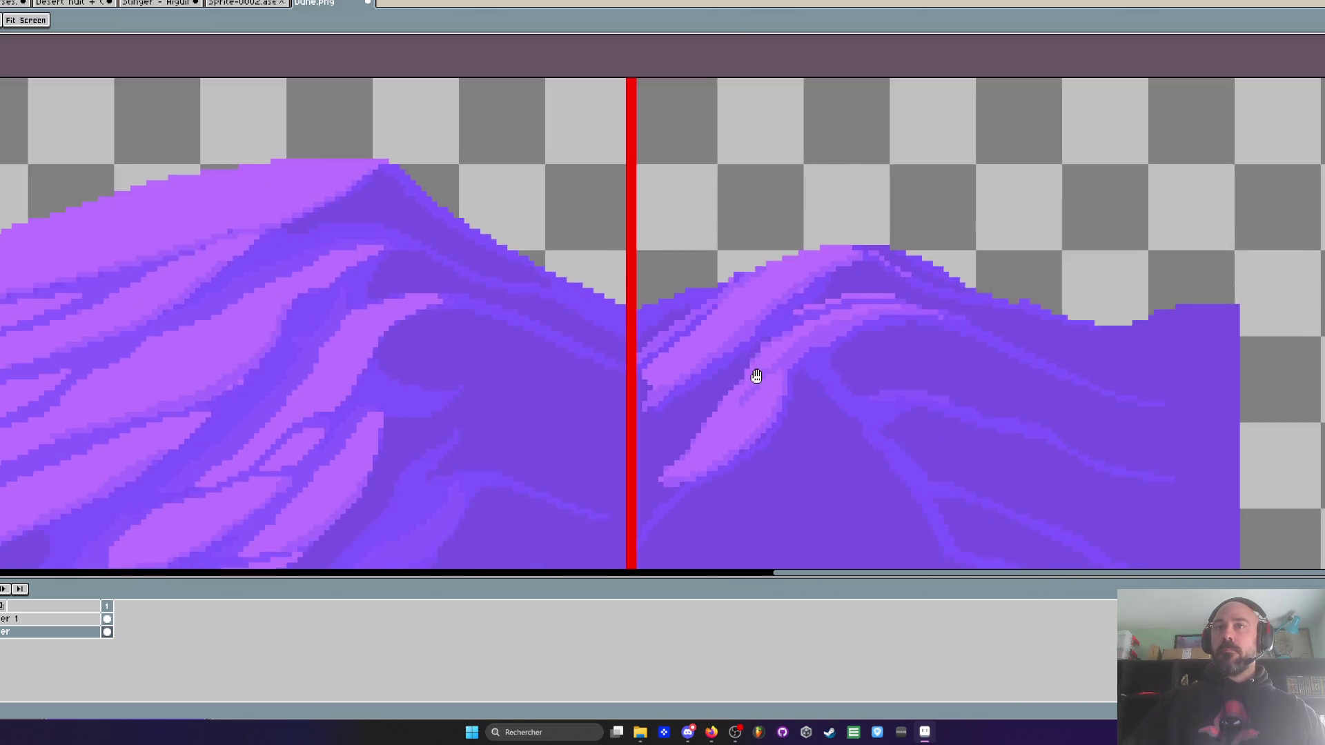
pyautogui.scroll(-1, 758, 384)
pyautogui.scroll(5, 760, 393)
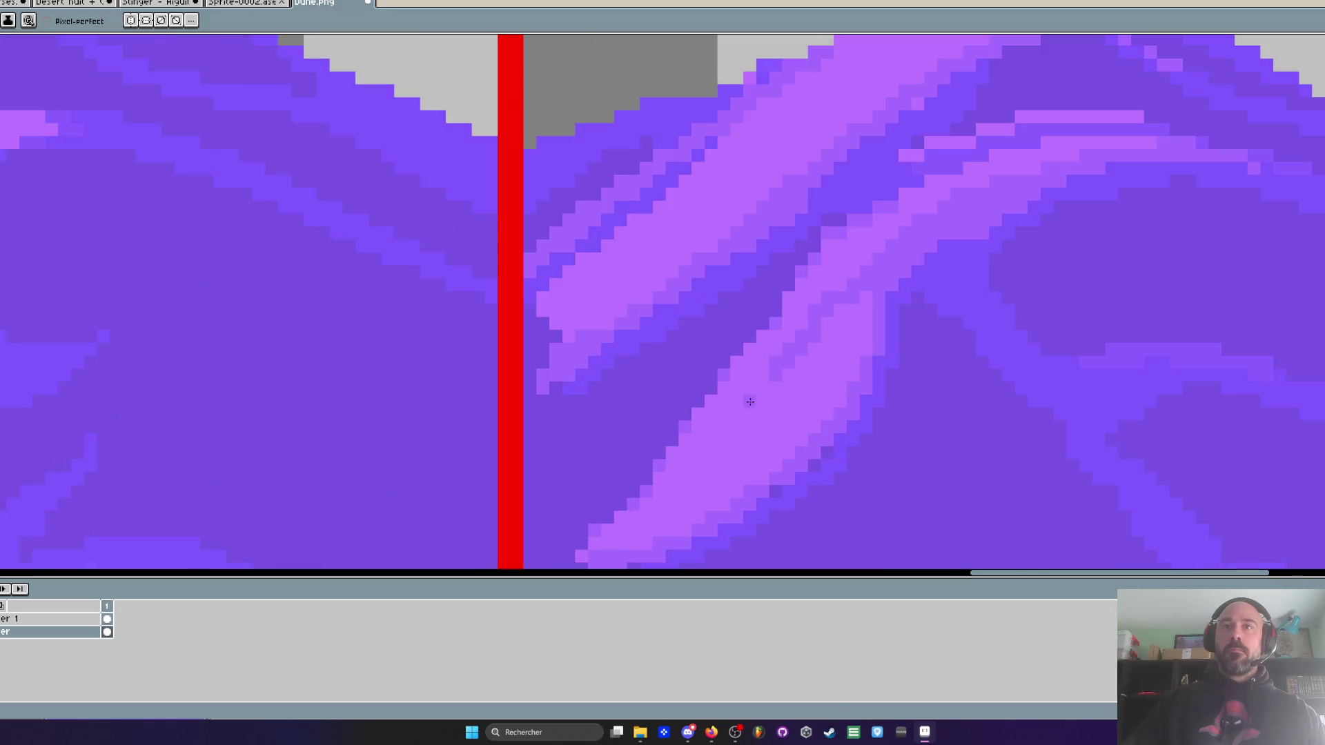
# - Sample a purple and lighten two pixels inside the streak
pyautogui.press('i')
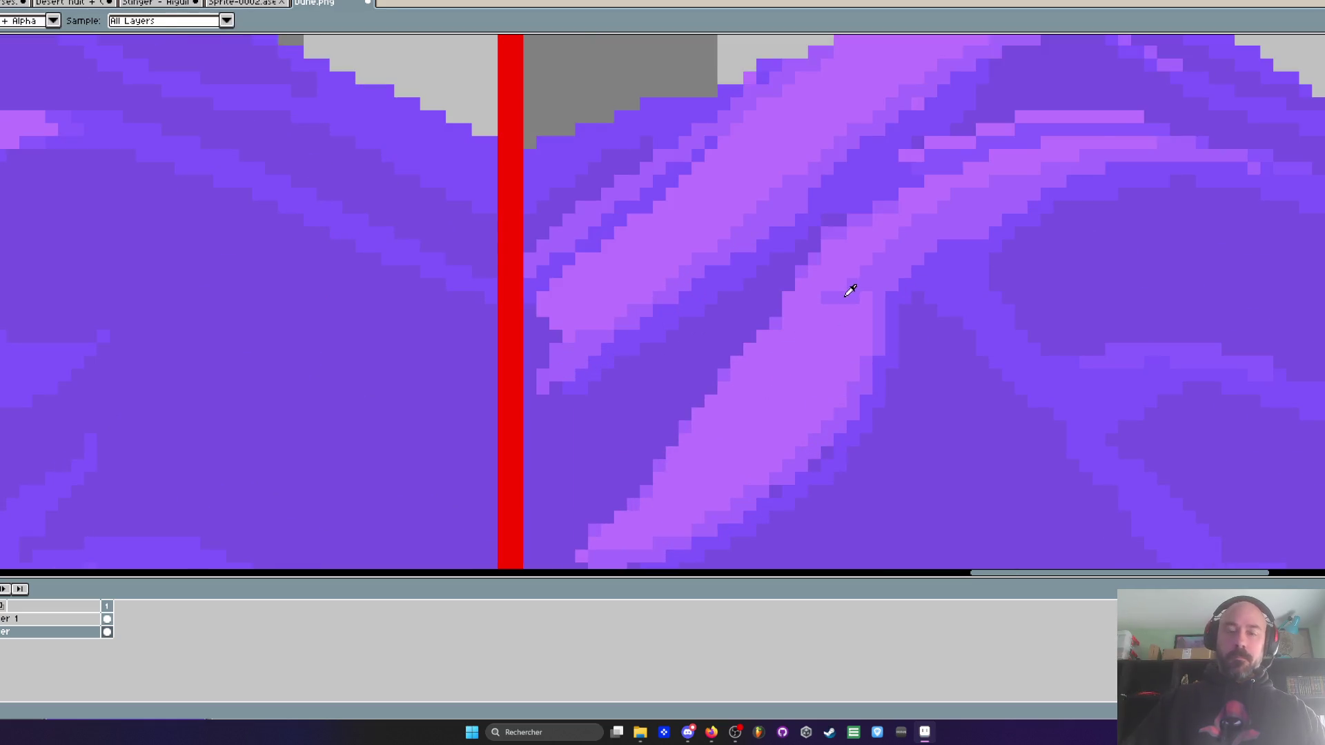
pyautogui.scroll(2, 851, 291)
pyautogui.press('b')
pyautogui.scroll(-2, 731, 358)
pyautogui.scroll(2, 707, 422)
pyautogui.click(706, 423)
pyautogui.click(659, 400)
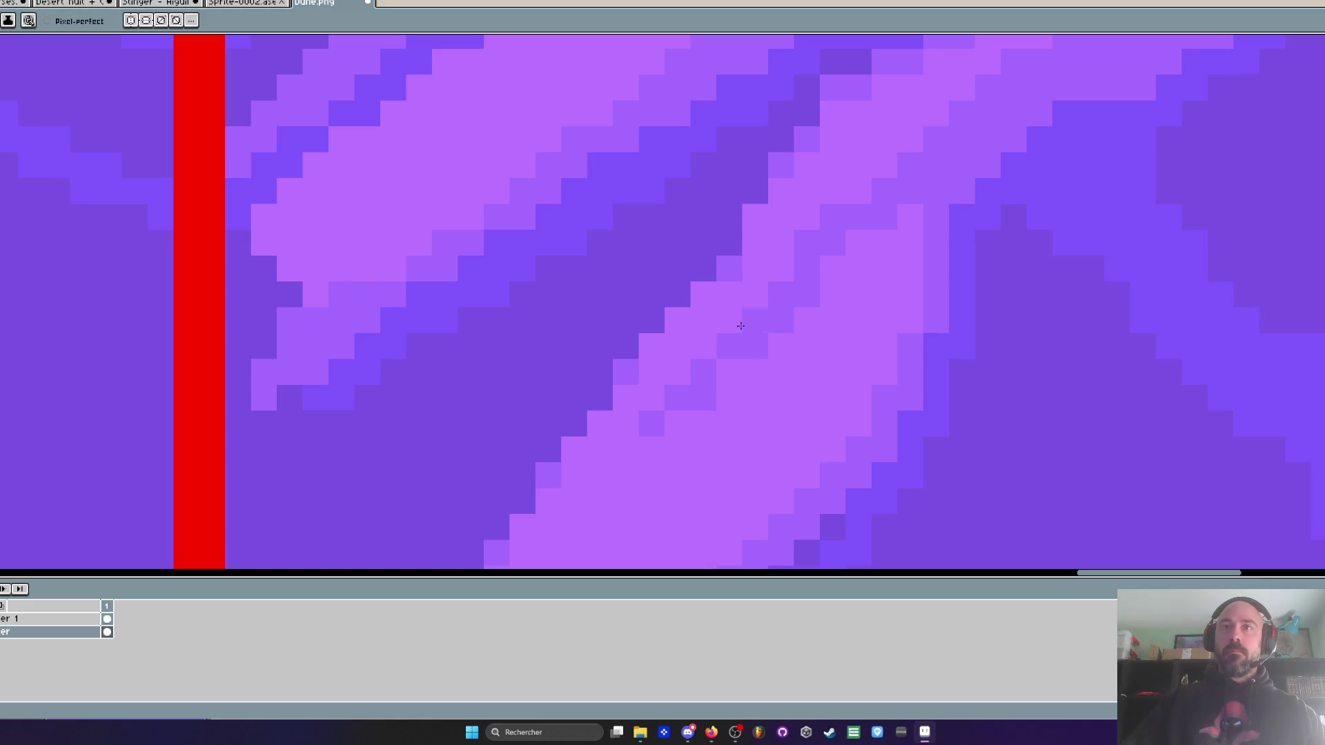
# - Darken pixels down the streak toward lower-left and speckle a few darker pixels inside it
pyautogui.scroll(-2, 773, 338)
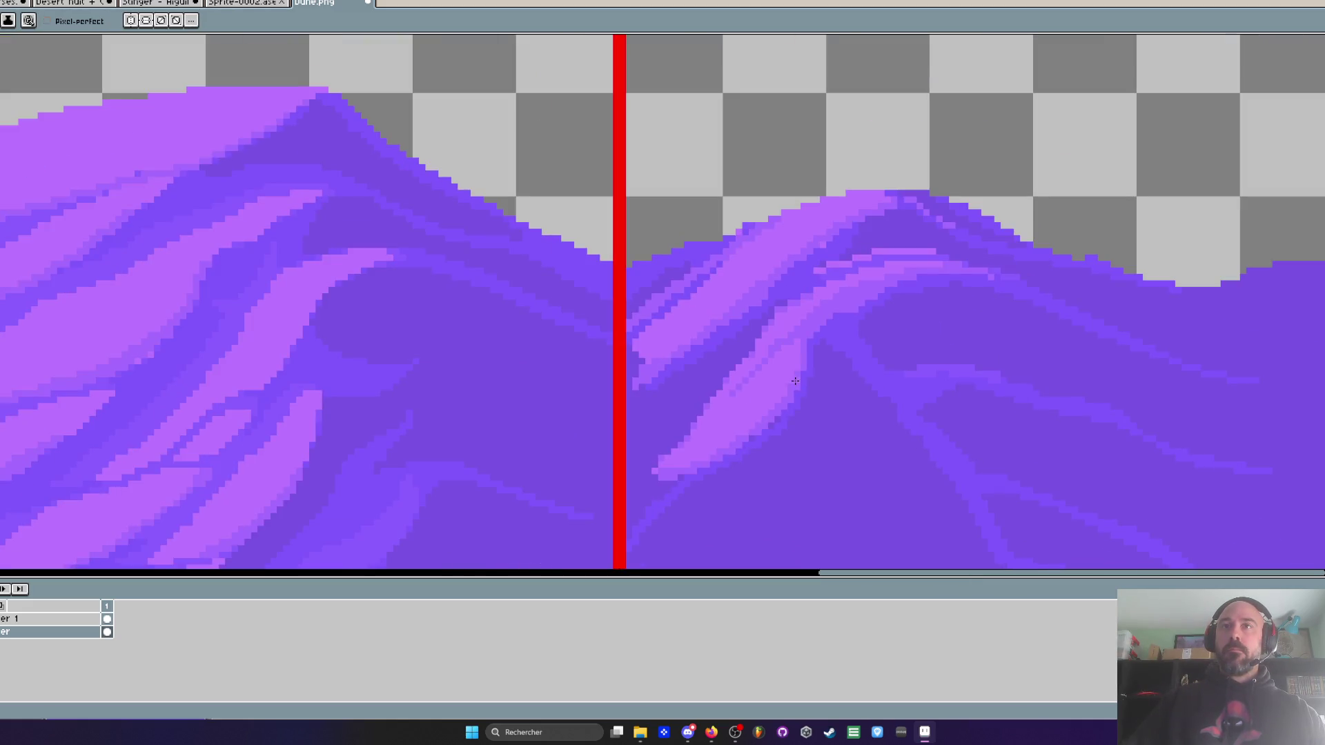
pyautogui.scroll(2, 794, 366)
pyautogui.scroll(-3, 797, 319)
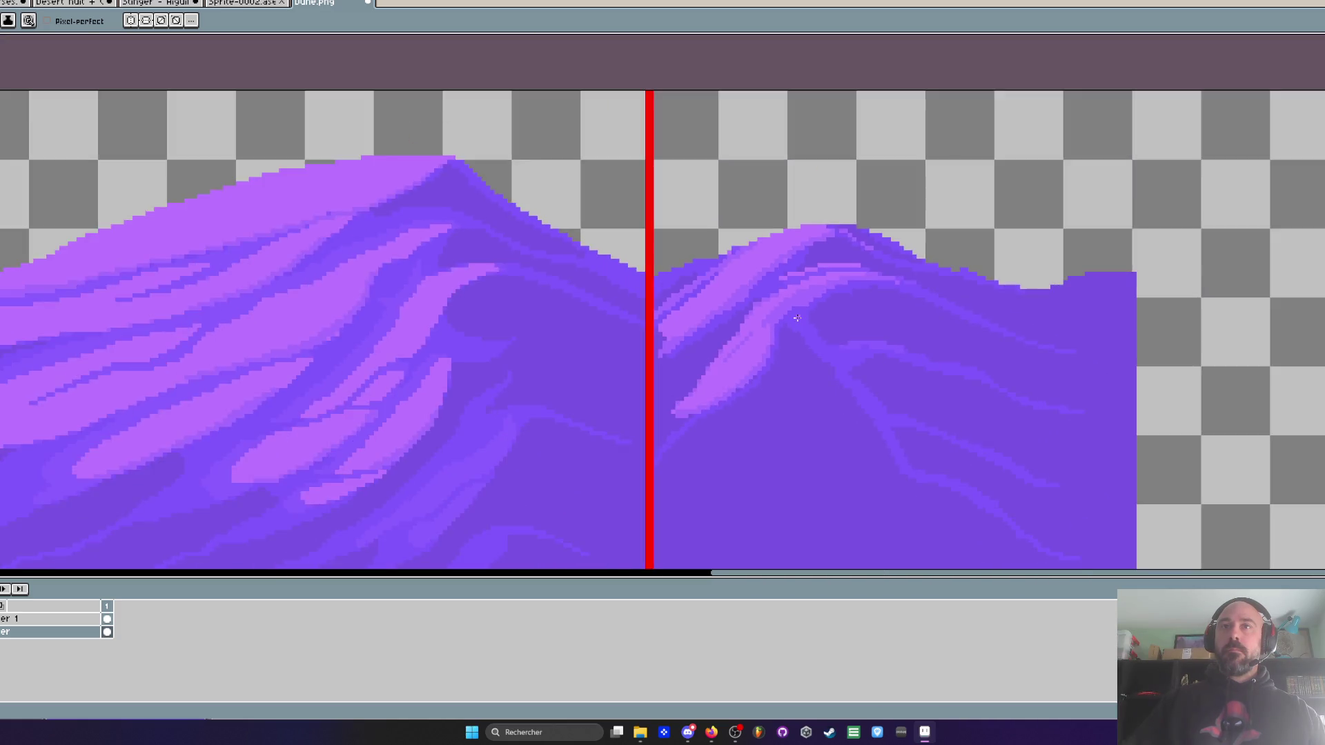
pyautogui.scroll(-2, 797, 319)
pyautogui.scroll(3, 761, 331)
pyautogui.scroll(2, 760, 330)
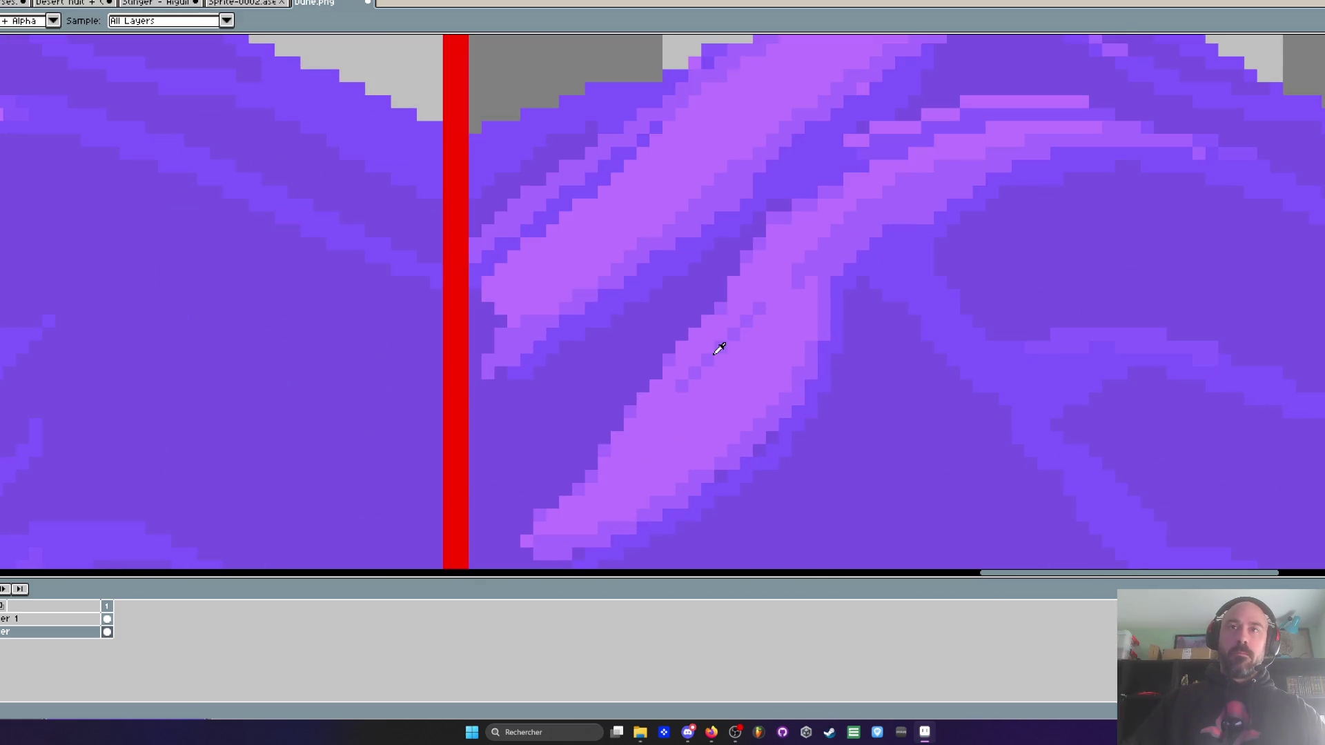
pyautogui.moveTo(740, 334)
pyautogui.mouseDown()
pyautogui.moveTo(680, 390)
pyautogui.moveTo(646, 463)
pyautogui.mouseUp()
pyautogui.press('i')
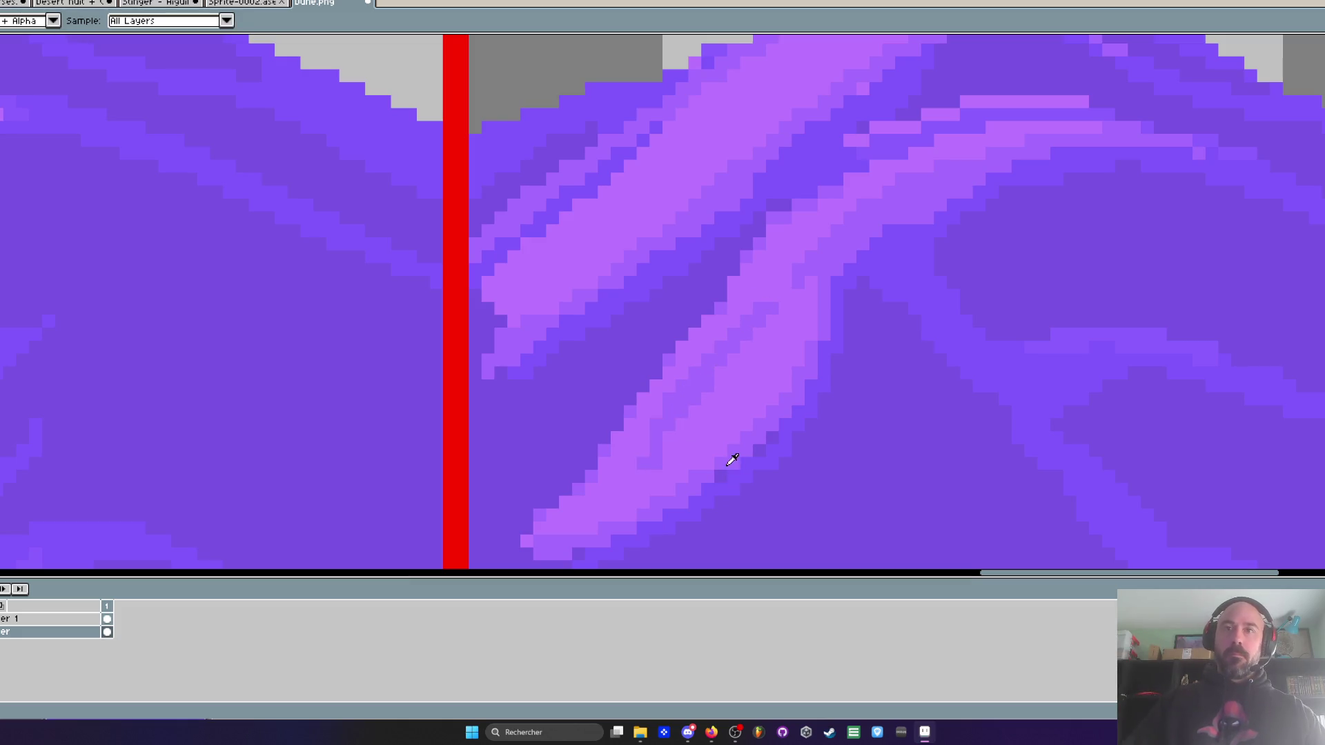
pyautogui.press('b')
pyautogui.scroll(1, 741, 472)
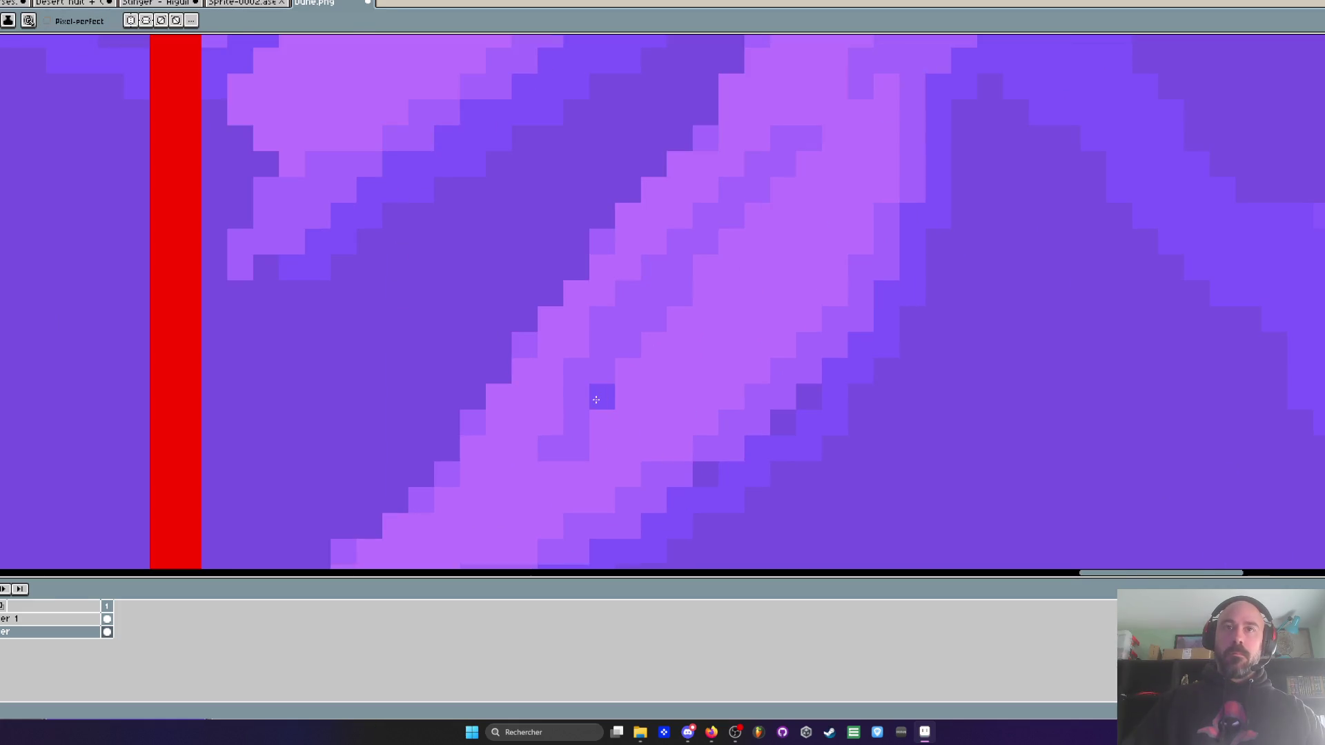
pyautogui.click(733, 216)
pyautogui.moveTo(680, 318); pyautogui.dragTo(652, 345)
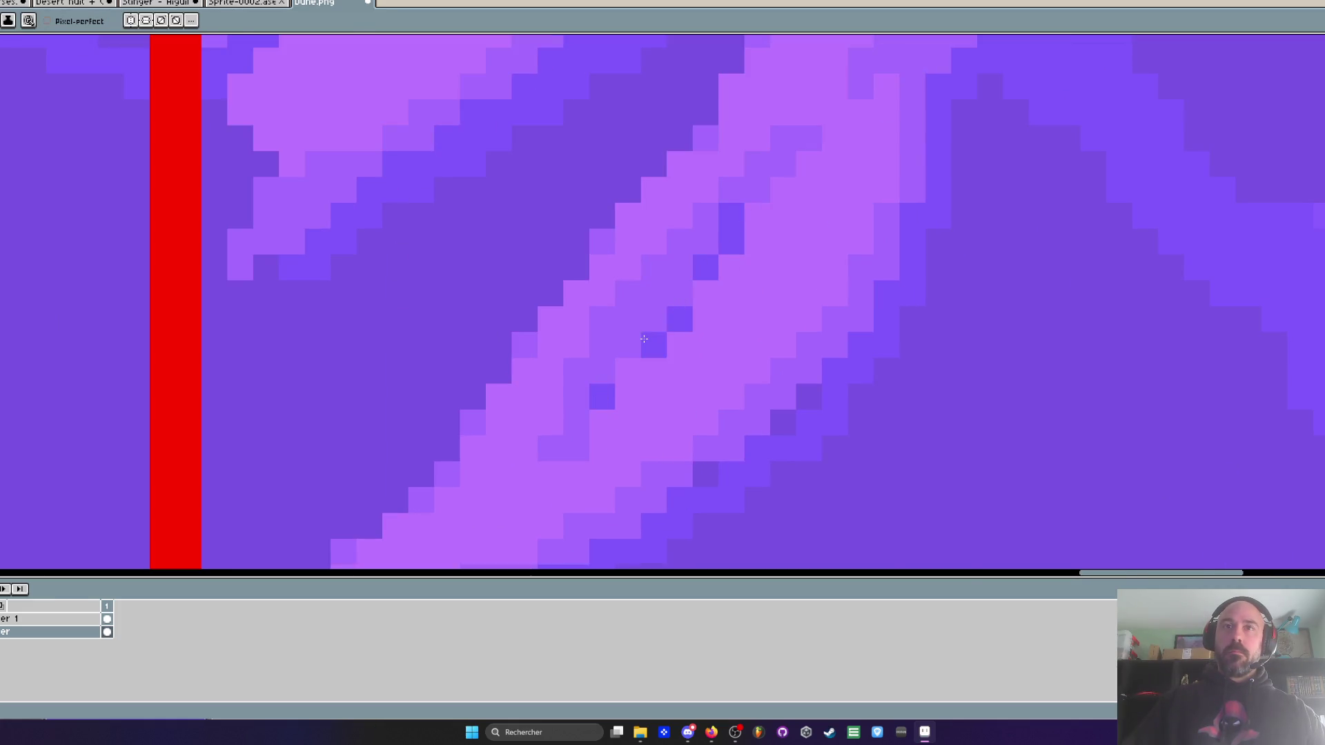
pyautogui.scroll(-4, 739, 328)
pyautogui.press('v')
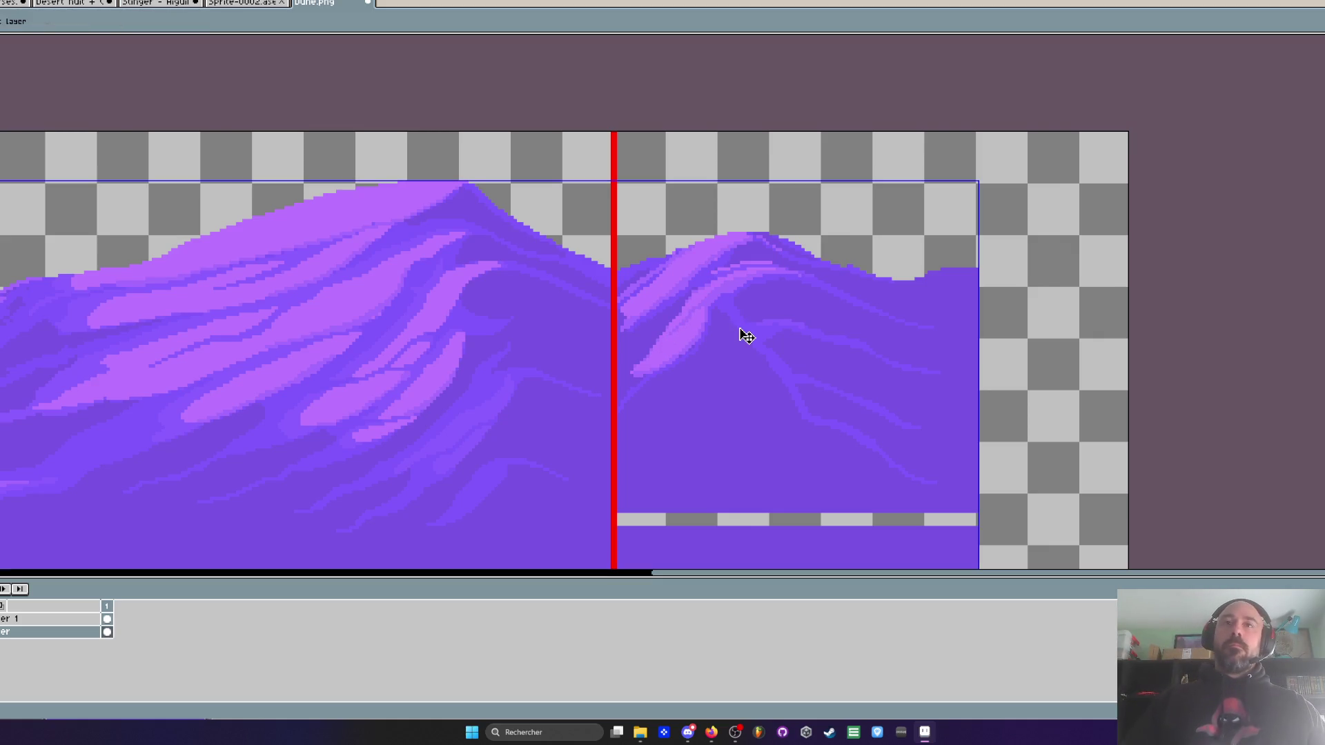
# - Repaint a few pixels of the right dune's lower light streak in a different purple
pyautogui.press('b')
pyautogui.scroll(5, 723, 341)
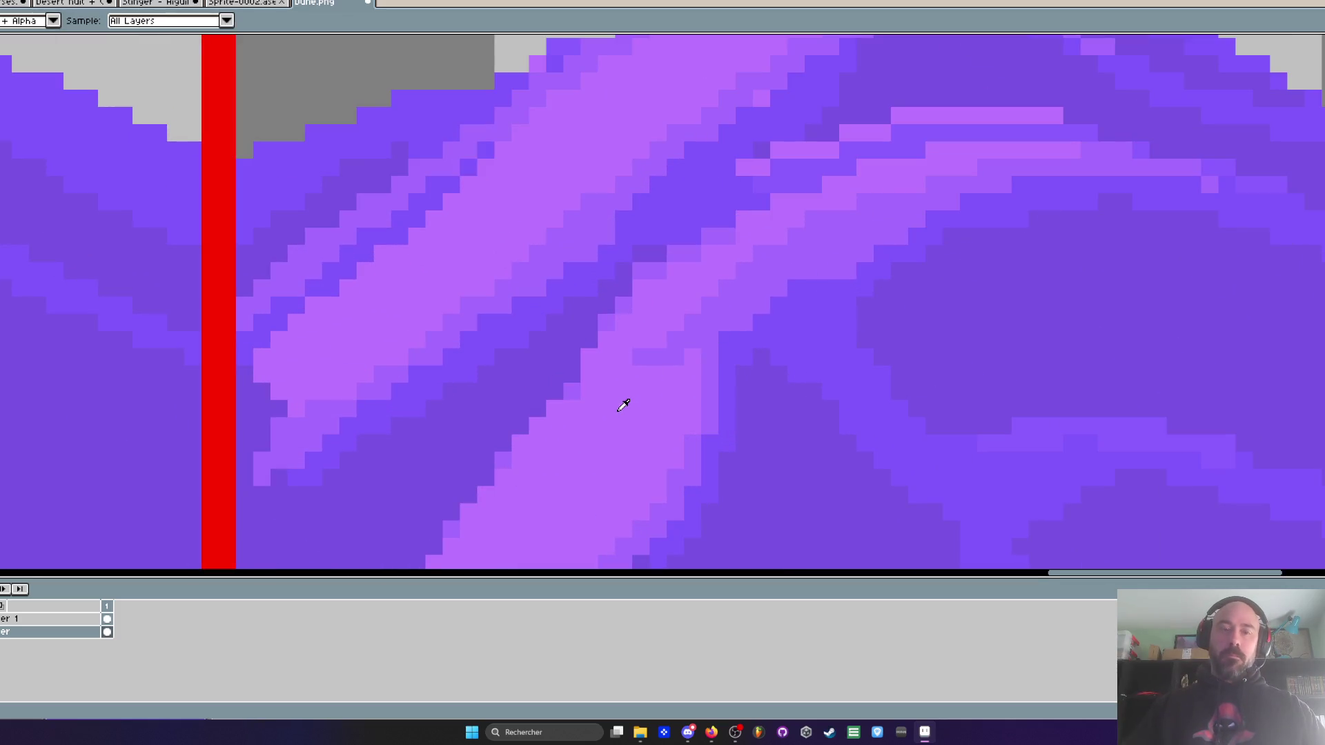
pyautogui.moveTo(624, 397)
pyautogui.mouseDown()
pyautogui.moveTo(680, 355)
pyautogui.moveTo(702, 296)
pyautogui.mouseUp()
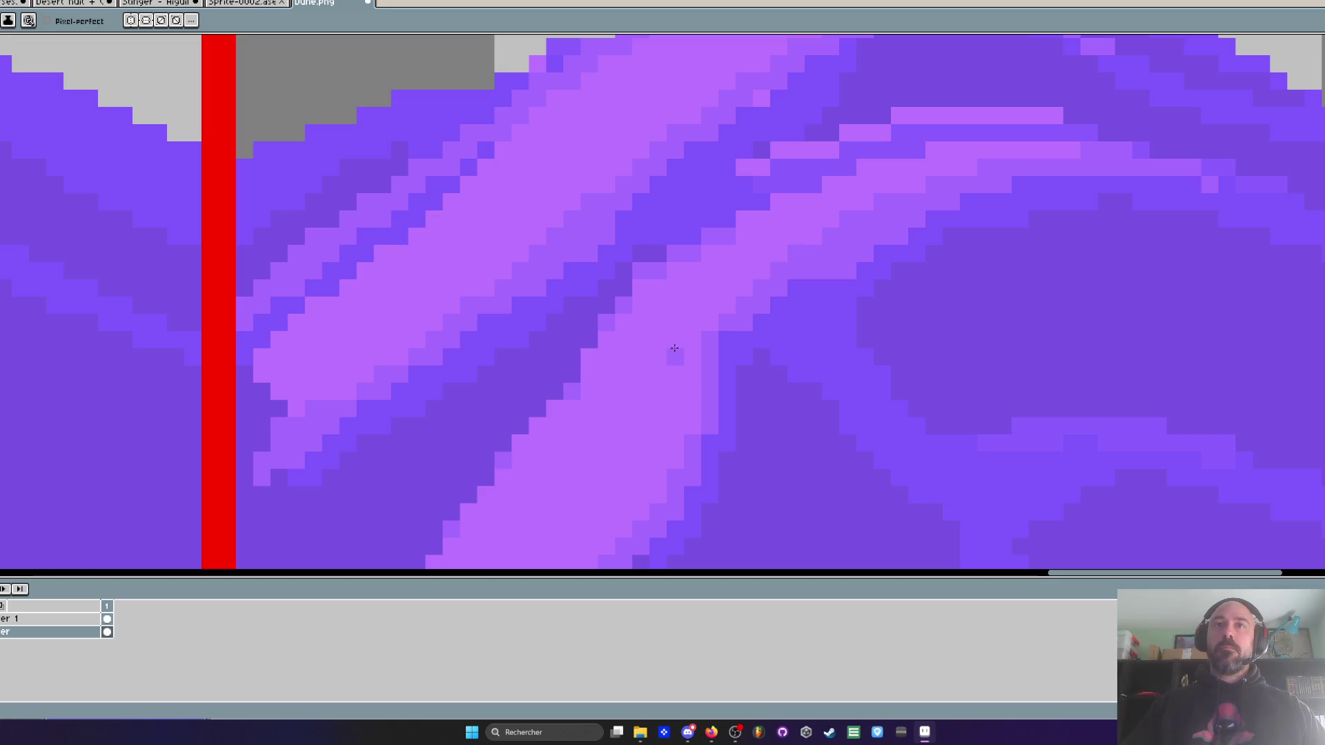
pyautogui.scroll(-4, 673, 352)
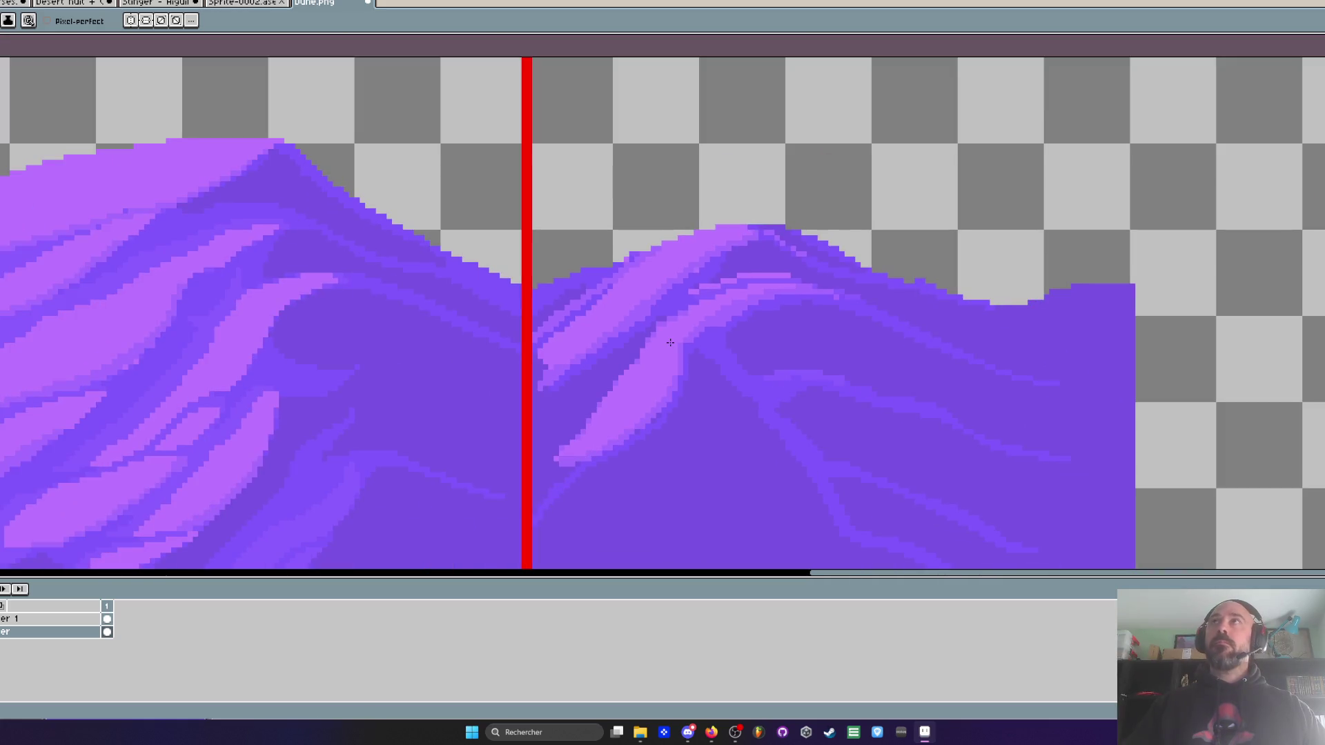
pyautogui.scroll(-2, 656, 363)
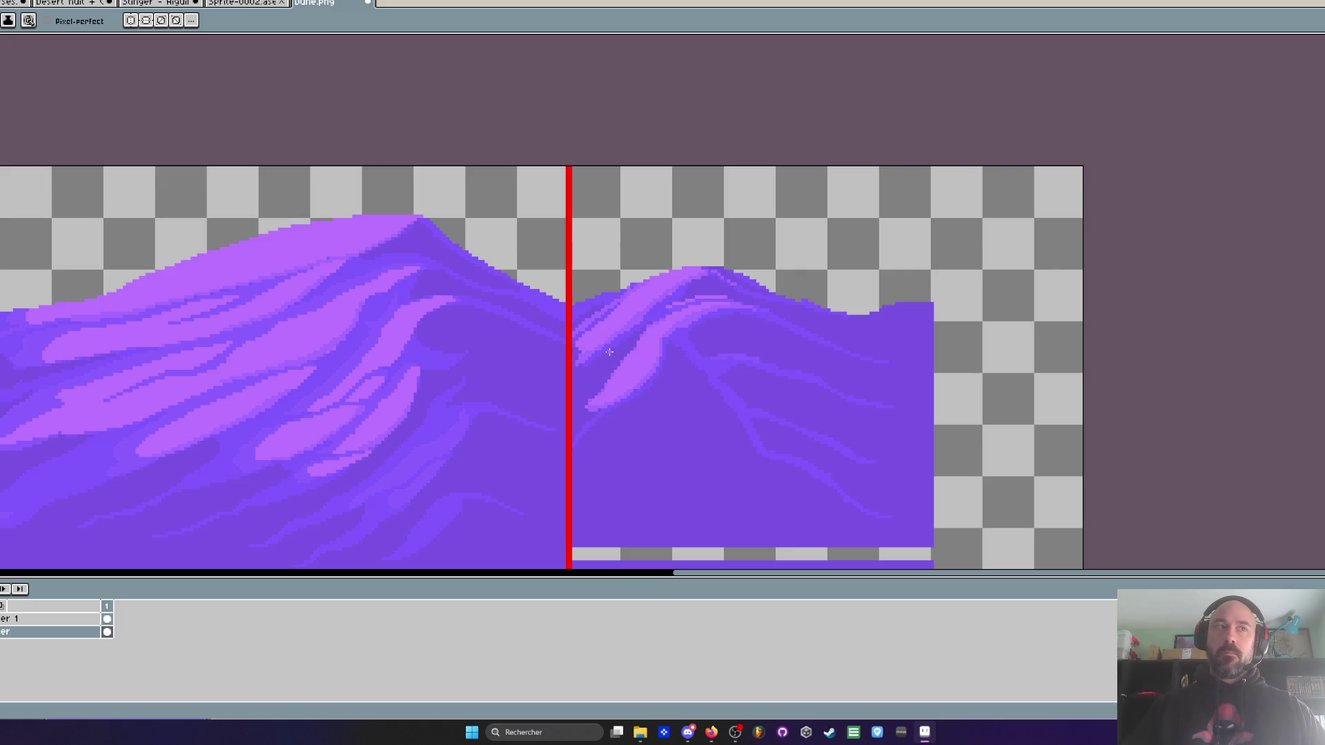
pyautogui.scroll(3, 609, 353)
pyautogui.press('i')
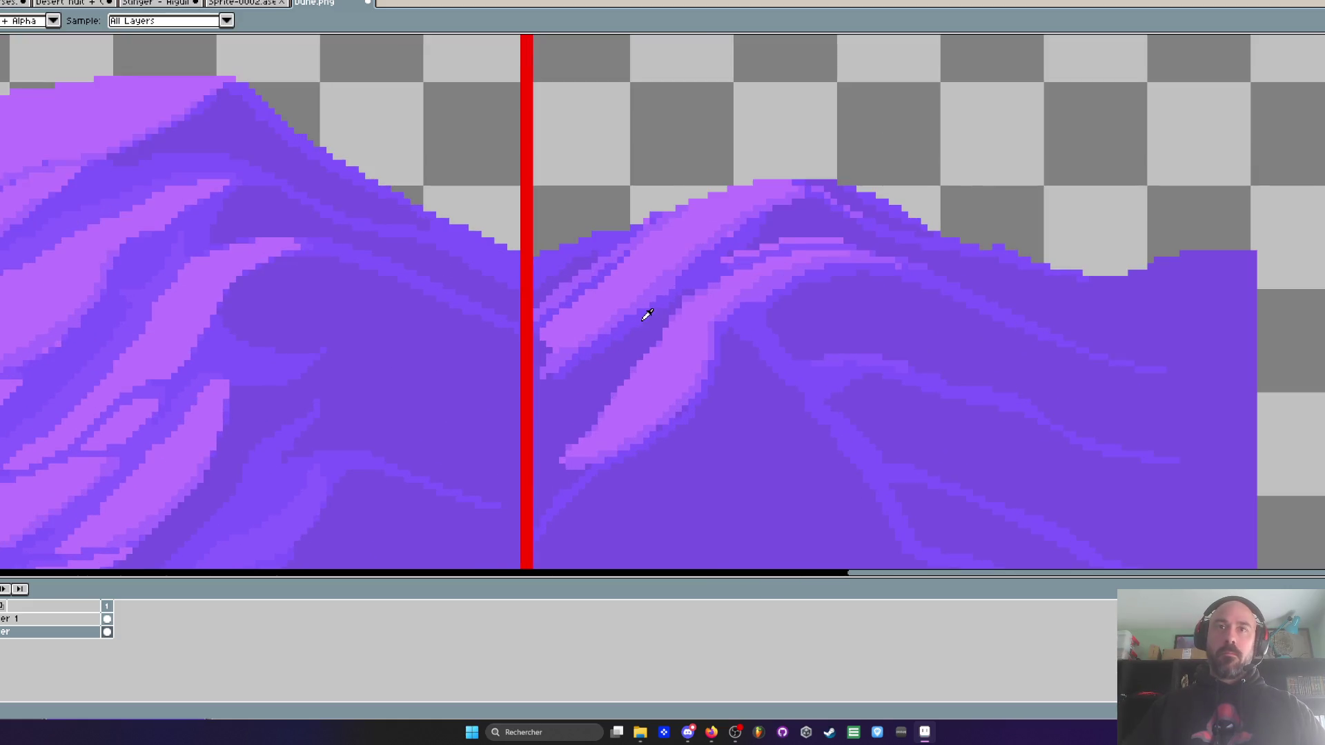
pyautogui.scroll(2, 647, 315)
pyautogui.press('b')
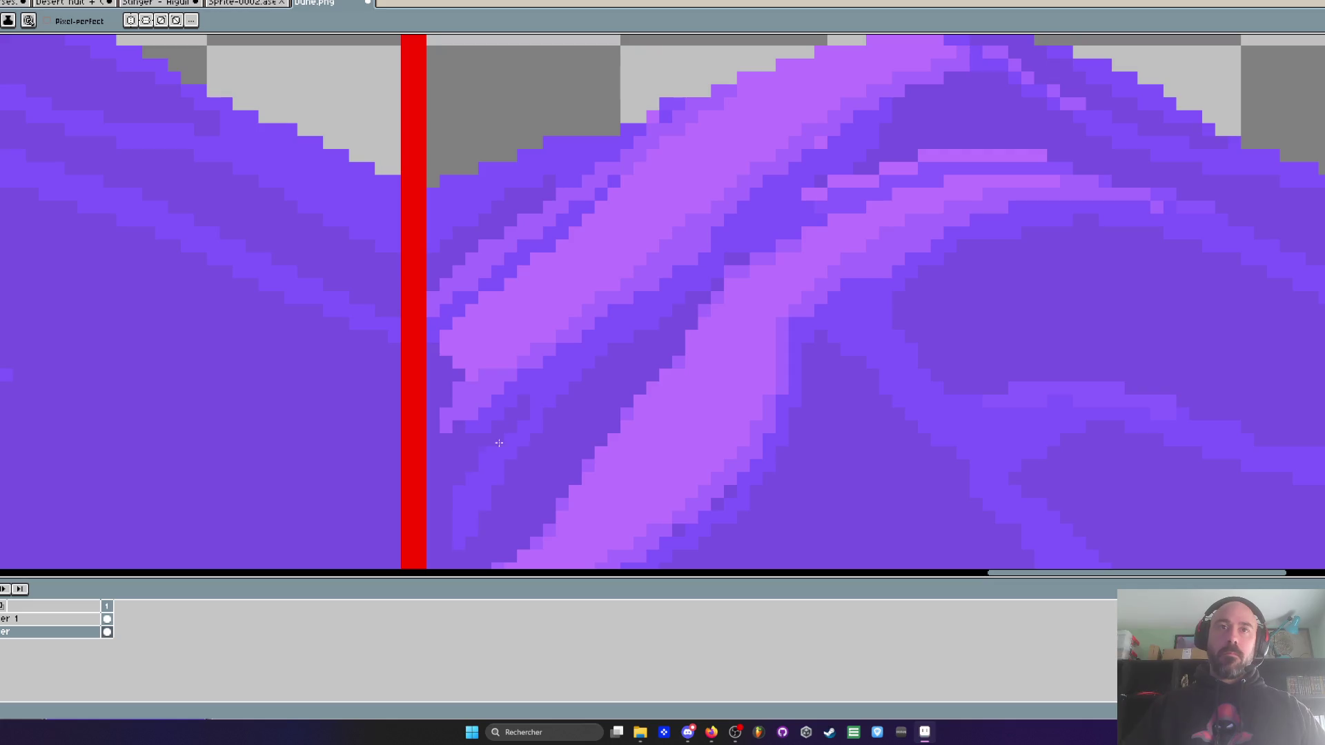
pyautogui.scroll(-2, 483, 466)
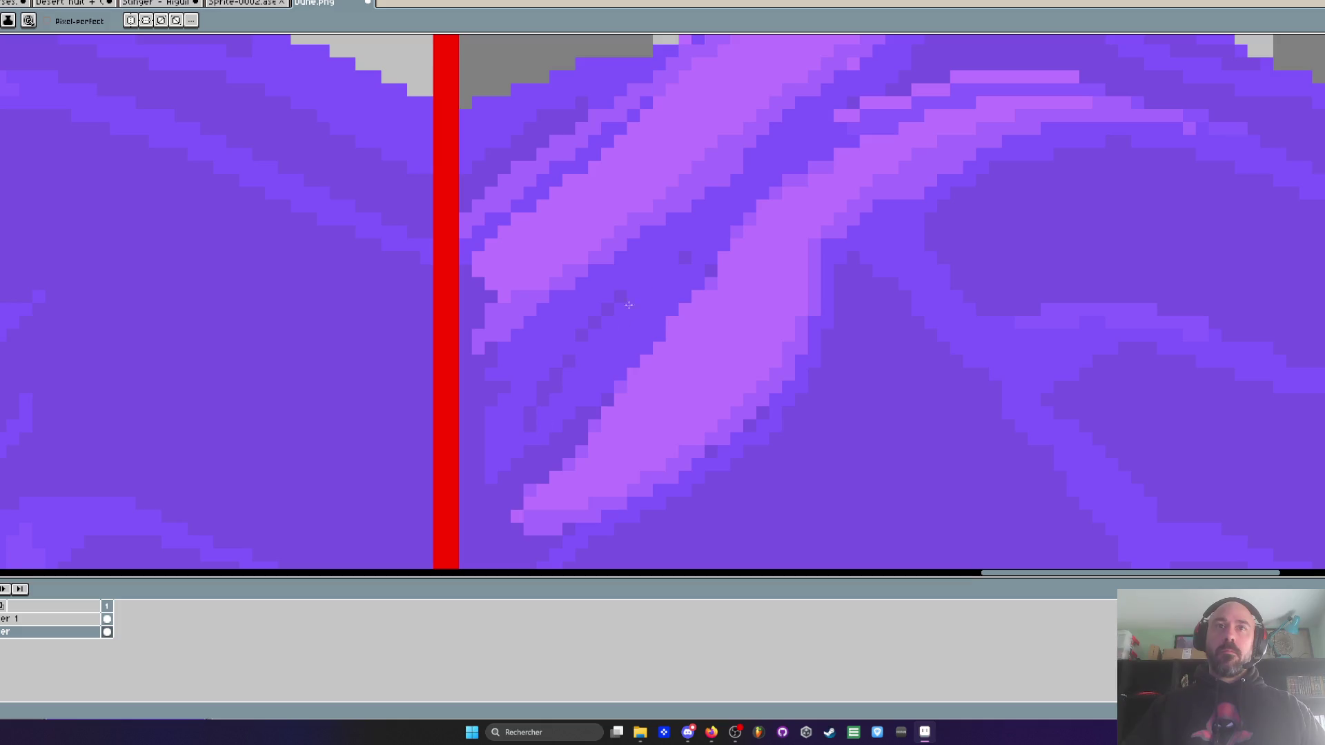
pyautogui.scroll(-4, 727, 219)
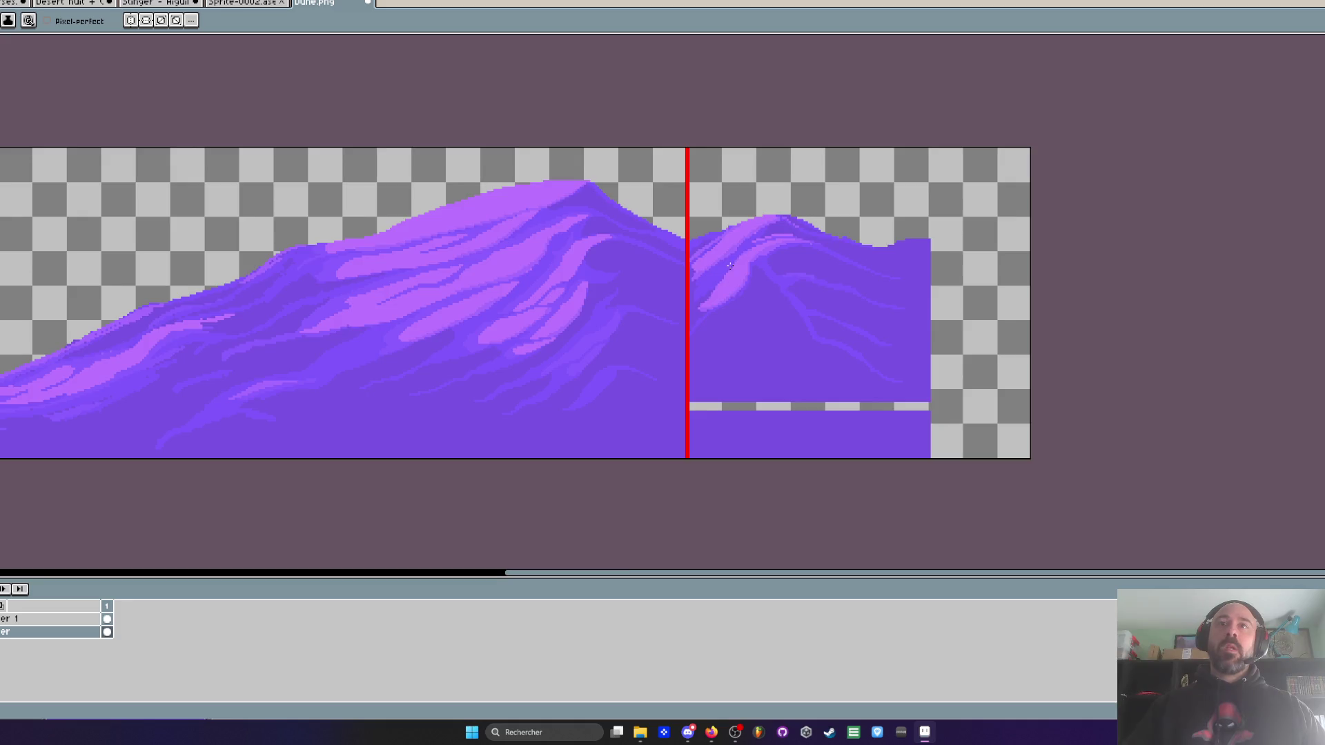
pyautogui.scroll(3, 730, 265)
pyautogui.scroll(-2, 721, 259)
pyautogui.scroll(1, 717, 255)
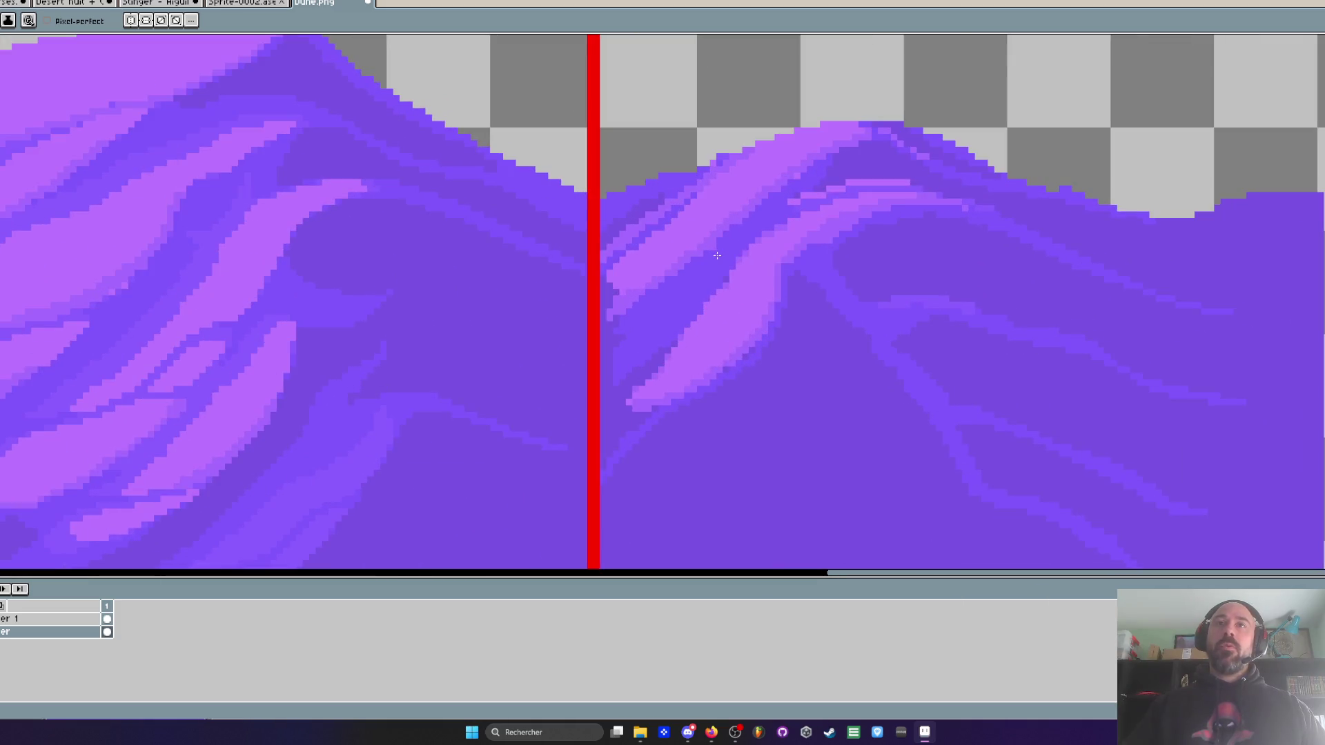
pyautogui.scroll(-1, 729, 269)
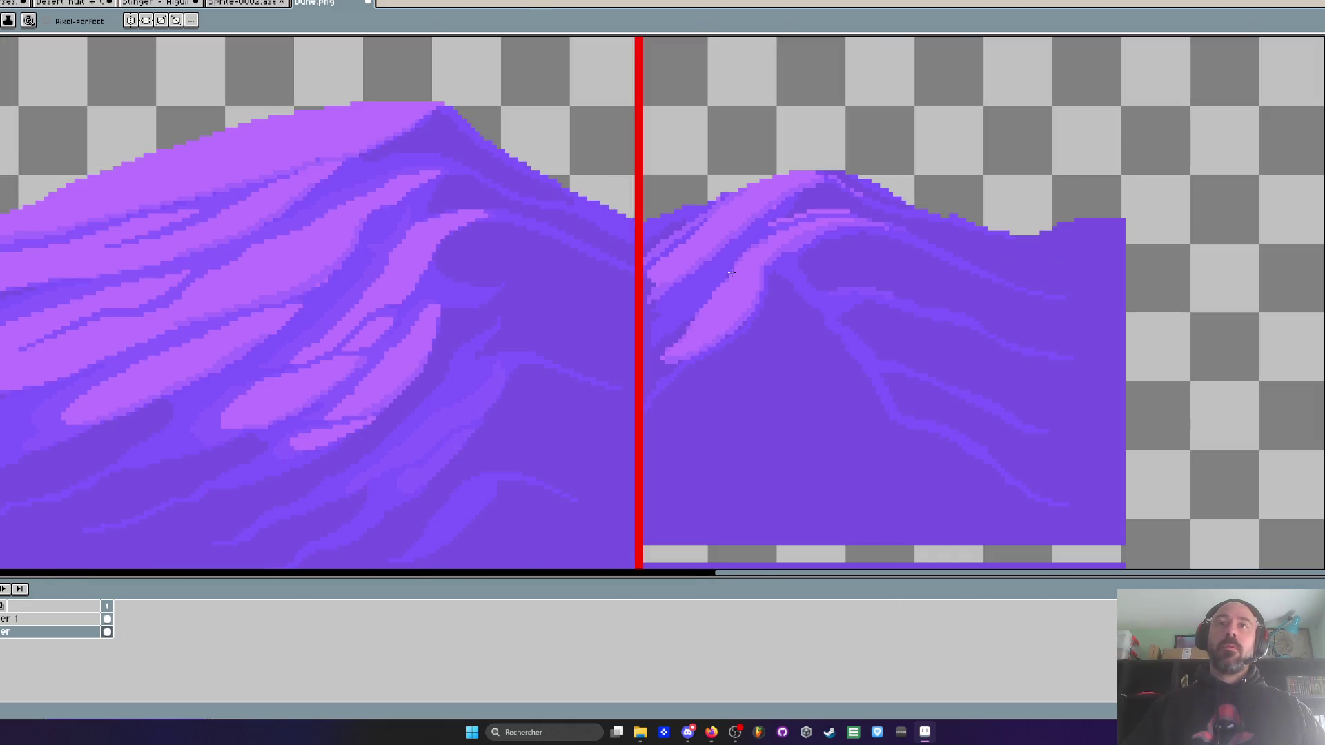
pyautogui.scroll(1, 717, 302)
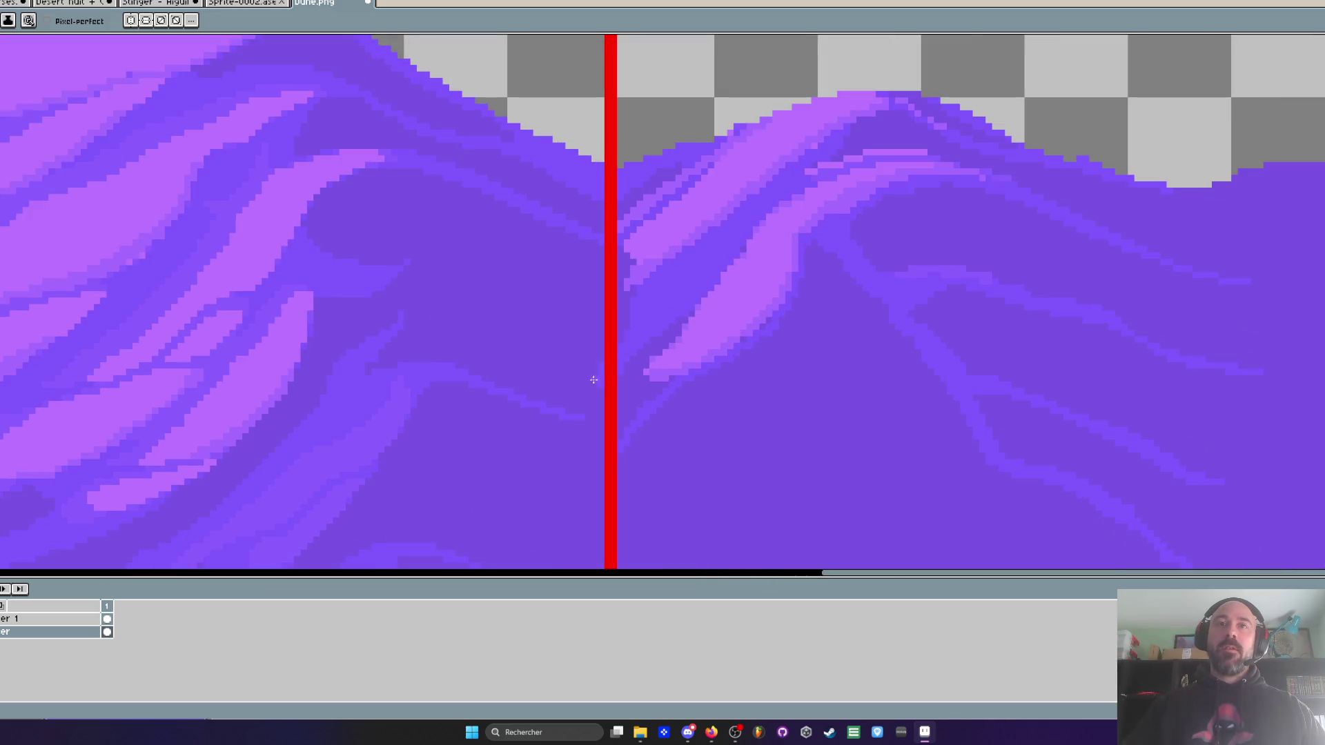
pyautogui.scroll(-2, 605, 369)
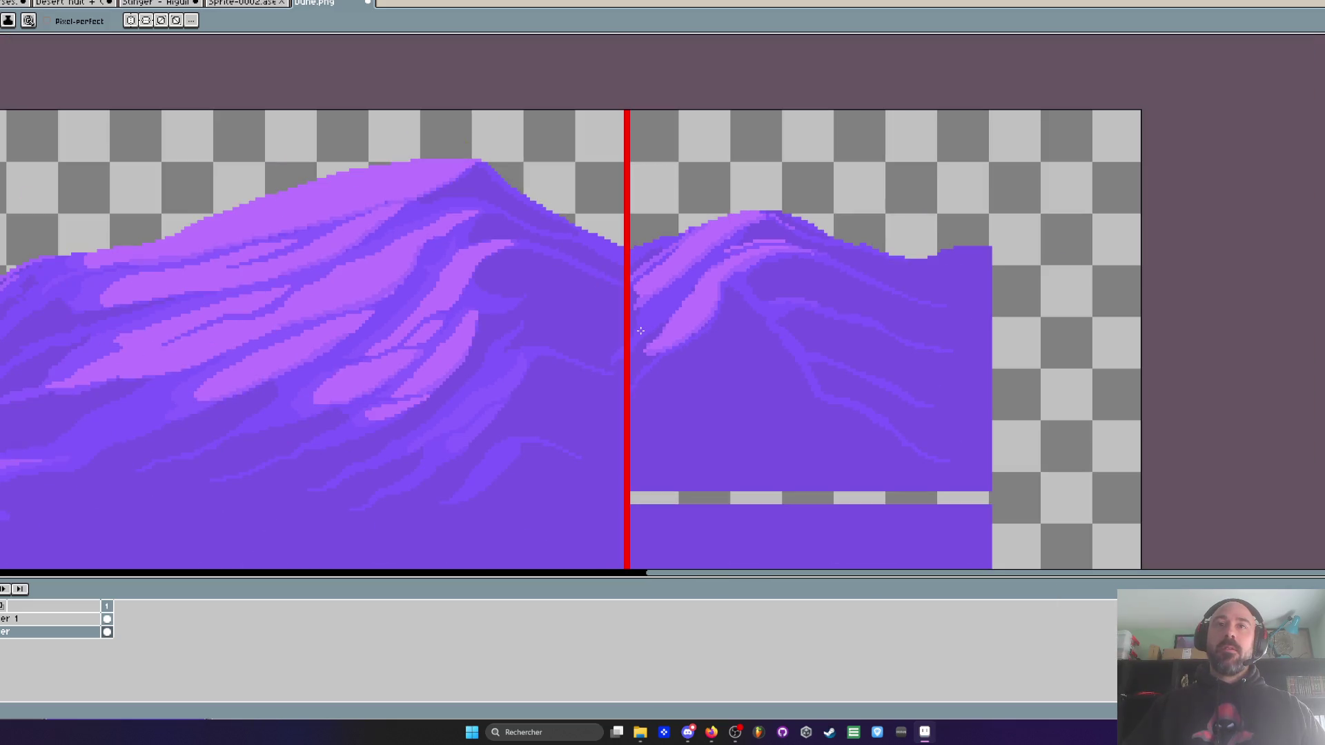
pyautogui.scroll(3, 635, 332)
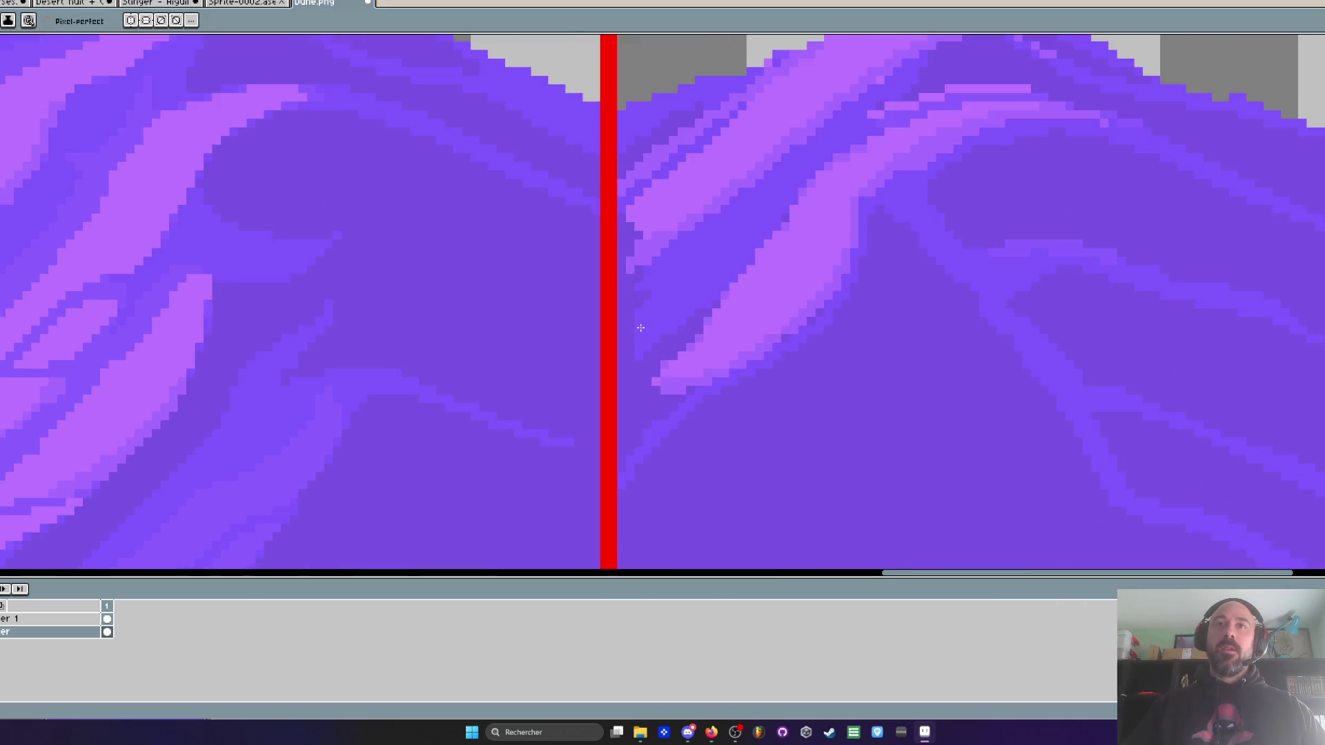
# - Redraw the light streak's tip beside the red line, repainting the grey gap pixels purple
pyautogui.press('i')
pyautogui.press('b')
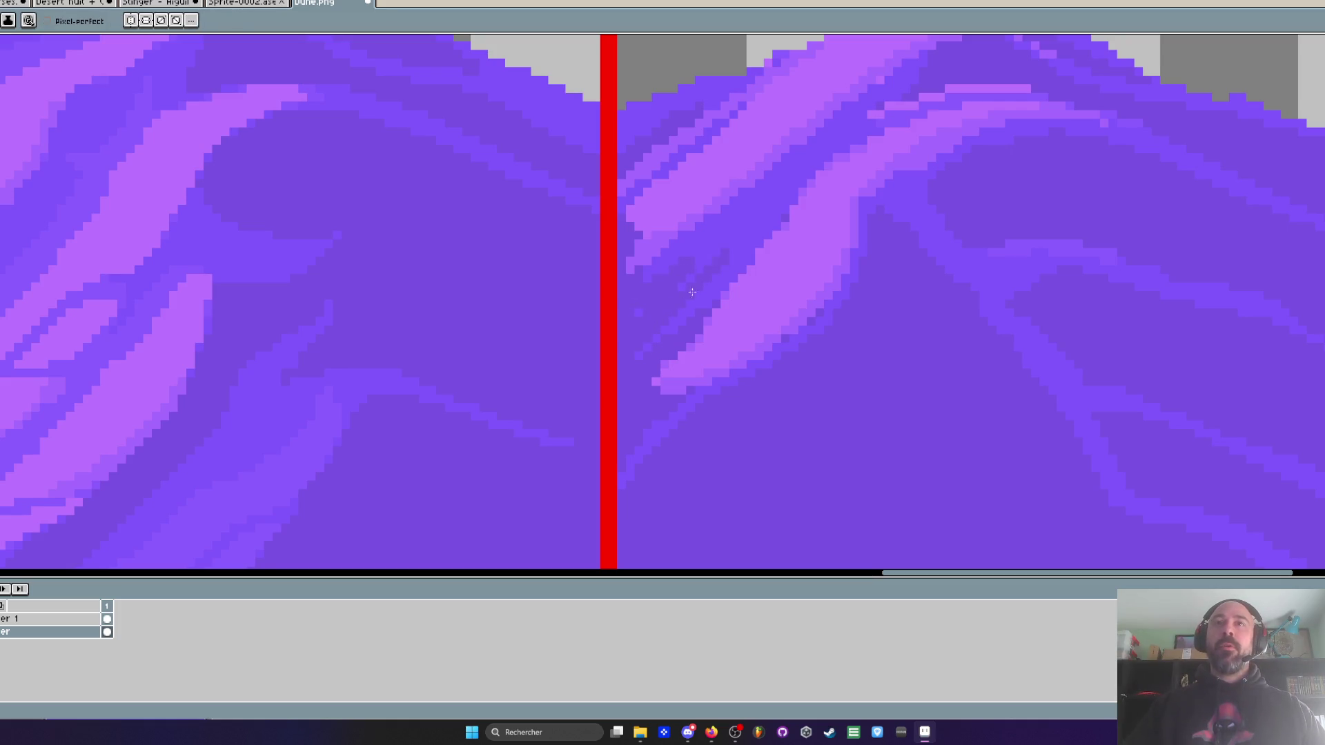
pyautogui.scroll(-4, 643, 313)
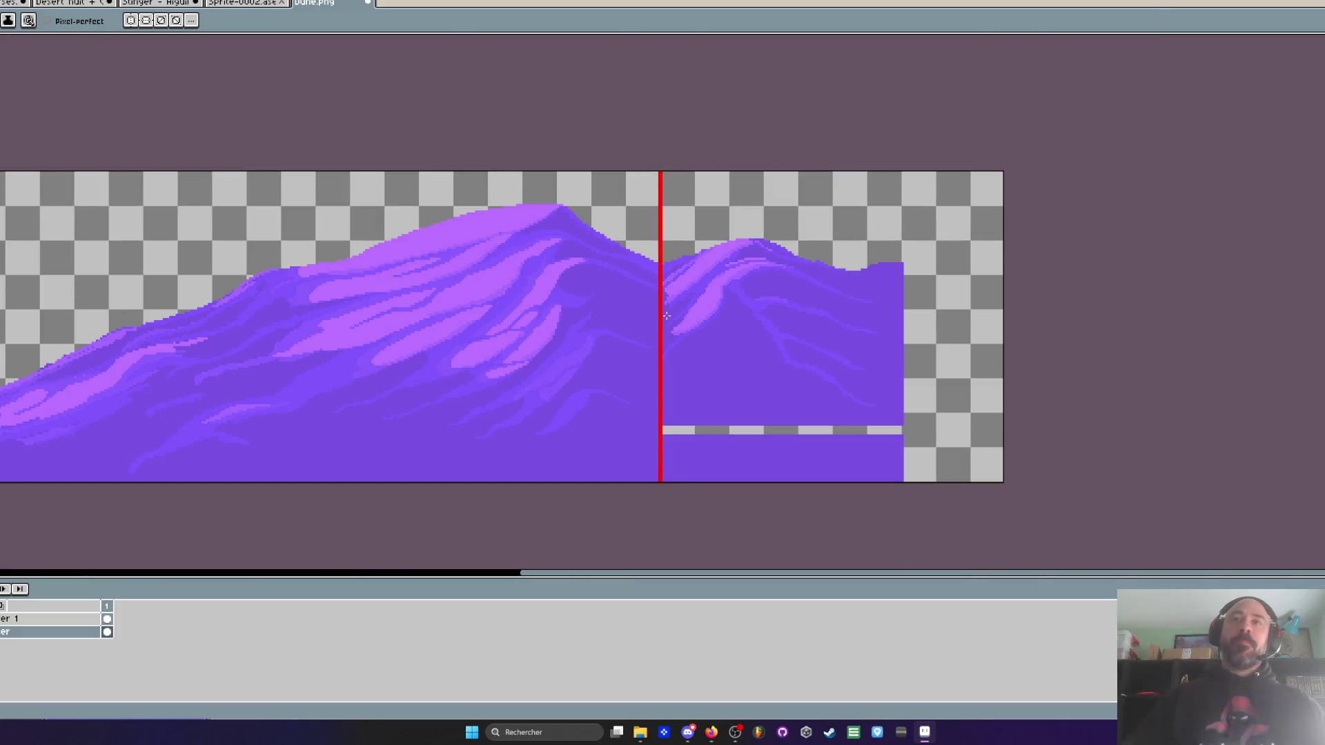
pyautogui.scroll(3, 696, 328)
pyautogui.scroll(2, 763, 271)
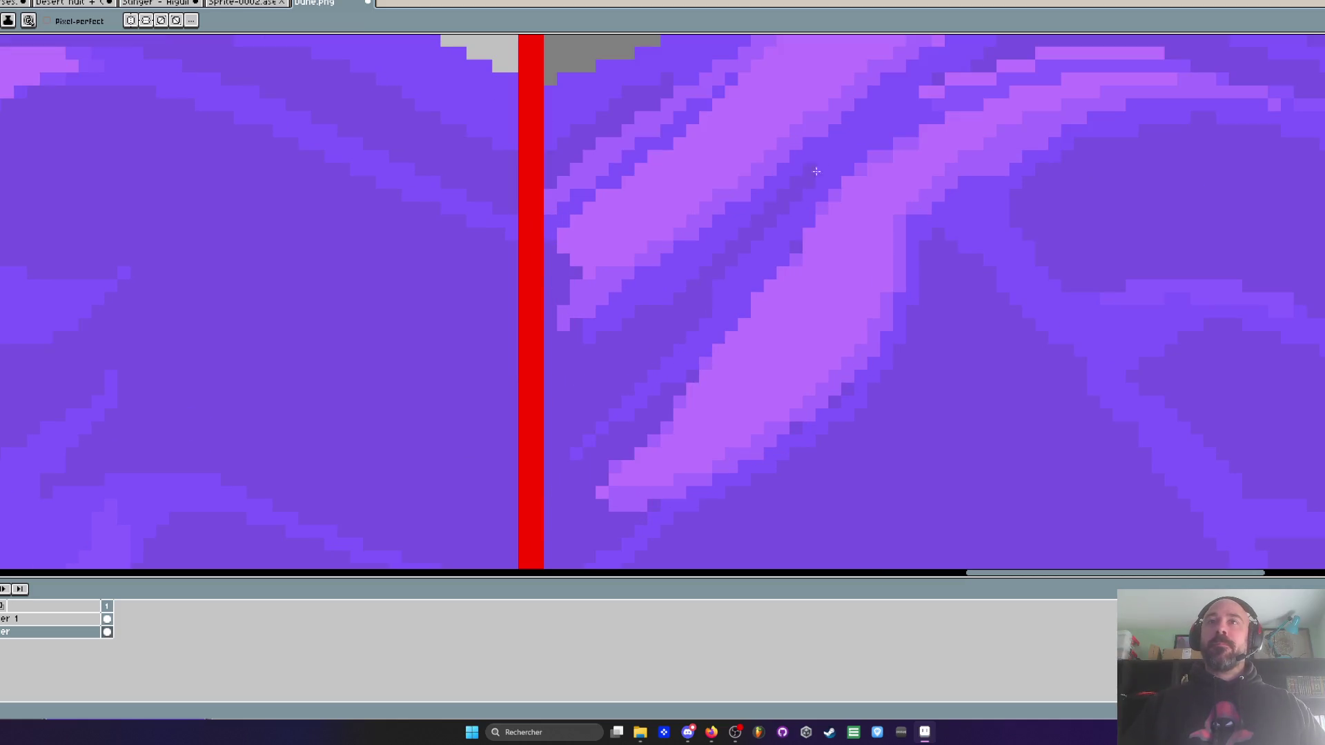
pyautogui.scroll(-3, 711, 294)
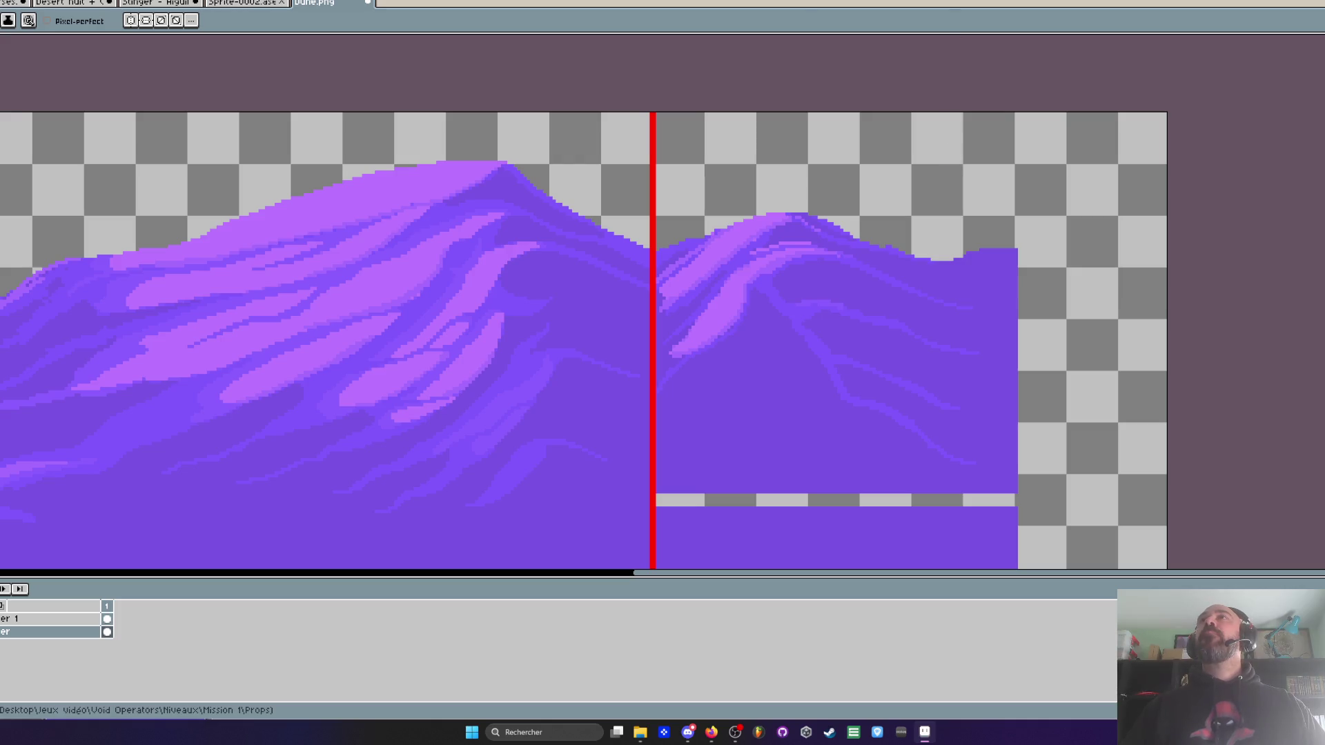
pyautogui.scroll(-1, 721, 377)
pyautogui.scroll(5, 722, 377)
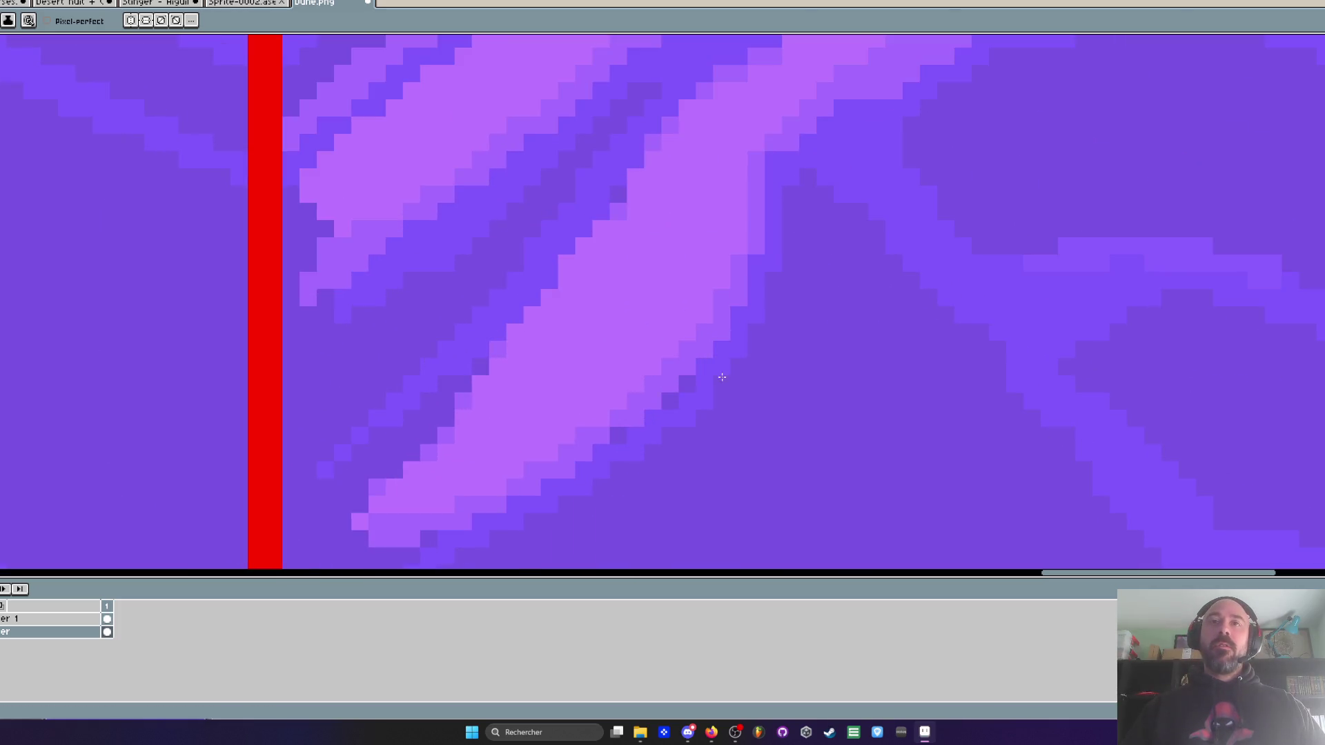
pyautogui.scroll(-3, 694, 363)
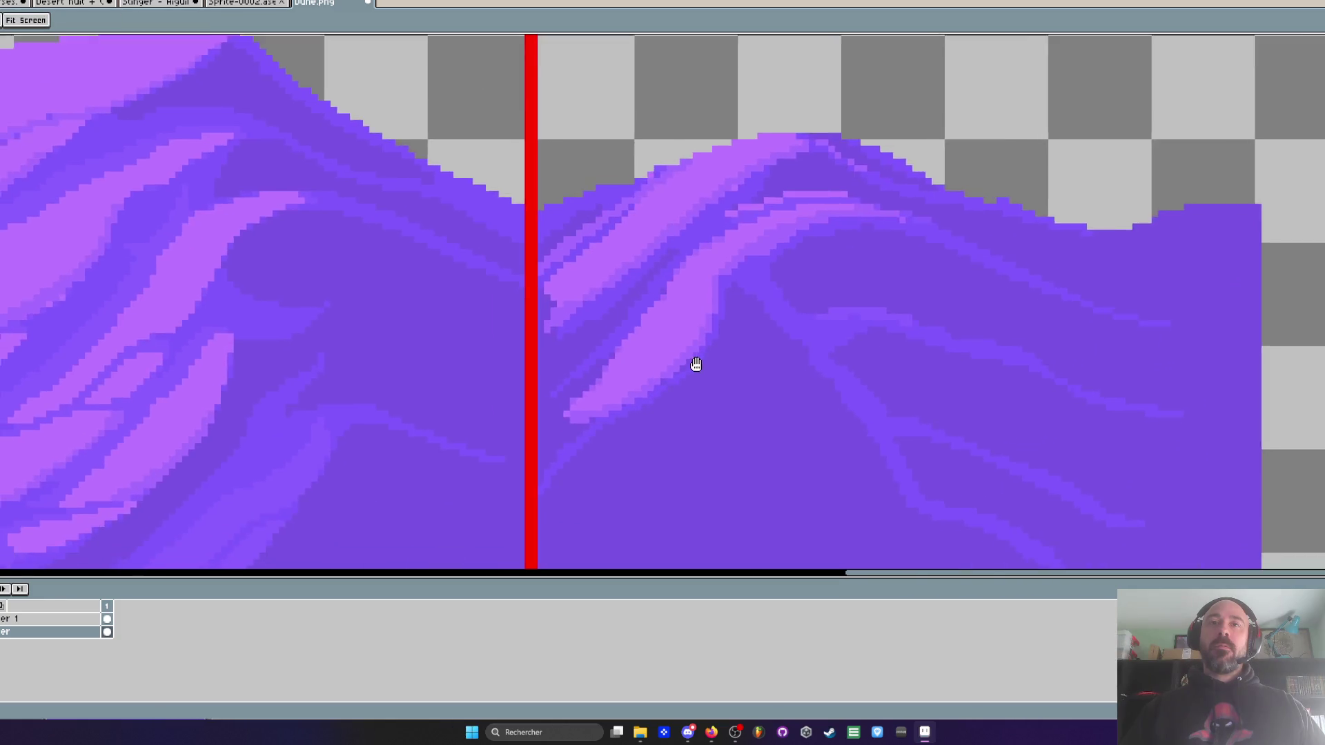
pyautogui.scroll(3, 691, 367)
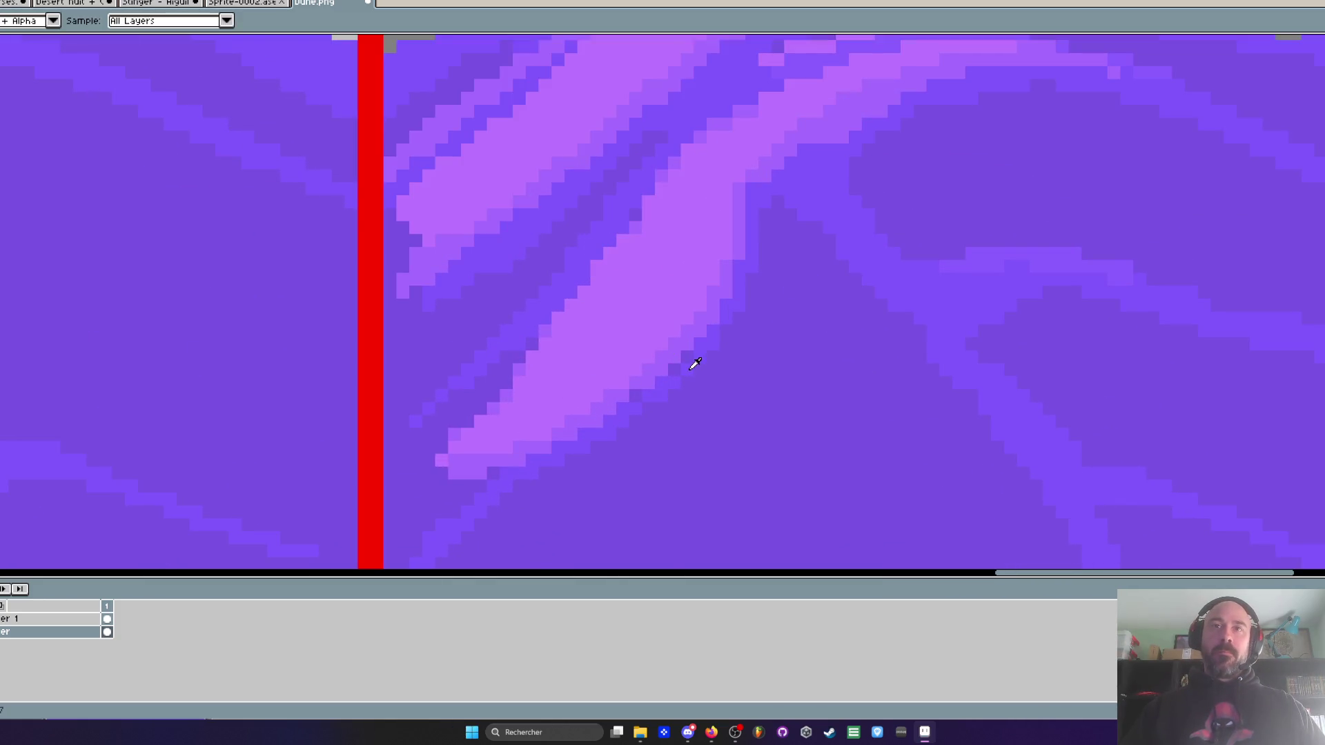
pyautogui.scroll(2, 689, 370)
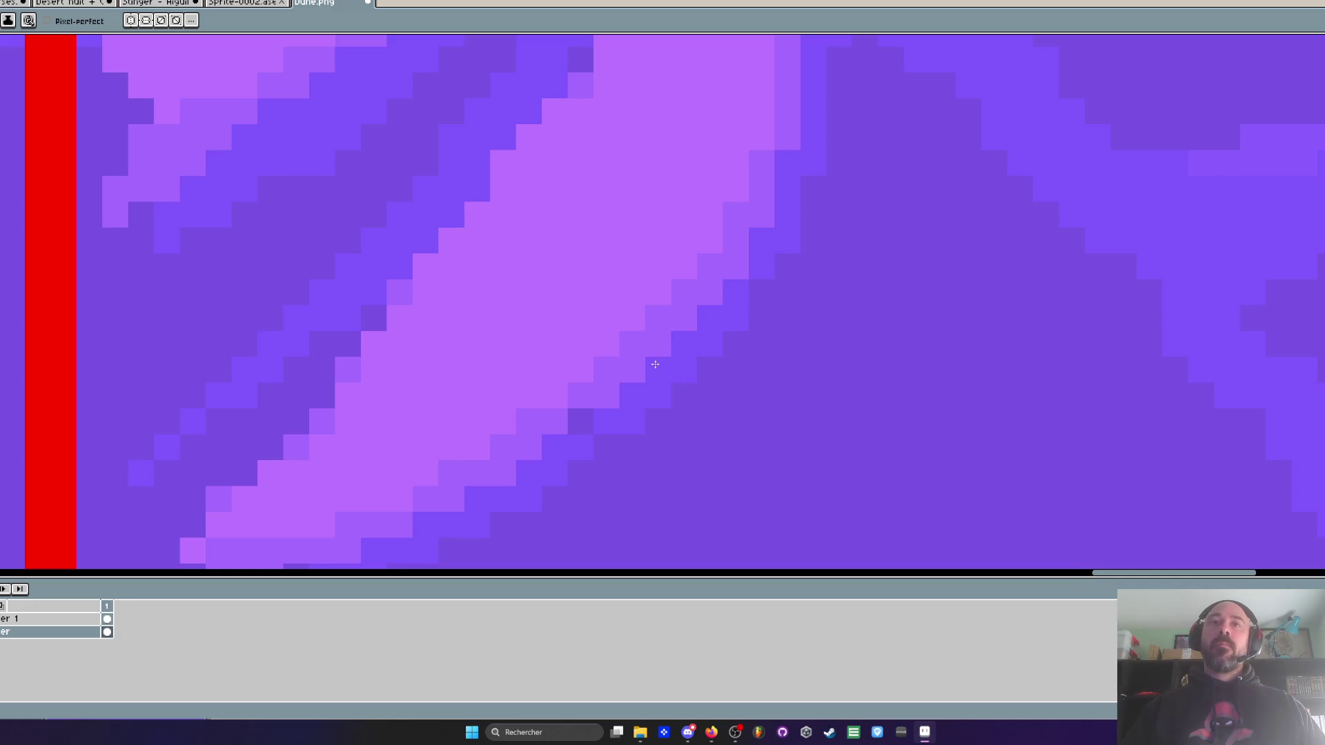
pyautogui.scroll(-4, 592, 435)
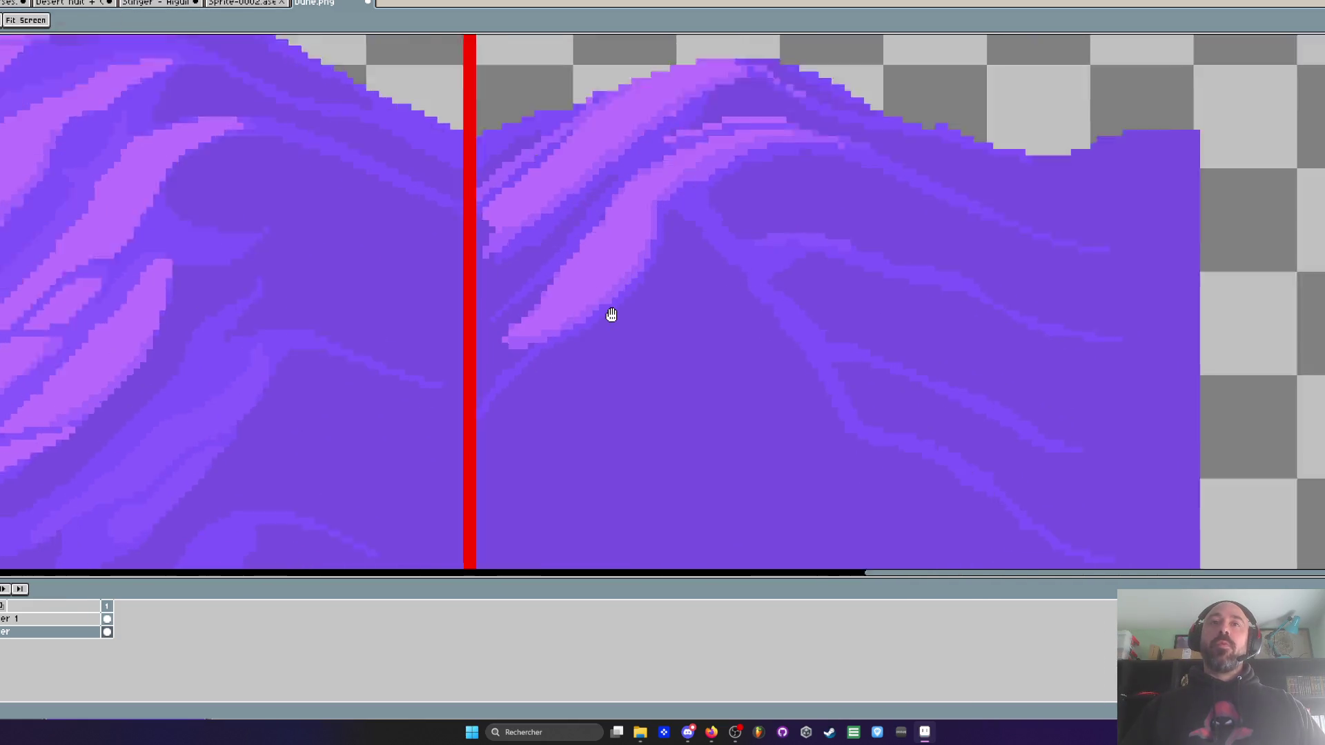
pyautogui.scroll(2, 612, 314)
pyautogui.scroll(-3, 505, 376)
pyautogui.scroll(2, 538, 338)
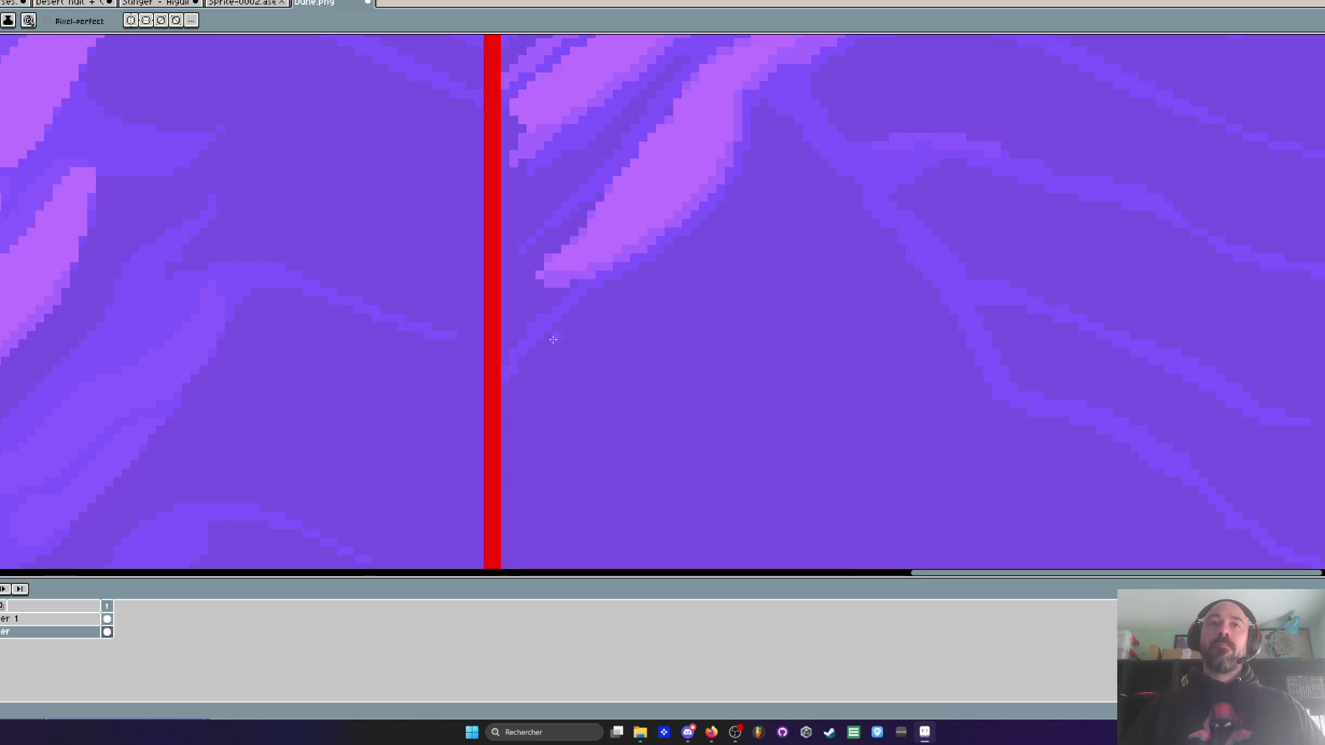
pyautogui.scroll(-1, 524, 341)
pyautogui.scroll(2, 525, 341)
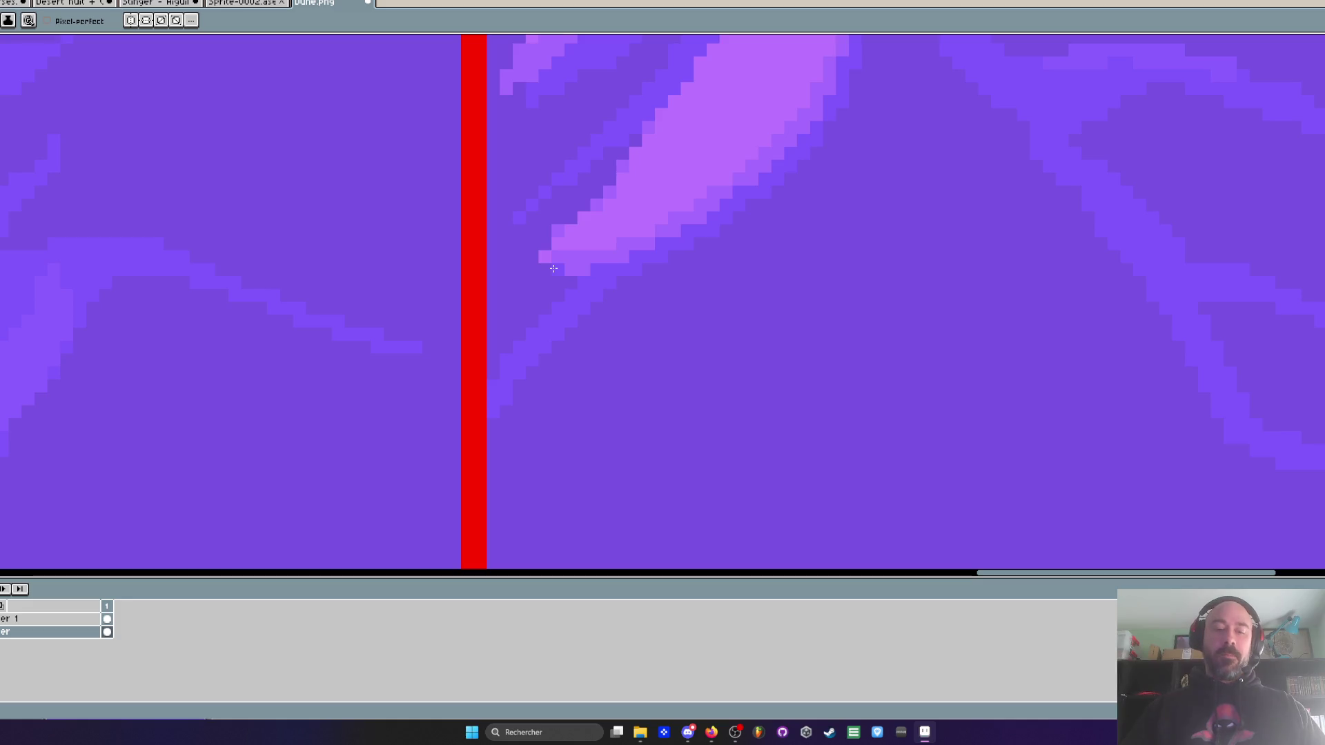
pyautogui.scroll(1, 571, 276)
pyautogui.moveTo(571, 285); pyautogui.dragTo(490, 369)
pyautogui.moveTo(538, 255); pyautogui.dragTo(590, 186)
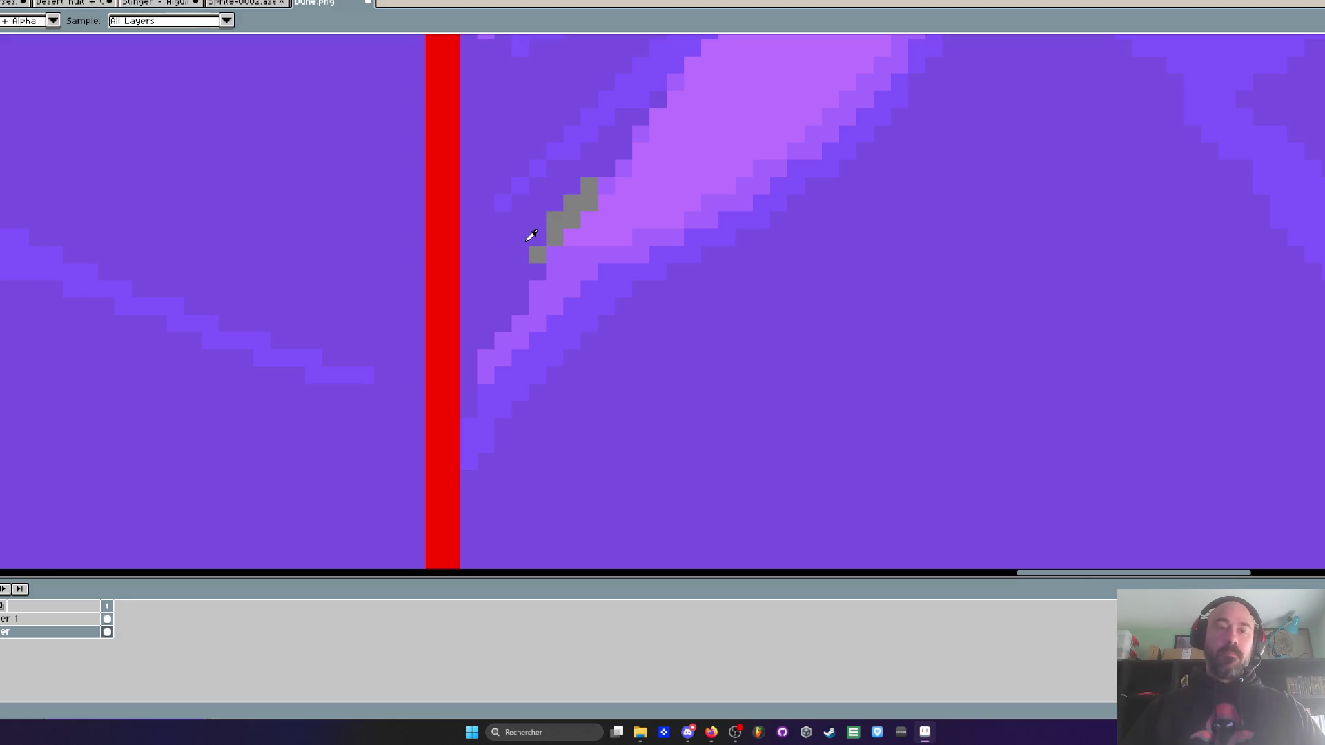
pyautogui.scroll(2, 532, 235)
pyautogui.moveTo(572, 241); pyautogui.dragTo(659, 127)
pyautogui.click(549, 232)
pyautogui.scroll(-5, 630, 240)
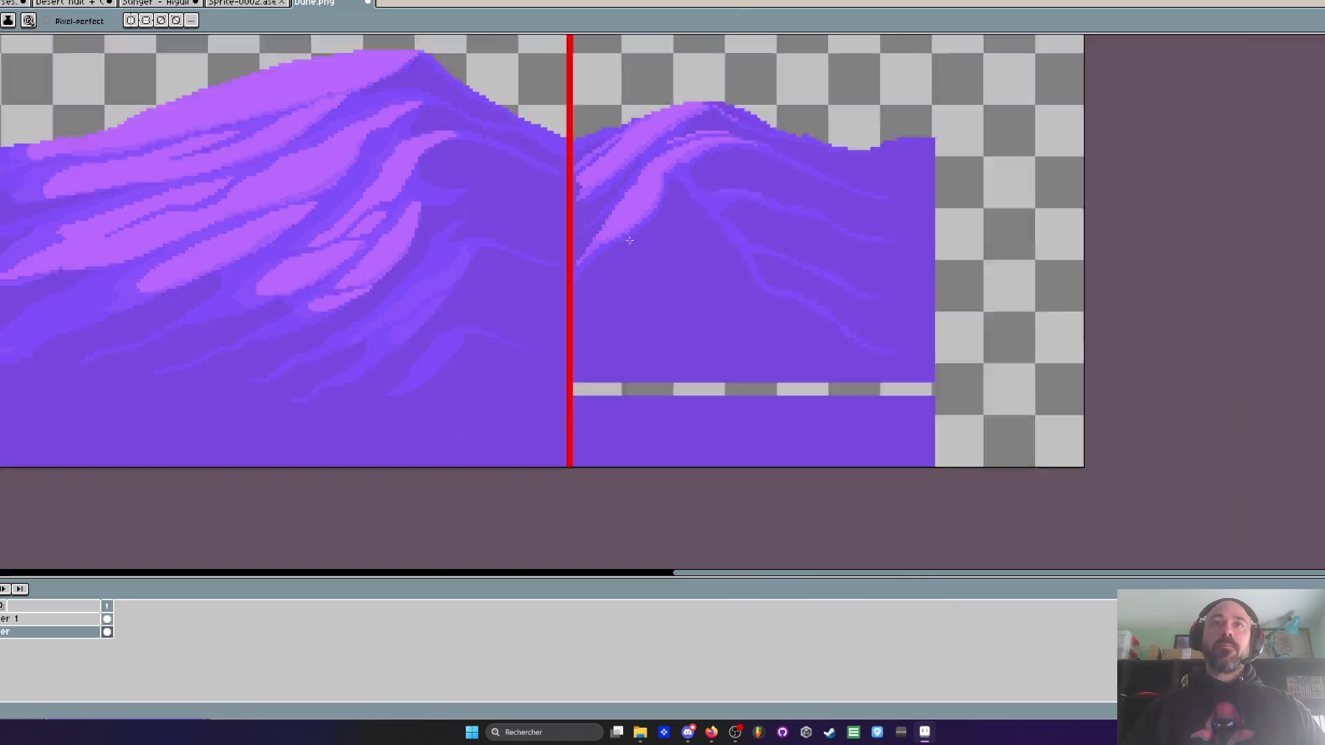
pyautogui.scroll(1, 665, 241)
pyautogui.scroll(-2, 665, 241)
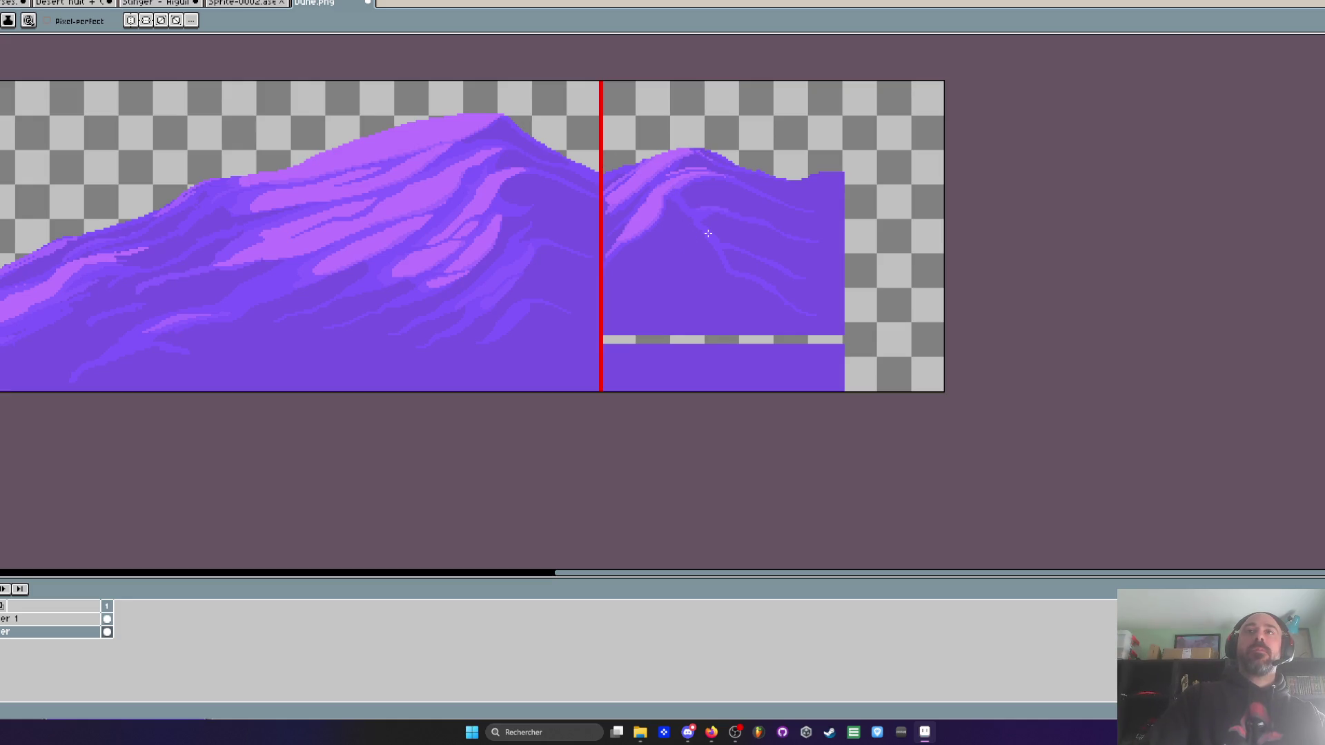
# - Eyedrop the light purple and draw a stepped highlight up the right block's top edge to the canvas edge
pyautogui.scroll(1, 708, 233)
pyautogui.press('alt')
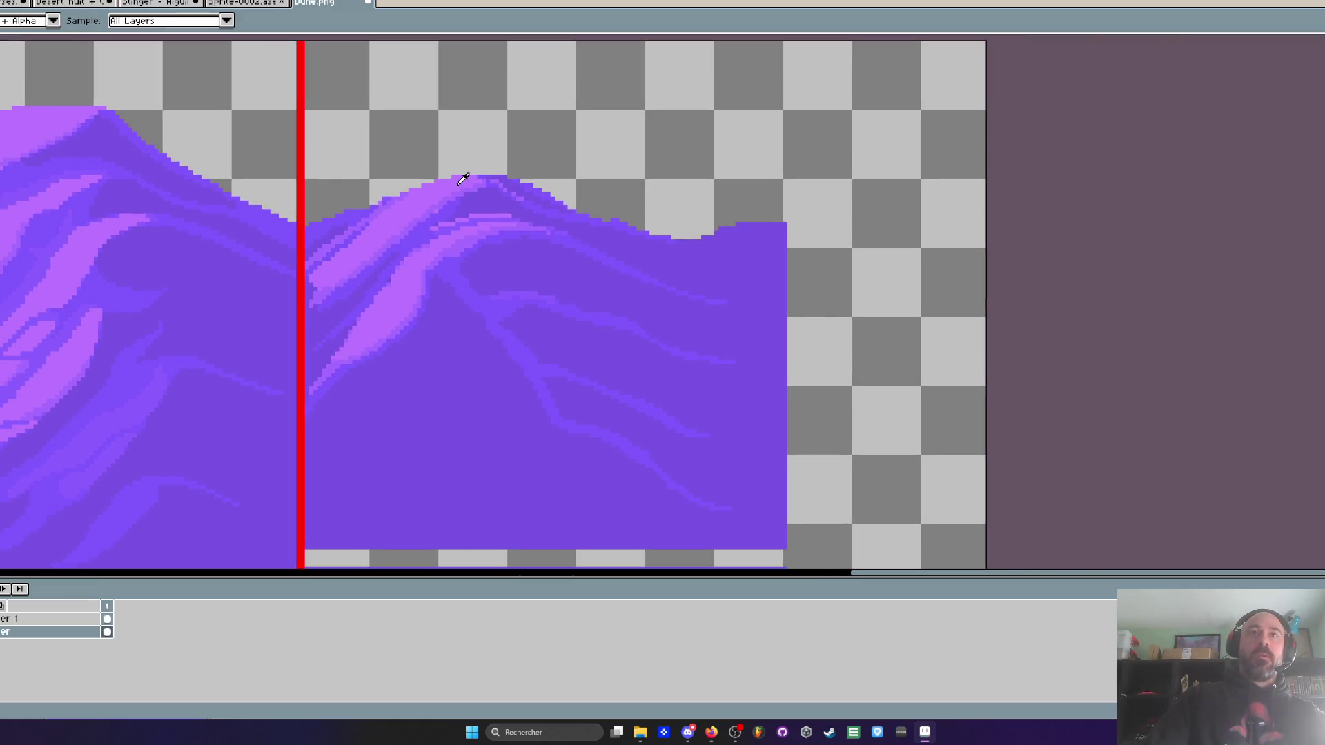
pyautogui.keyDown('alt'); pyautogui.click(460, 182); pyautogui.keyUp('alt')
pyautogui.scroll(4, 836, 274)
pyautogui.moveTo(738, 149); pyautogui.dragTo(402, 330)
pyautogui.moveTo(828, 148)
pyautogui.mouseDown()
pyautogui.moveTo(691, 179)
pyautogui.moveTo(443, 288)
pyautogui.mouseUp()
pyautogui.moveTo(829, 173)
pyautogui.mouseDown()
pyautogui.moveTo(798, 168)
pyautogui.moveTo(349, 356)
pyautogui.mouseUp()
pyautogui.scroll(-4, 348, 356)
pyautogui.scroll(3, 475, 350)
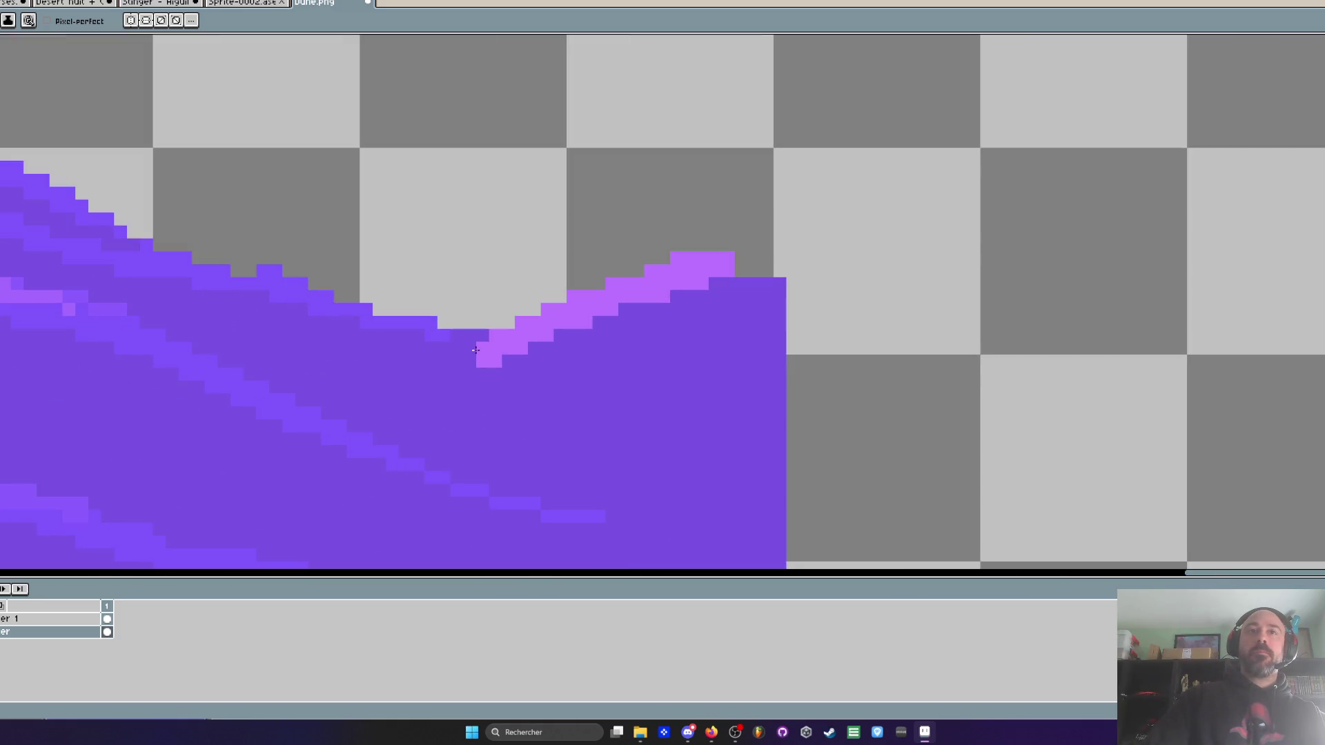
pyautogui.moveTo(711, 283)
pyautogui.mouseDown()
pyautogui.moveTo(532, 342)
pyautogui.moveTo(484, 373)
pyautogui.moveTo(761, 266)
pyautogui.moveTo(623, 309)
pyautogui.moveTo(518, 373)
pyautogui.moveTo(728, 280)
pyautogui.mouseUp()
pyautogui.hotkey('alt', 'Tab')
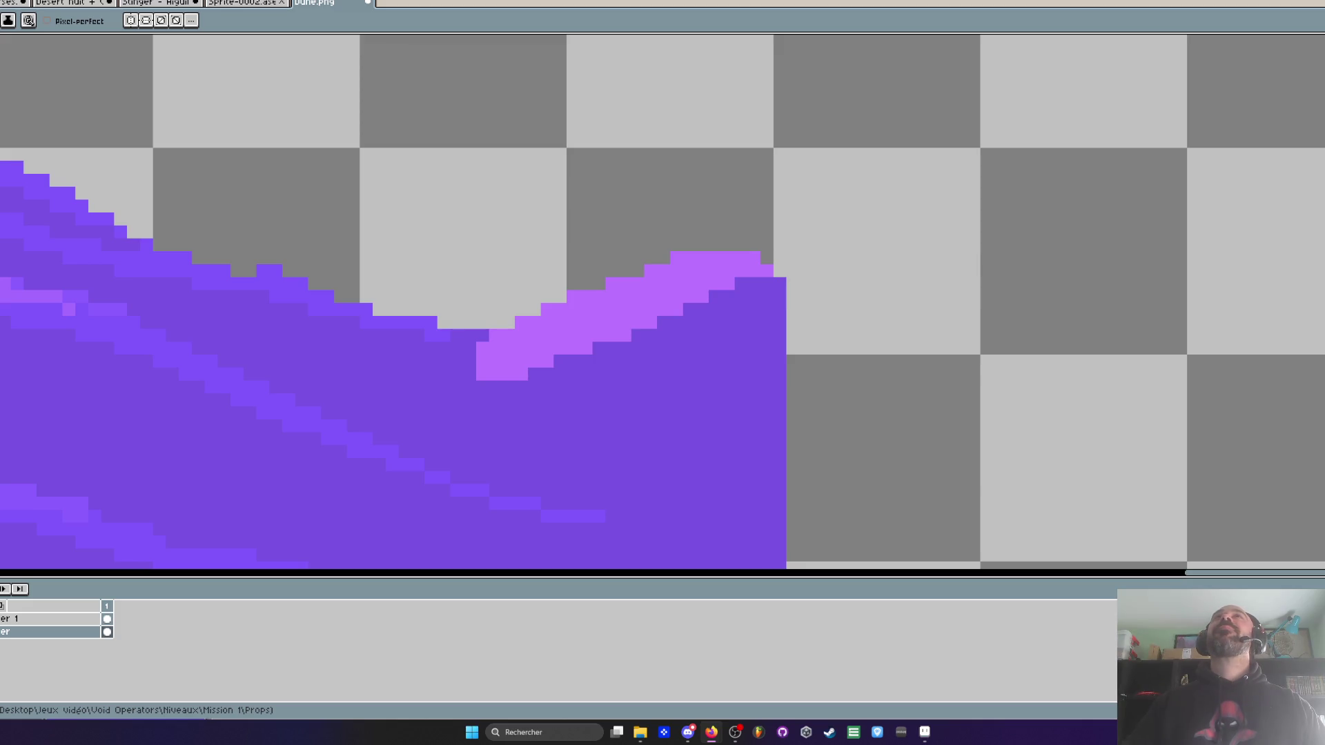
# - Paint darker diagonal lines along the edges of the right dune's light streak
pyautogui.scroll(-4, 648, 351)
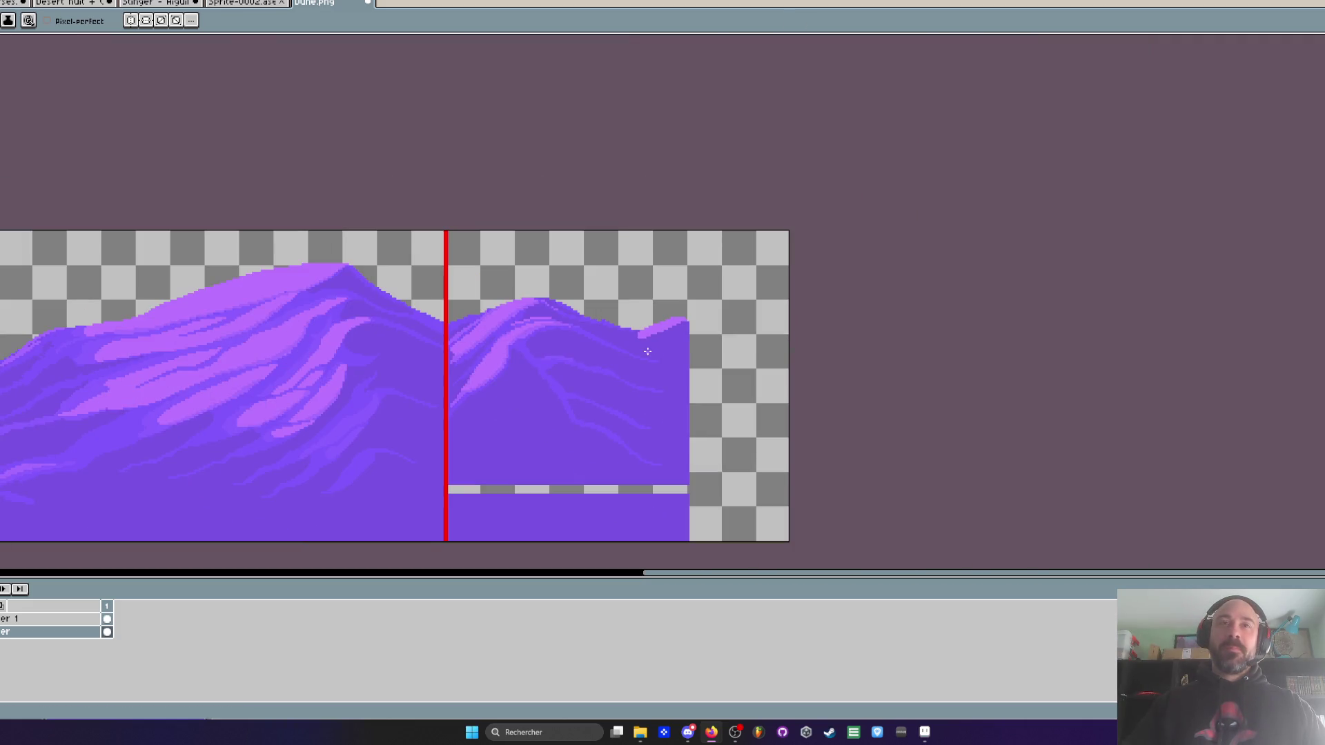
pyautogui.scroll(5, 434, 360)
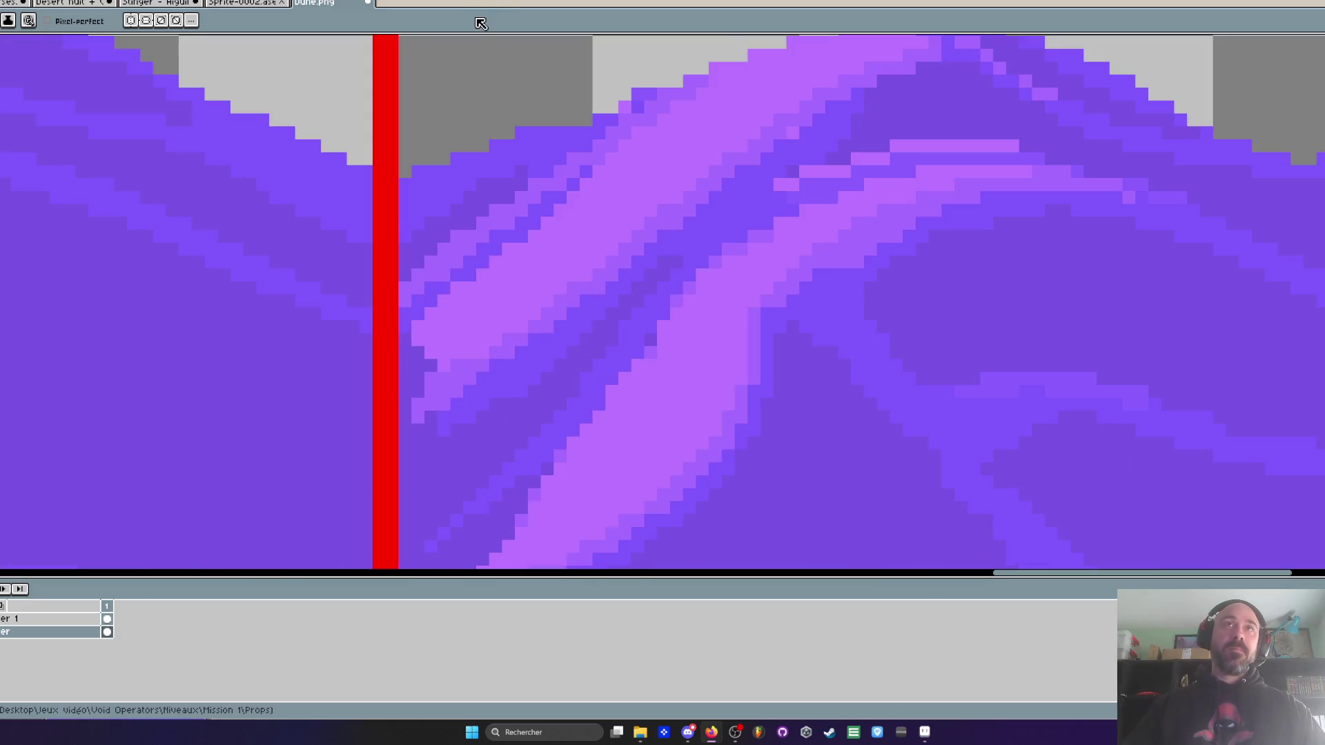
pyautogui.press('i')
pyautogui.press('b')
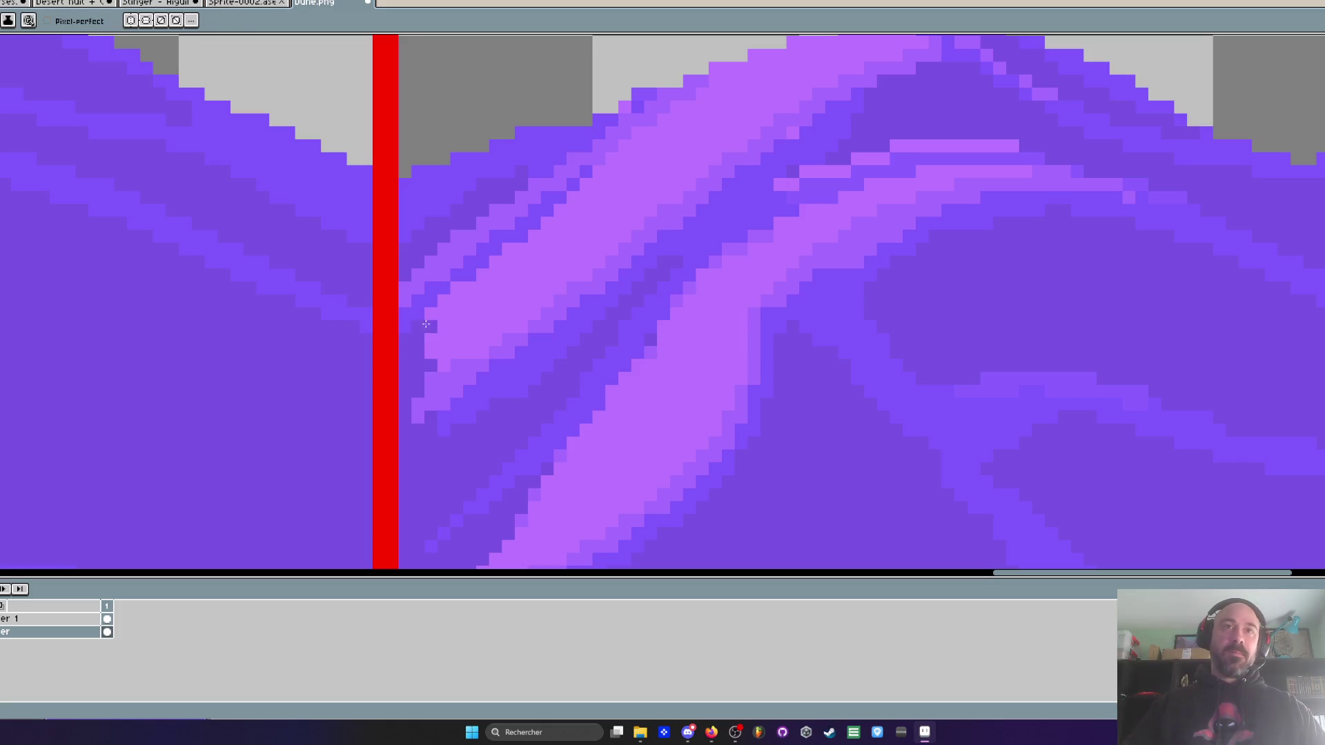
pyautogui.moveTo(453, 305)
pyautogui.mouseDown()
pyautogui.moveTo(653, 135)
pyautogui.moveTo(529, 233)
pyautogui.mouseUp()
pyautogui.scroll(-1, 449, 297)
pyautogui.moveTo(431, 335); pyautogui.dragTo(551, 207)
pyautogui.scroll(-3, 551, 208)
pyautogui.scroll(4, 550, 207)
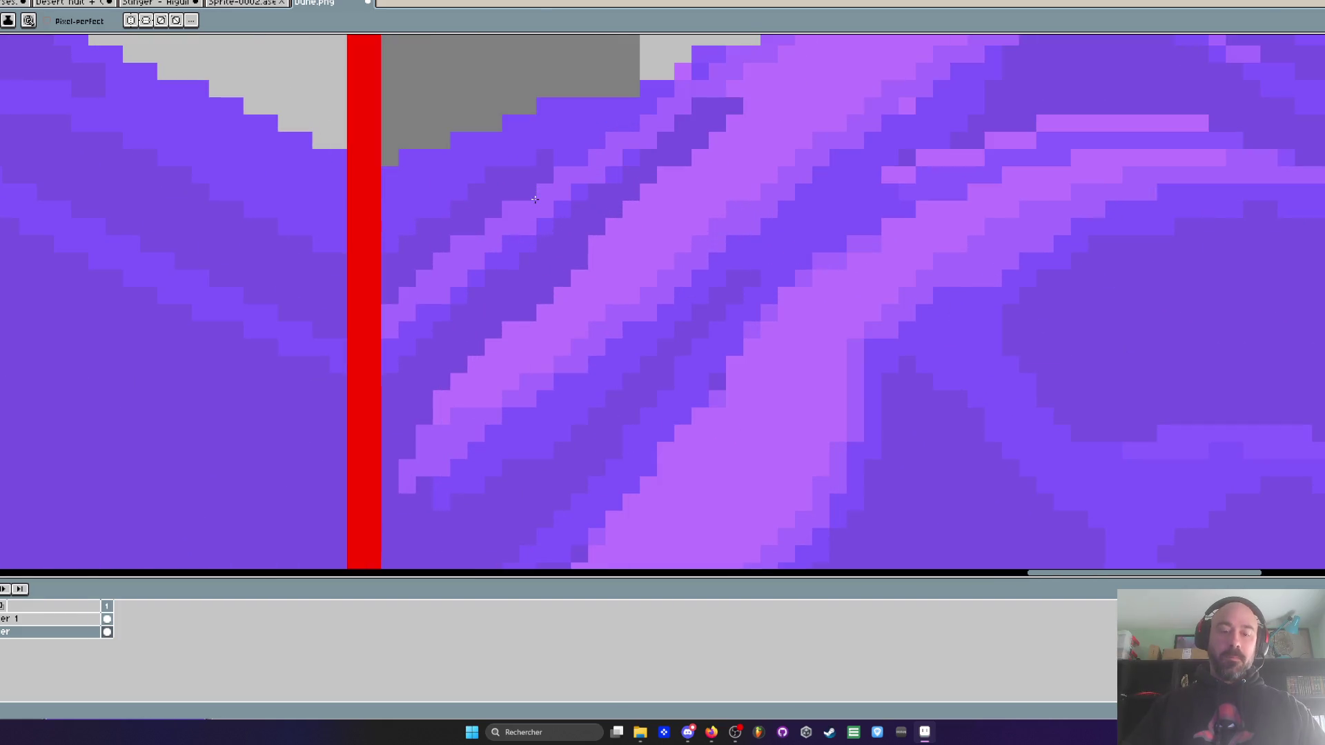
pyautogui.press('i')
pyautogui.press('b')
pyautogui.moveTo(412, 412)
pyautogui.mouseDown()
pyautogui.moveTo(648, 169)
pyautogui.moveTo(718, 117)
pyautogui.mouseUp()
pyautogui.moveTo(563, 300); pyautogui.dragTo(600, 238)
pyautogui.moveTo(441, 299); pyautogui.dragTo(373, 367)
pyautogui.scroll(-4, 458, 367)
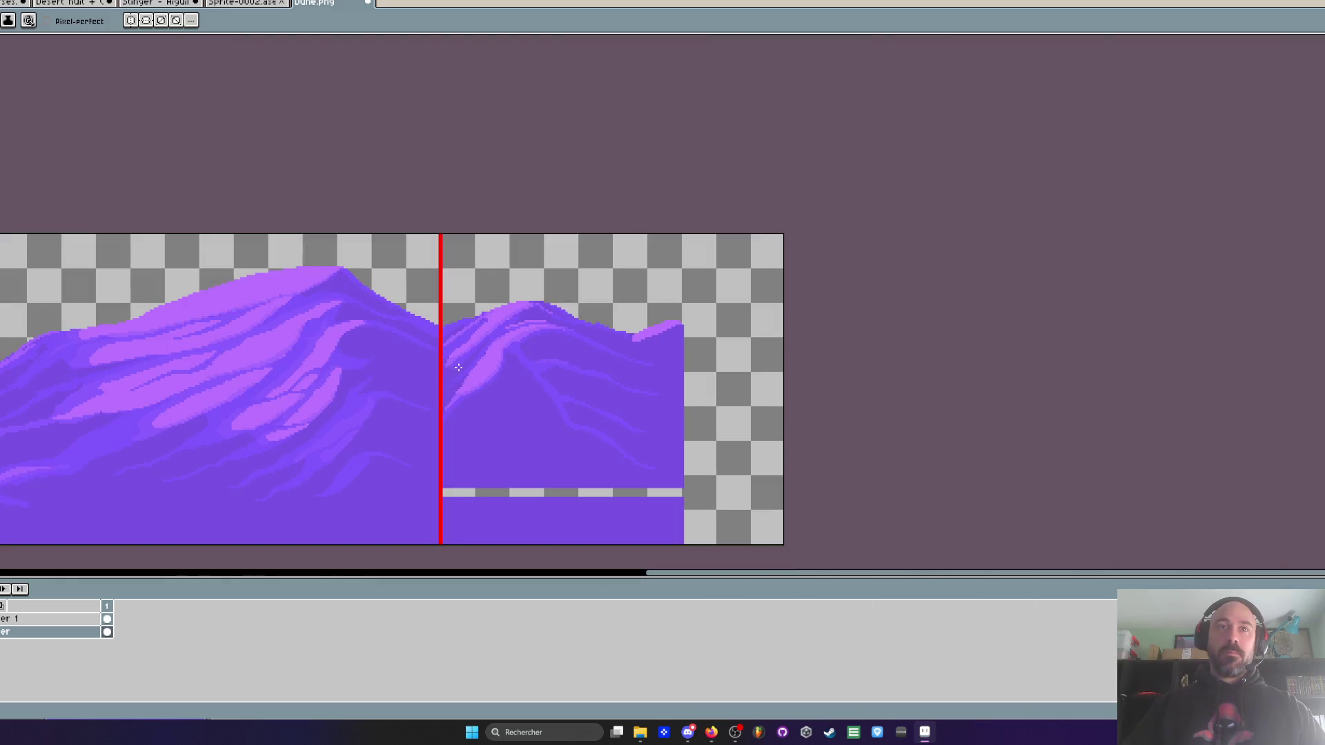
pyautogui.scroll(3, 449, 353)
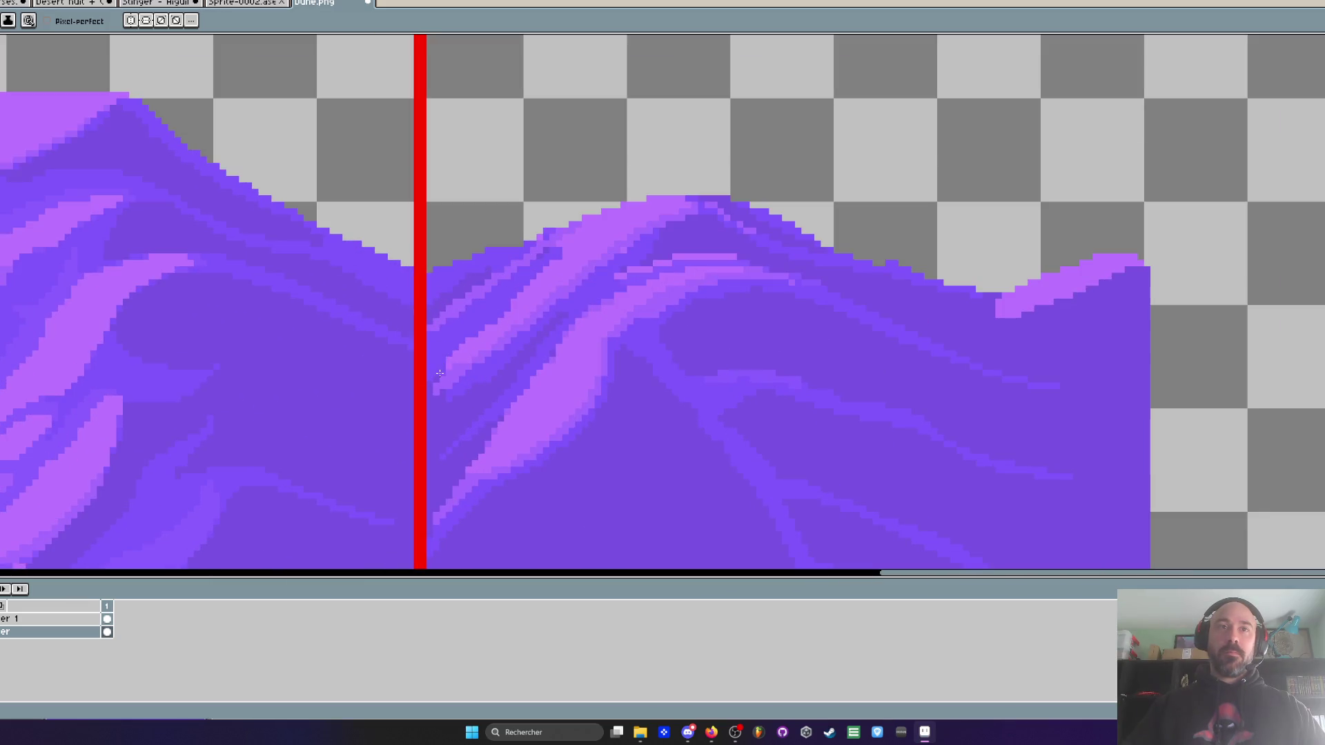
pyautogui.scroll(2, 440, 374)
# - Add a second light diagonal streak and dark strokes beside the red divider and ridge
pyautogui.press('i')
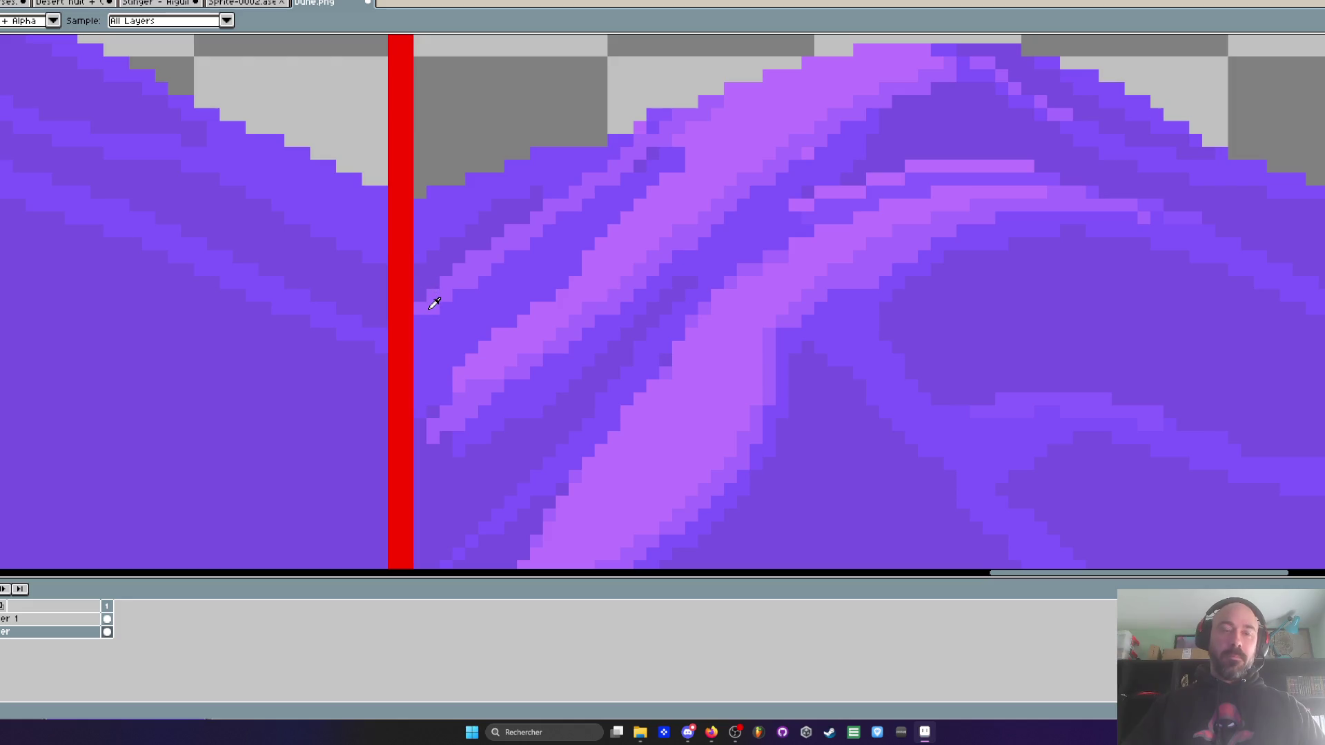
pyautogui.press('b')
pyautogui.moveTo(419, 373)
pyautogui.mouseDown()
pyautogui.moveTo(466, 304)
pyautogui.moveTo(652, 154)
pyautogui.mouseUp()
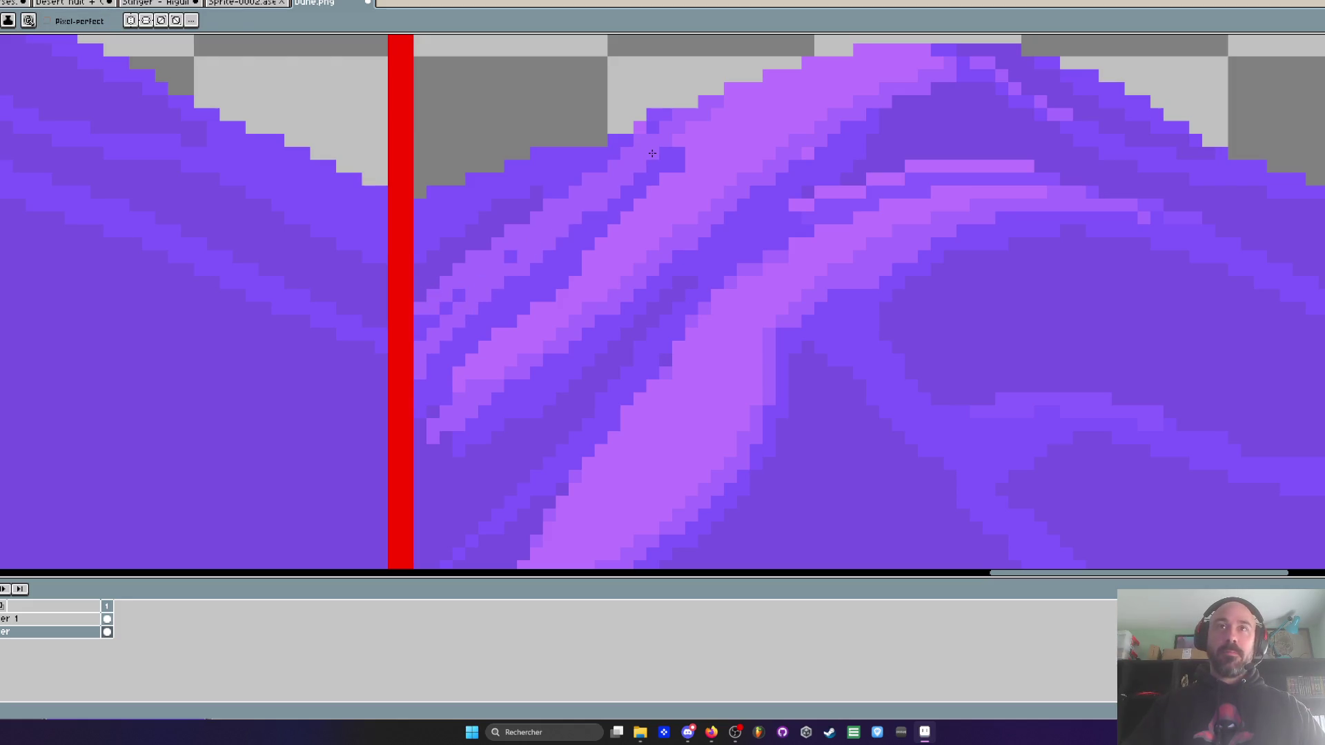
pyautogui.keyDown('alt'); pyautogui.click(446, 256); pyautogui.keyUp('alt')
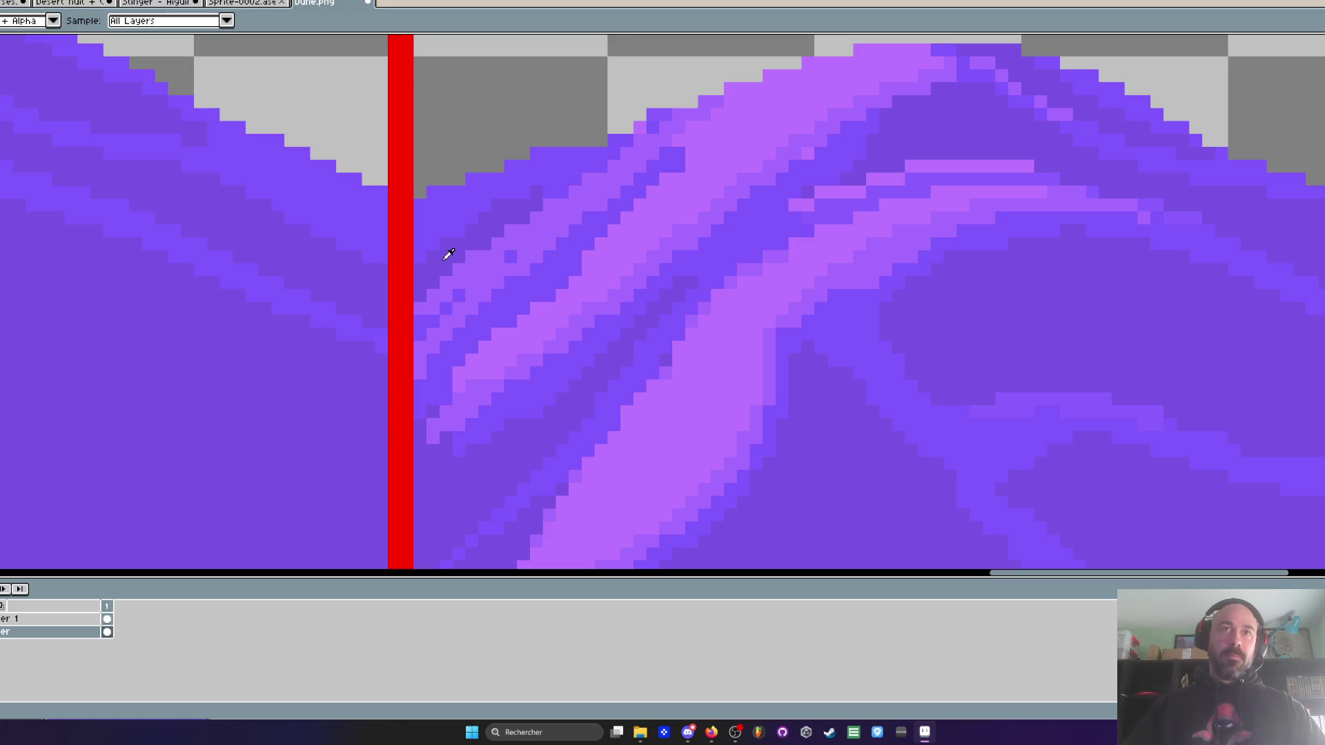
pyautogui.scroll(1, 443, 255)
pyautogui.moveTo(414, 331); pyautogui.dragTo(590, 181)
pyautogui.moveTo(475, 297); pyautogui.dragTo(524, 248)
pyautogui.scroll(-4, 468, 290)
pyautogui.scroll(-1, 469, 290)
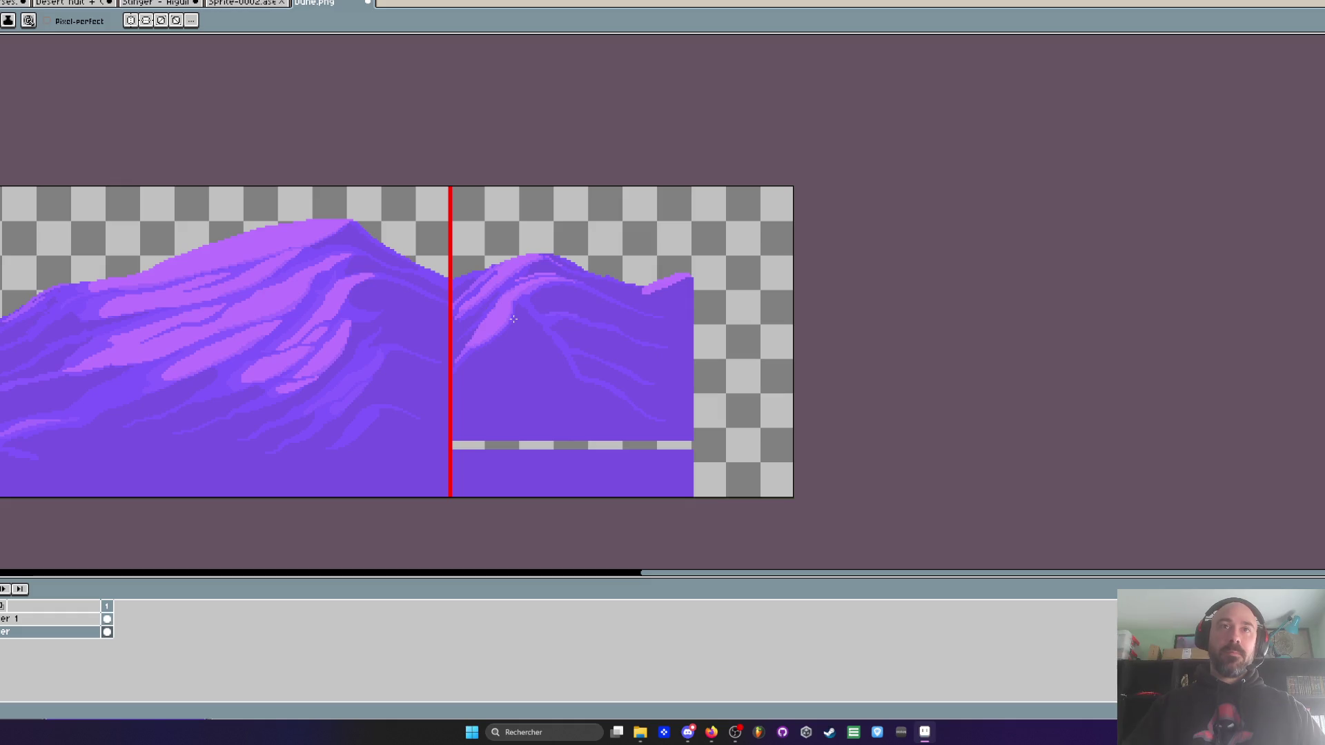
pyautogui.scroll(3, 424, 290)
pyautogui.scroll(1, 424, 290)
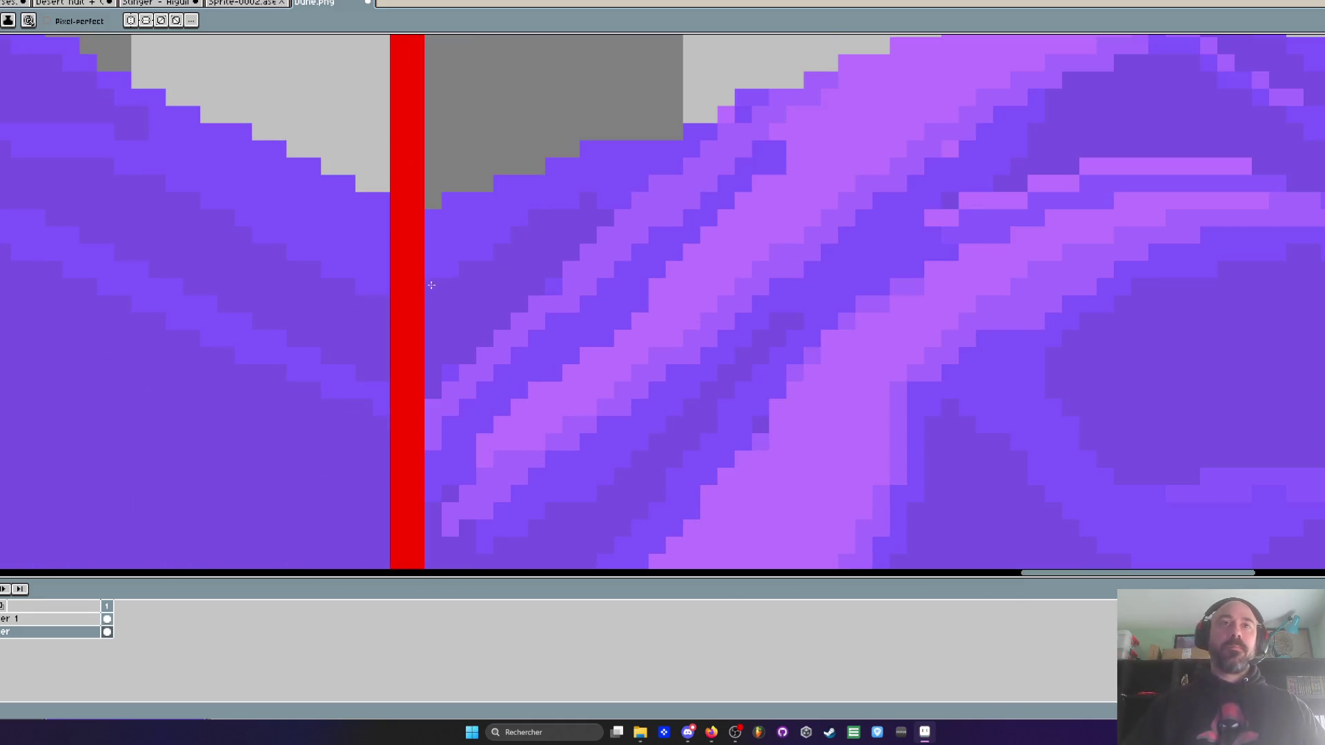
pyautogui.scroll(-1, 531, 261)
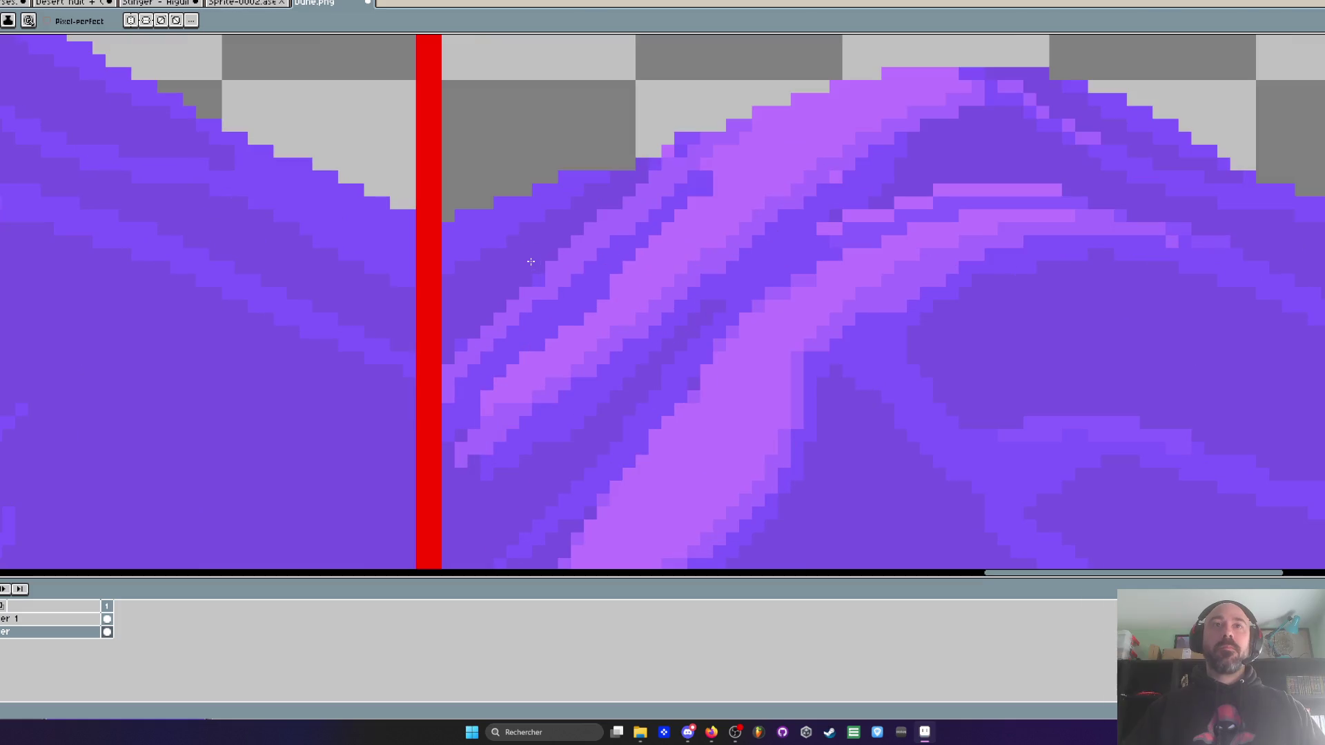
pyautogui.scroll(1, 484, 239)
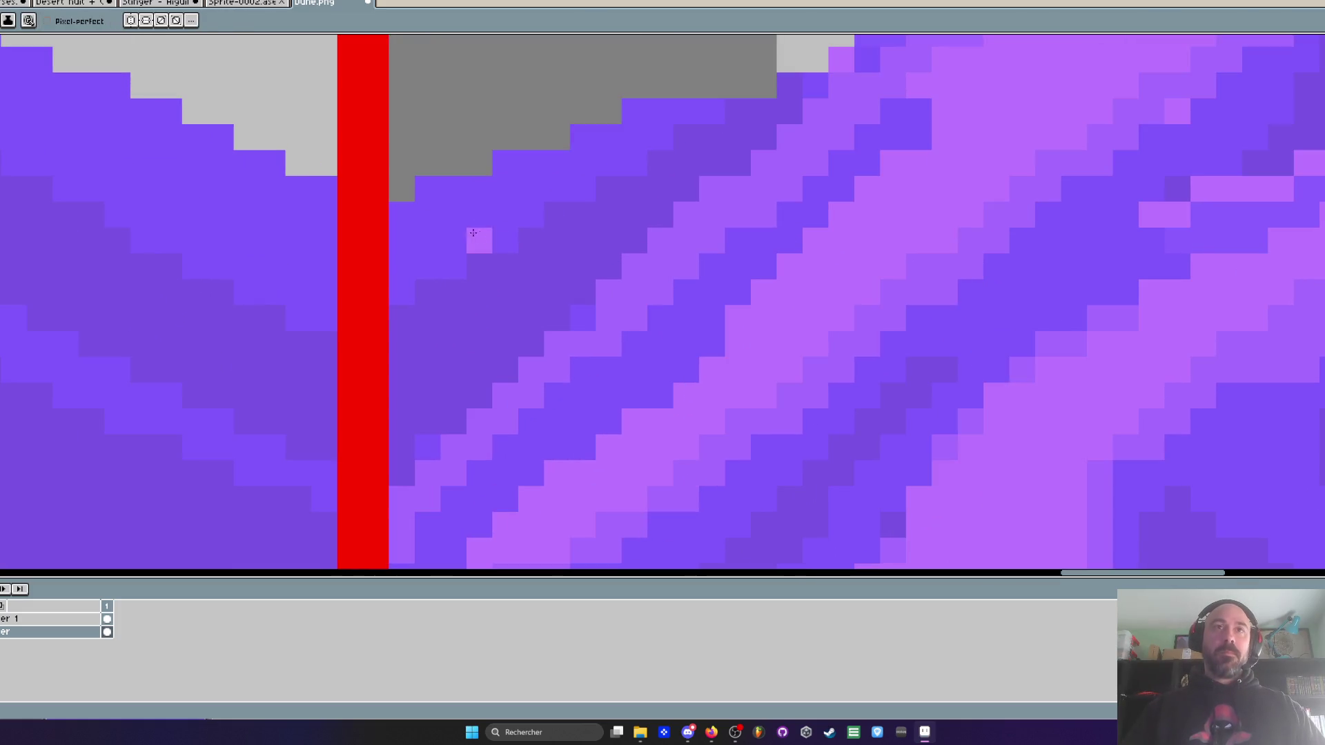
pyautogui.scroll(-3, 602, 139)
pyautogui.scroll(-3, 603, 223)
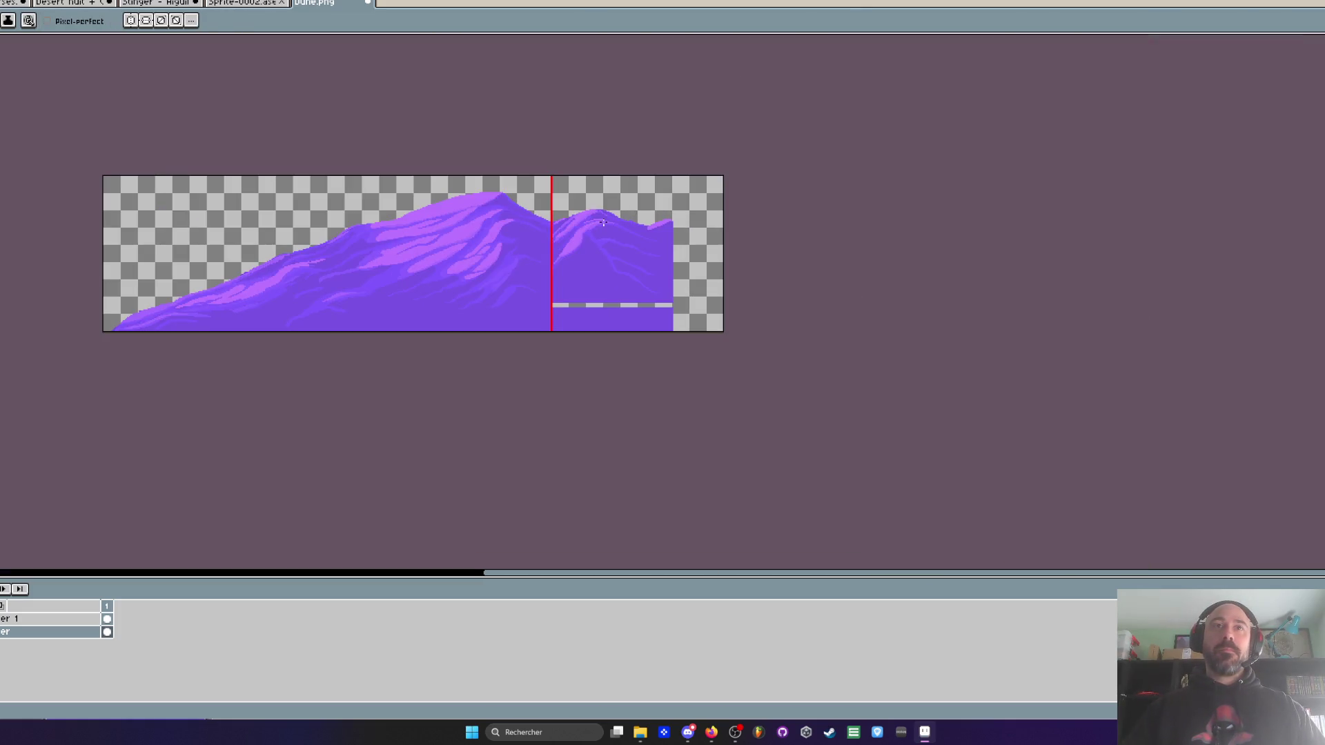
pyautogui.scroll(1, 653, 234)
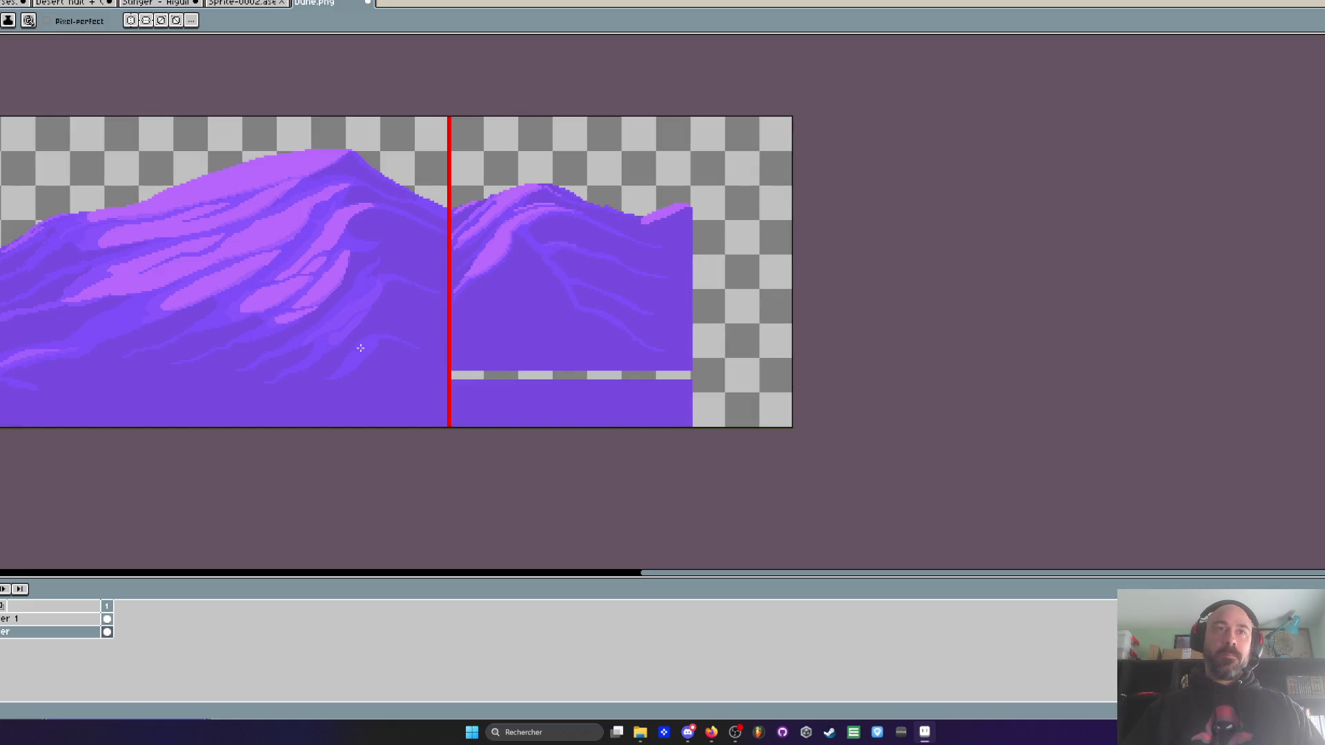
pyautogui.scroll(1, 387, 302)
pyautogui.moveTo(355, 231); pyautogui.dragTo(428, 243)
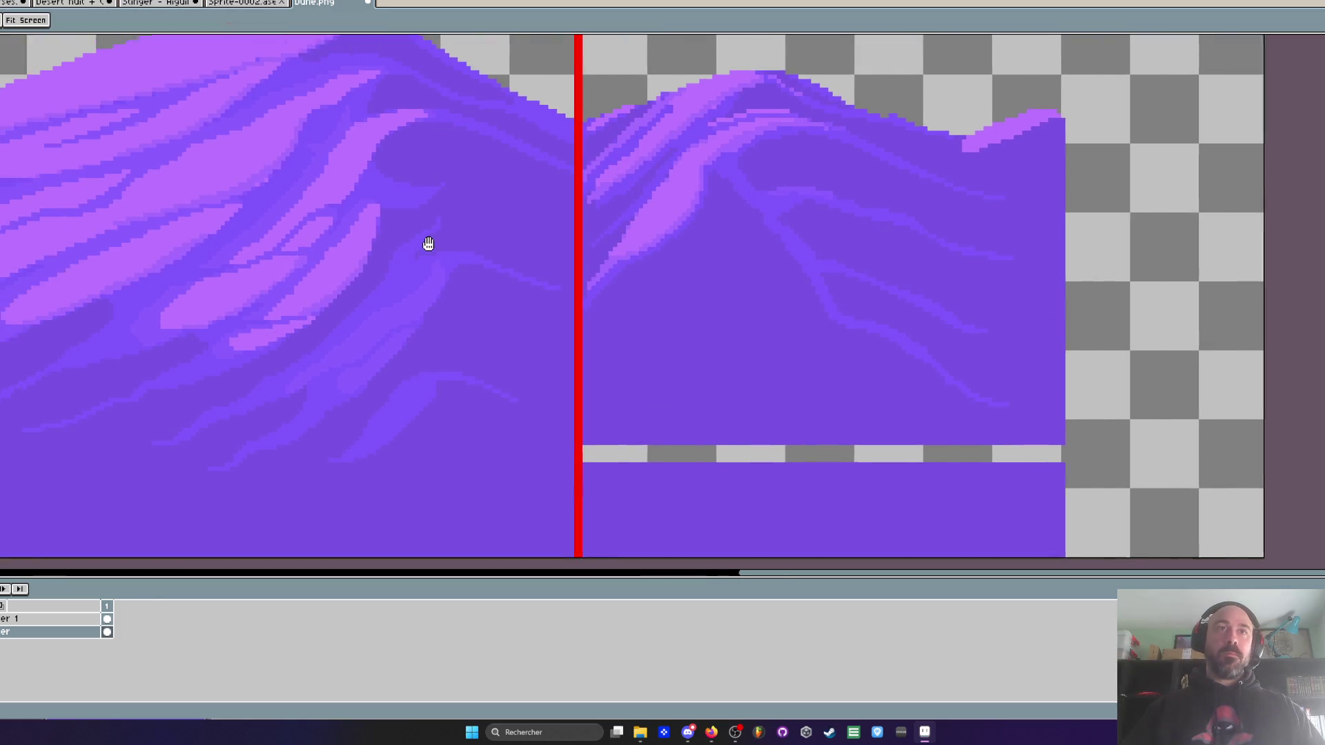
pyautogui.scroll(-2, 477, 237)
pyautogui.scroll(1, 411, 301)
pyautogui.press('m')
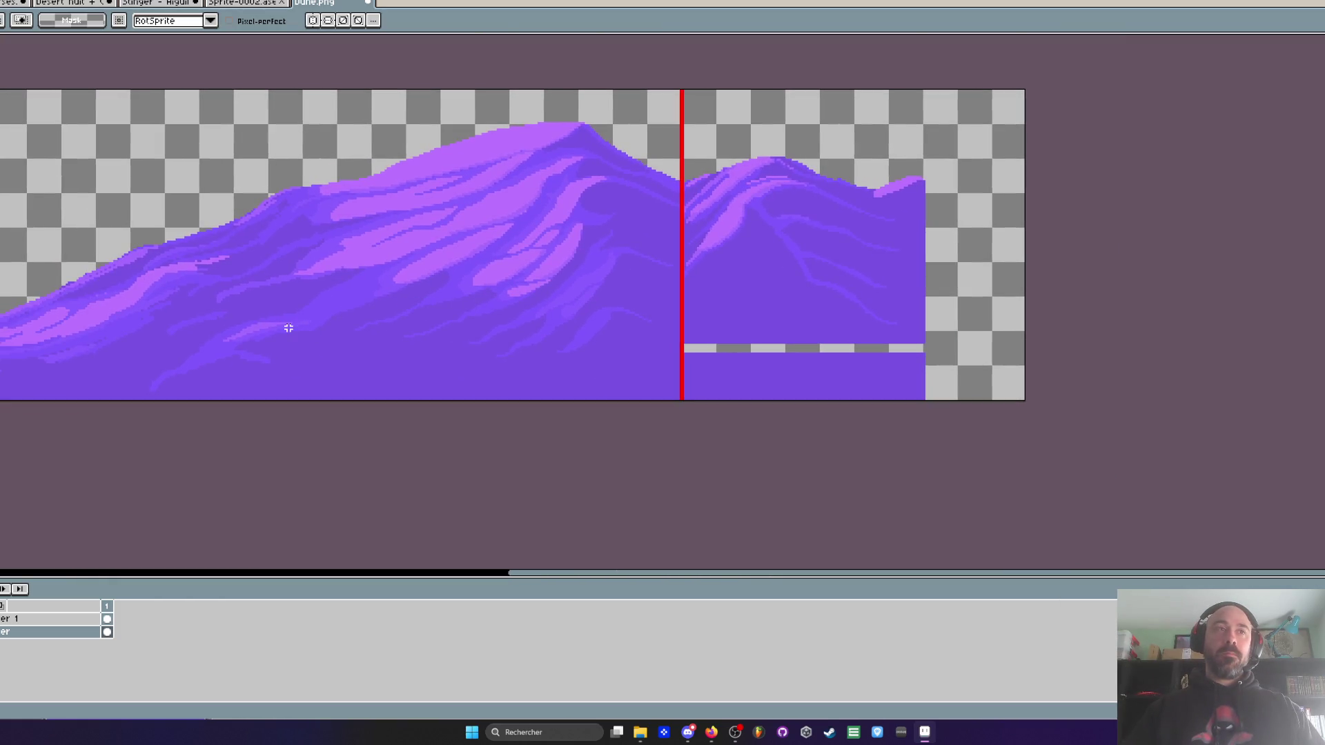
pyautogui.scroll(1, 119, 340)
pyautogui.press('i')
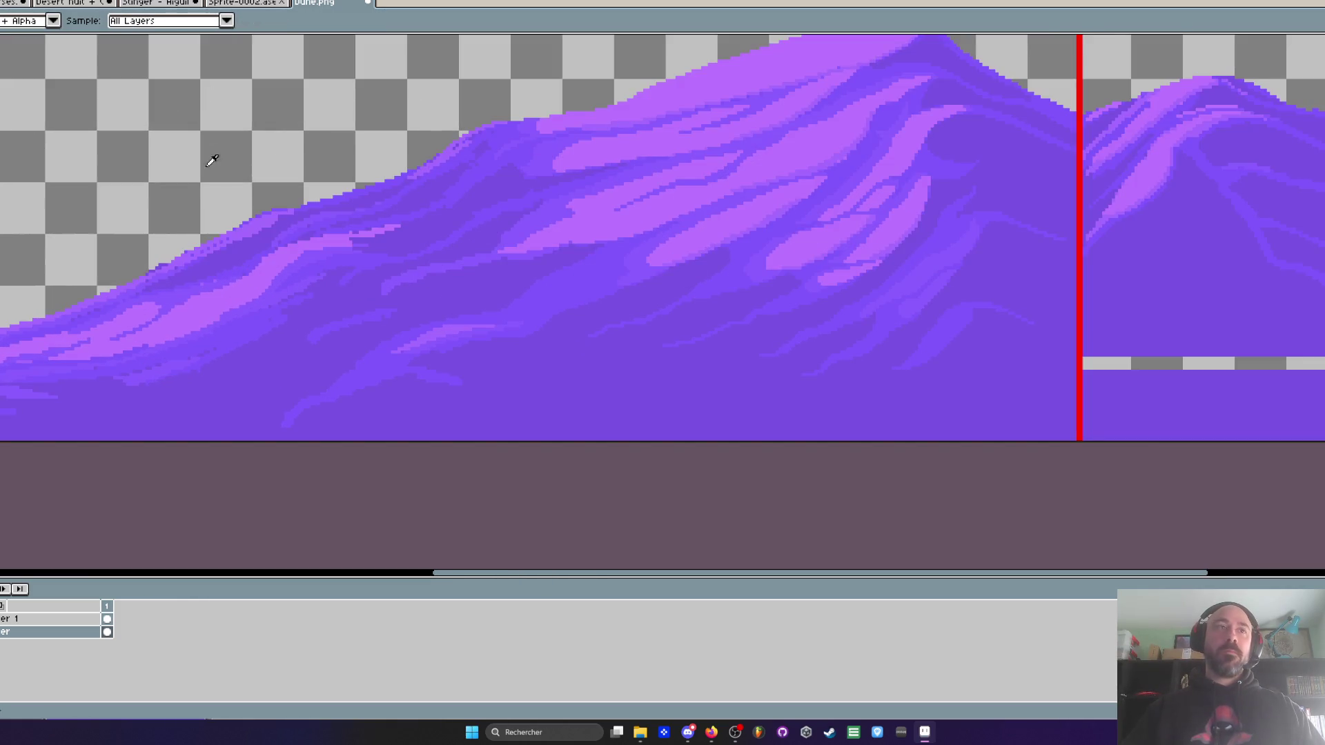
pyautogui.press('h')
pyautogui.scroll(1, 200, 302)
pyautogui.scroll(1, 360, 341)
pyautogui.press('b')
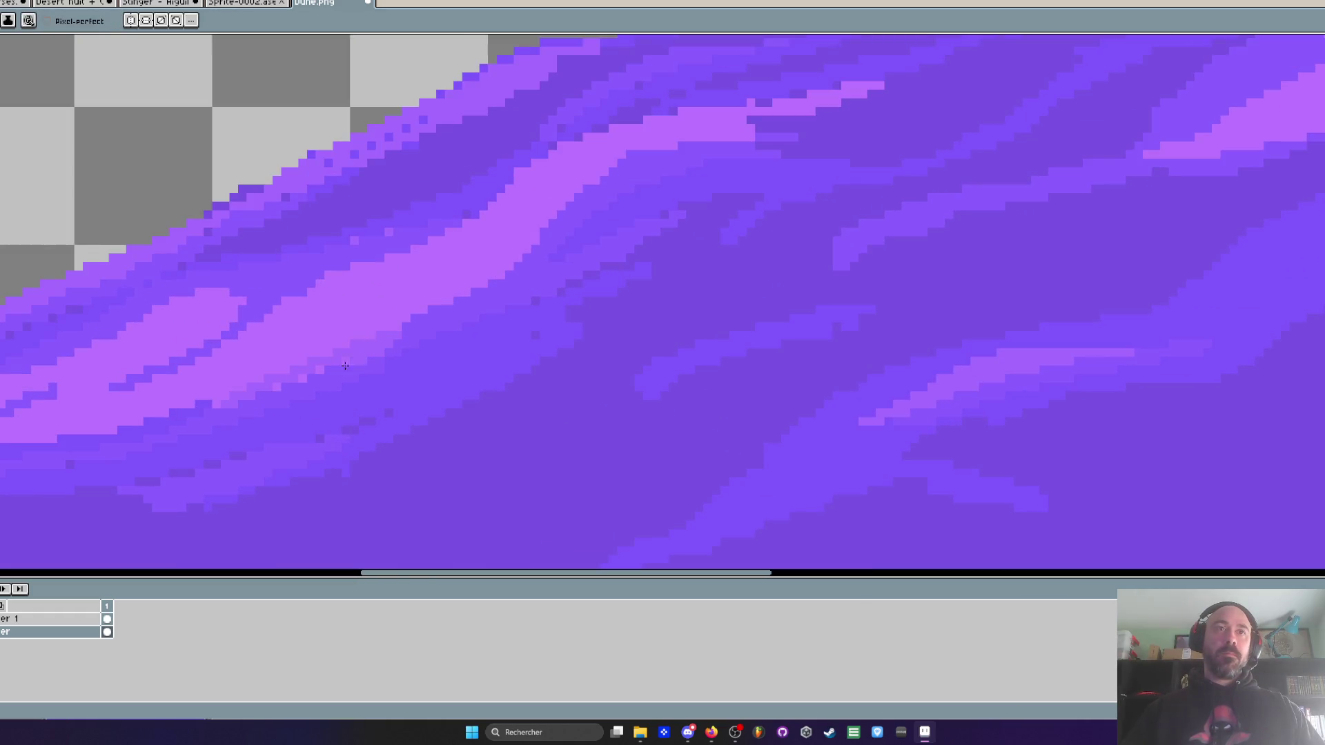
pyautogui.press('v')
pyautogui.press('b')
pyautogui.moveTo(290, 392); pyautogui.dragTo(453, 366)
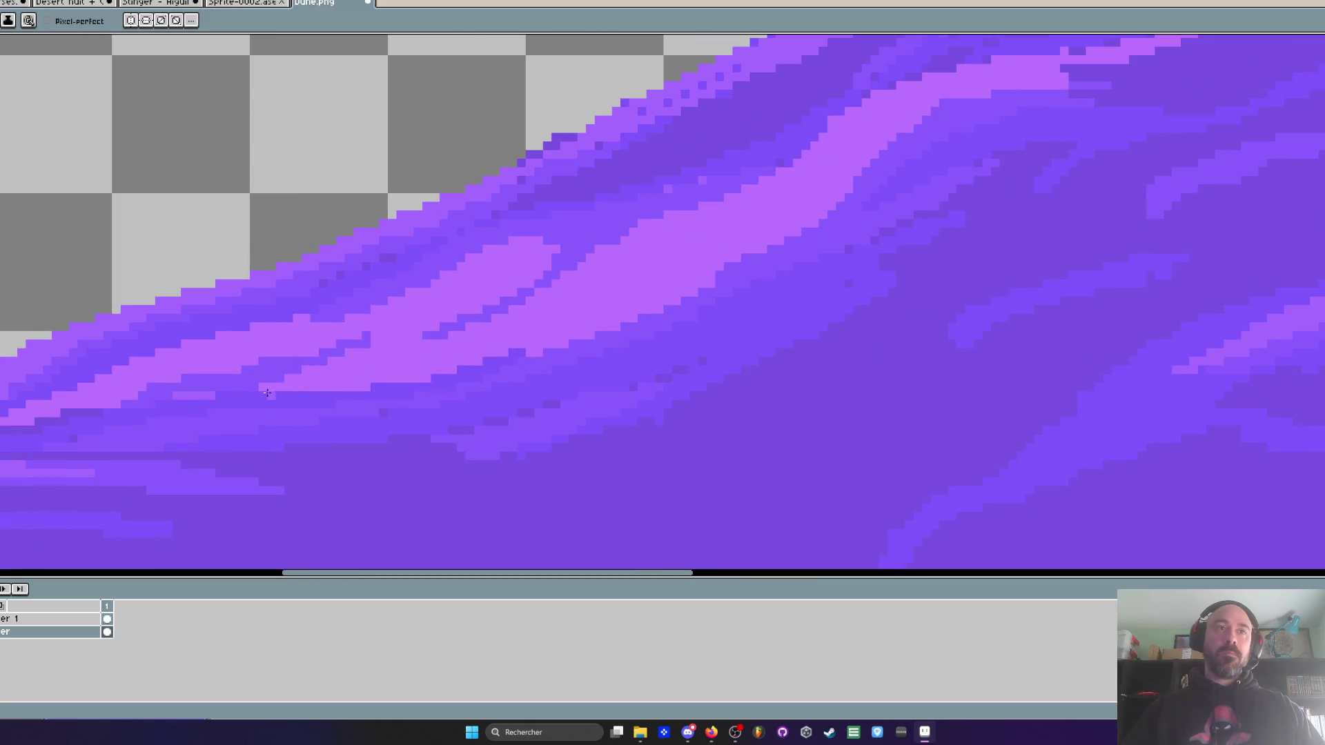
pyautogui.scroll(-4, 689, 290)
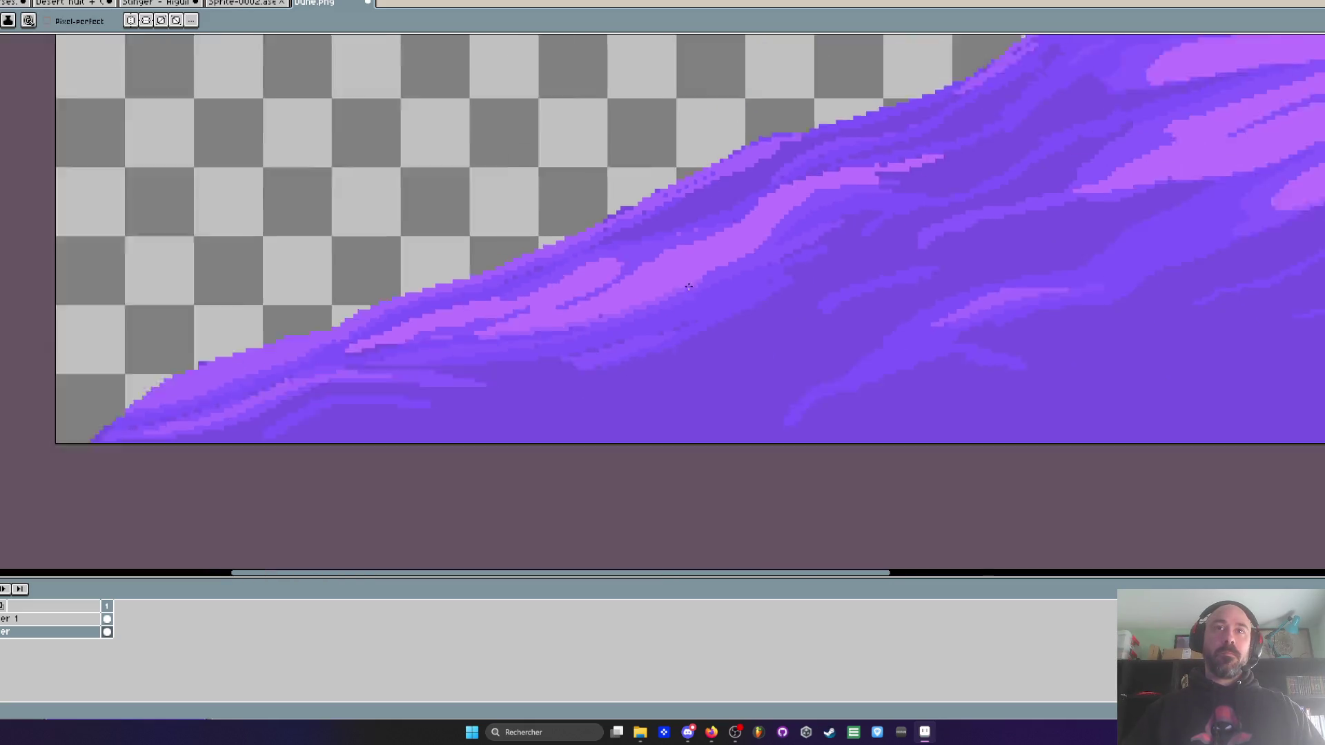
pyautogui.press('h')
pyautogui.scroll(4, 690, 359)
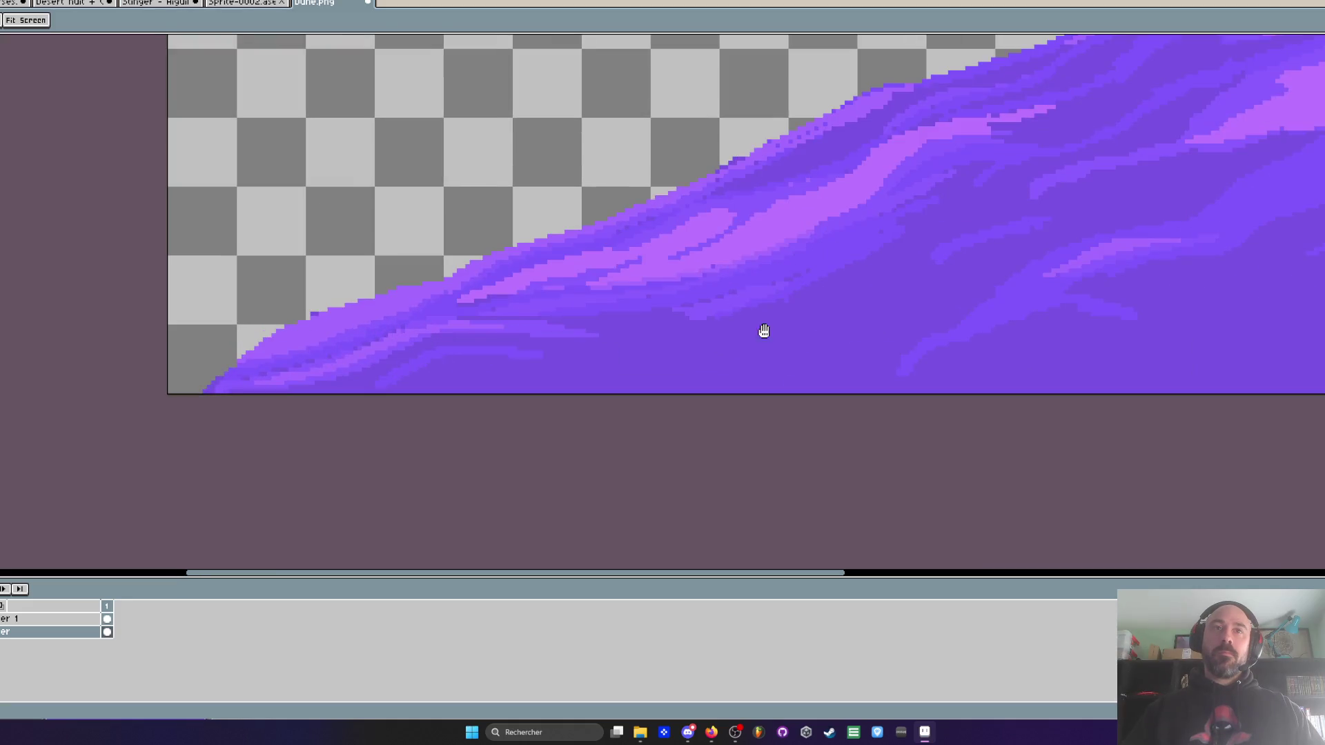
pyautogui.press('i')
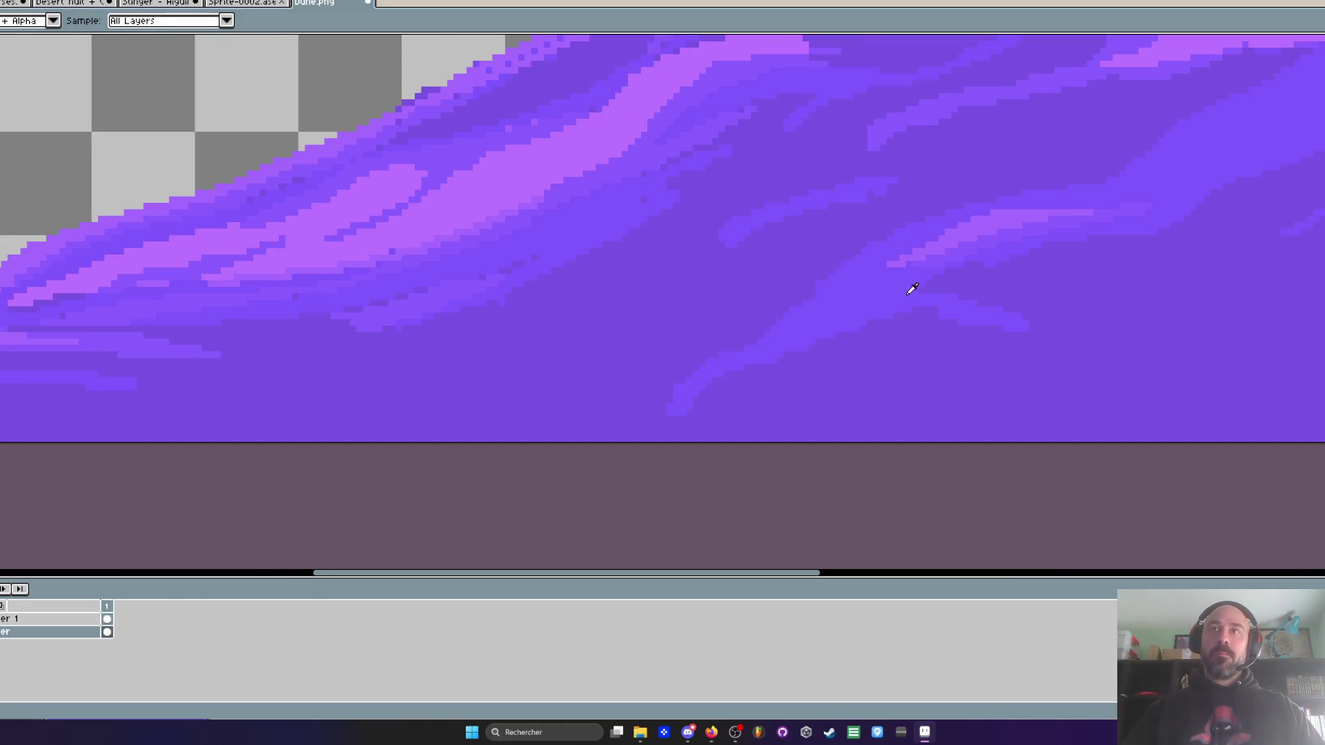
# - Extend the left dune's lower-slope highlight stripe down-left and up-right in the lighter shade
pyautogui.scroll(2, 793, 314)
pyautogui.press('b')
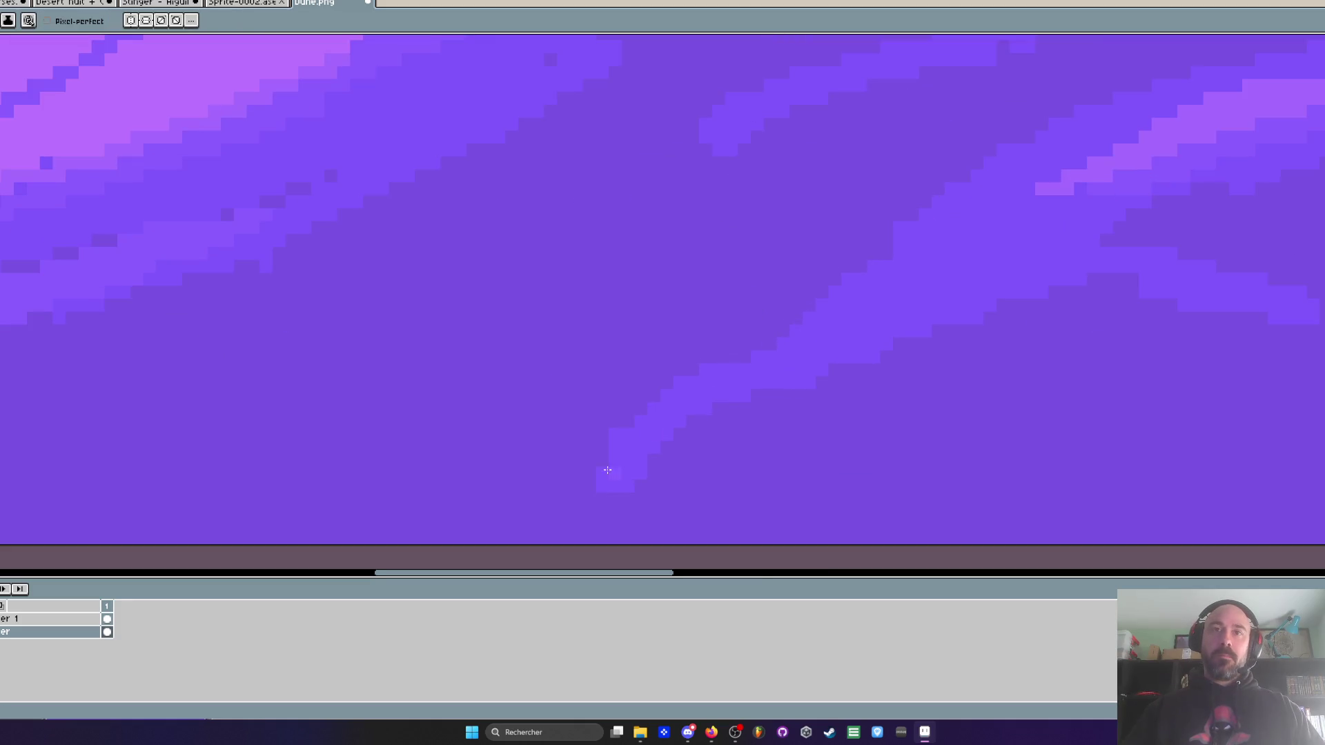
pyautogui.moveTo(783, 331); pyautogui.dragTo(731, 357)
pyautogui.moveTo(675, 394); pyautogui.dragTo(601, 454)
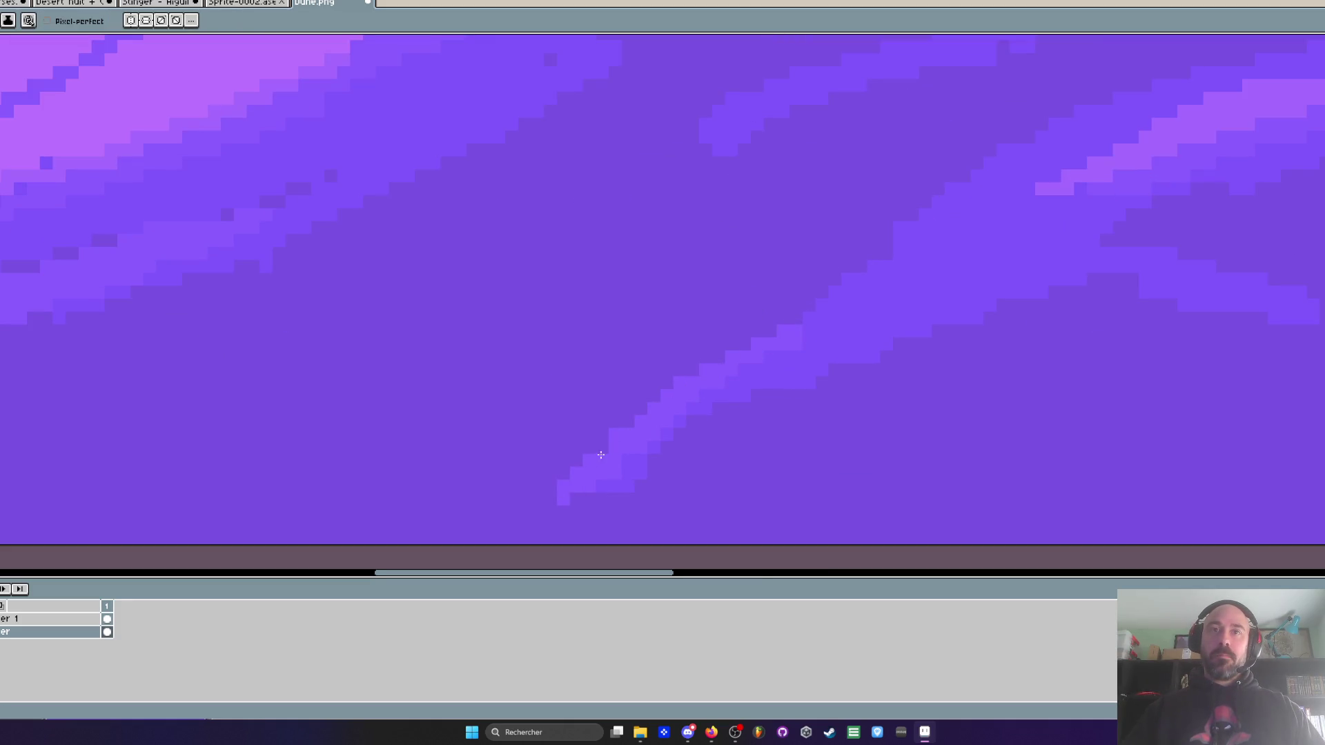
pyautogui.moveTo(800, 327)
pyautogui.mouseDown()
pyautogui.moveTo(1025, 136)
pyautogui.moveTo(913, 235)
pyautogui.mouseUp()
pyautogui.scroll(-5, 882, 263)
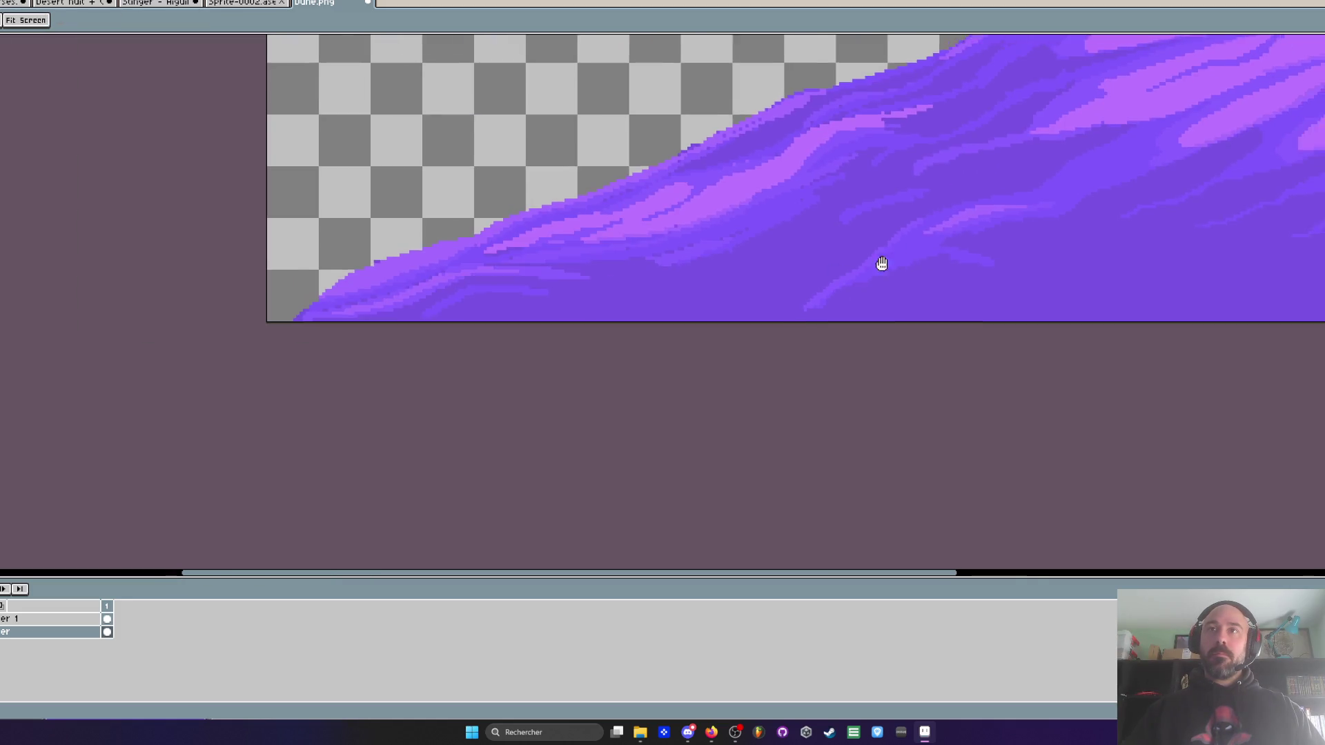
pyautogui.scroll(2, 699, 239)
pyautogui.scroll(1, 699, 240)
pyautogui.scroll(-3, 591, 319)
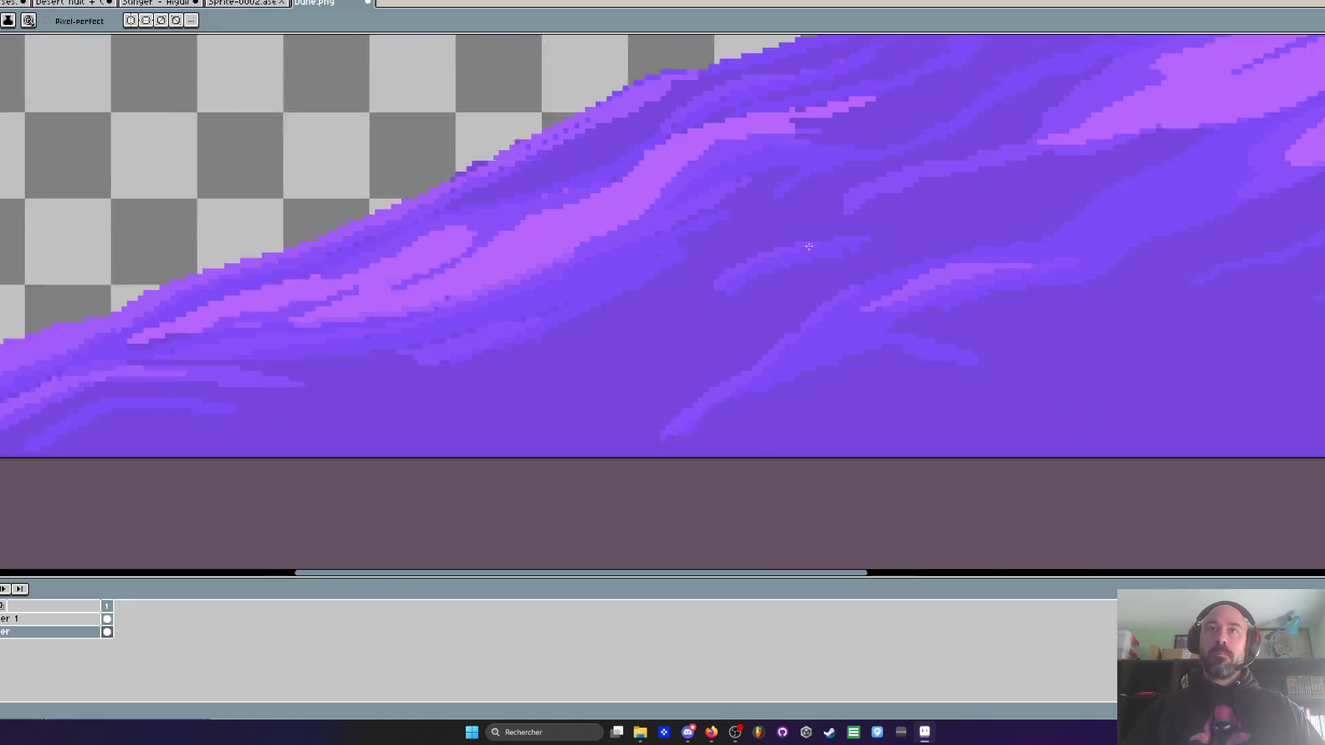
pyautogui.scroll(4, 911, 265)
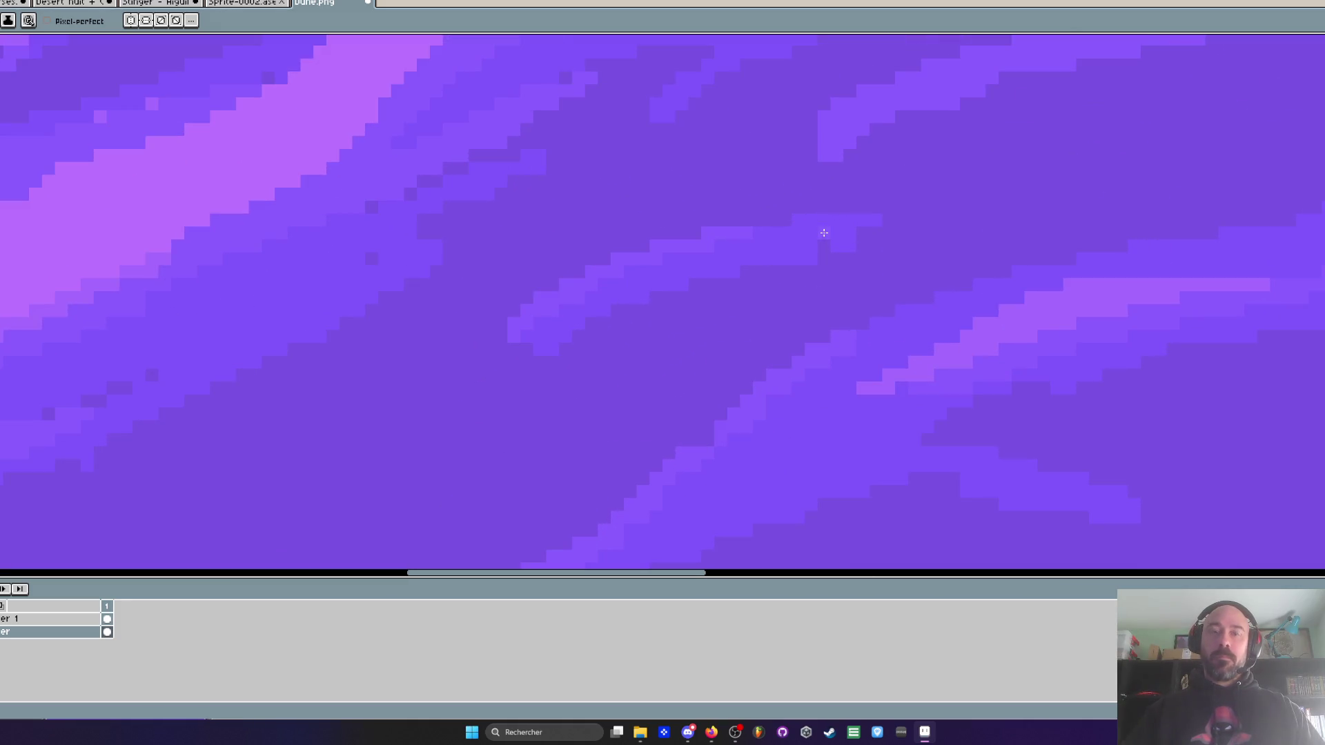
pyautogui.press('i')
pyautogui.press('b')
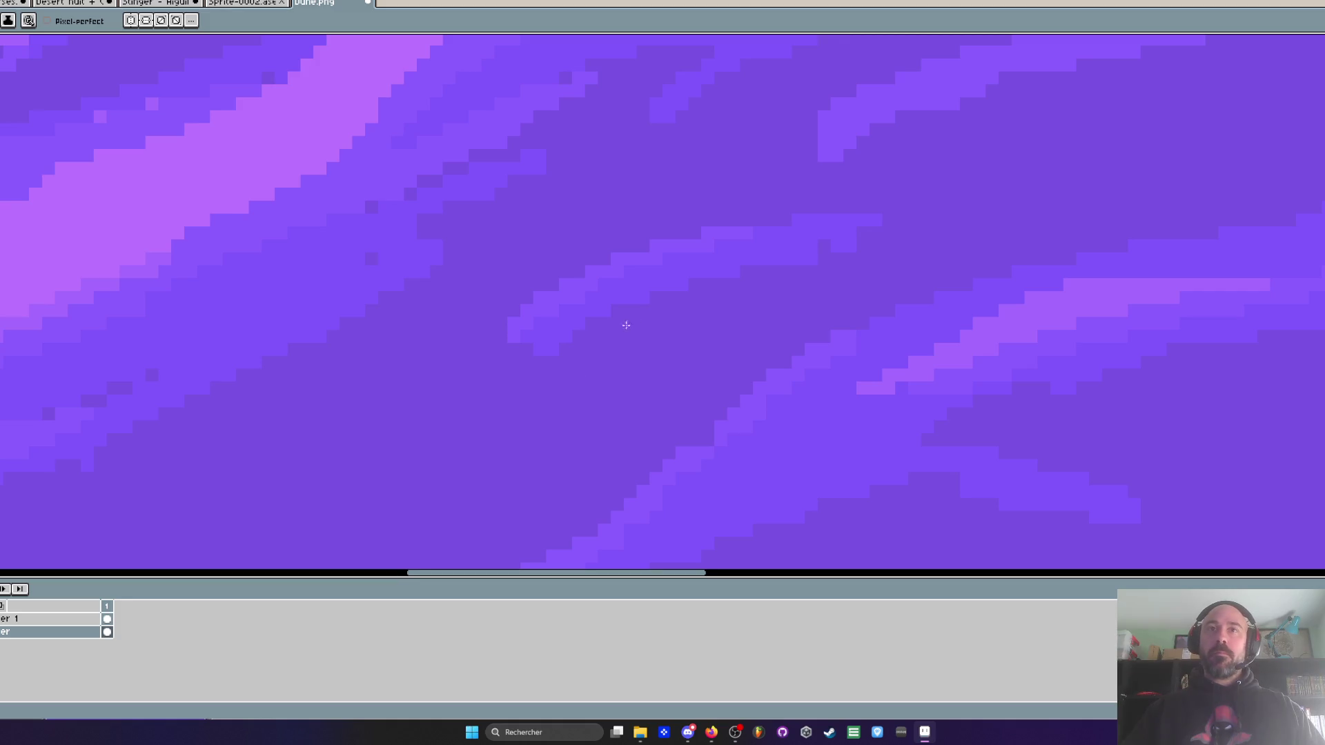
pyautogui.scroll(-4, 699, 290)
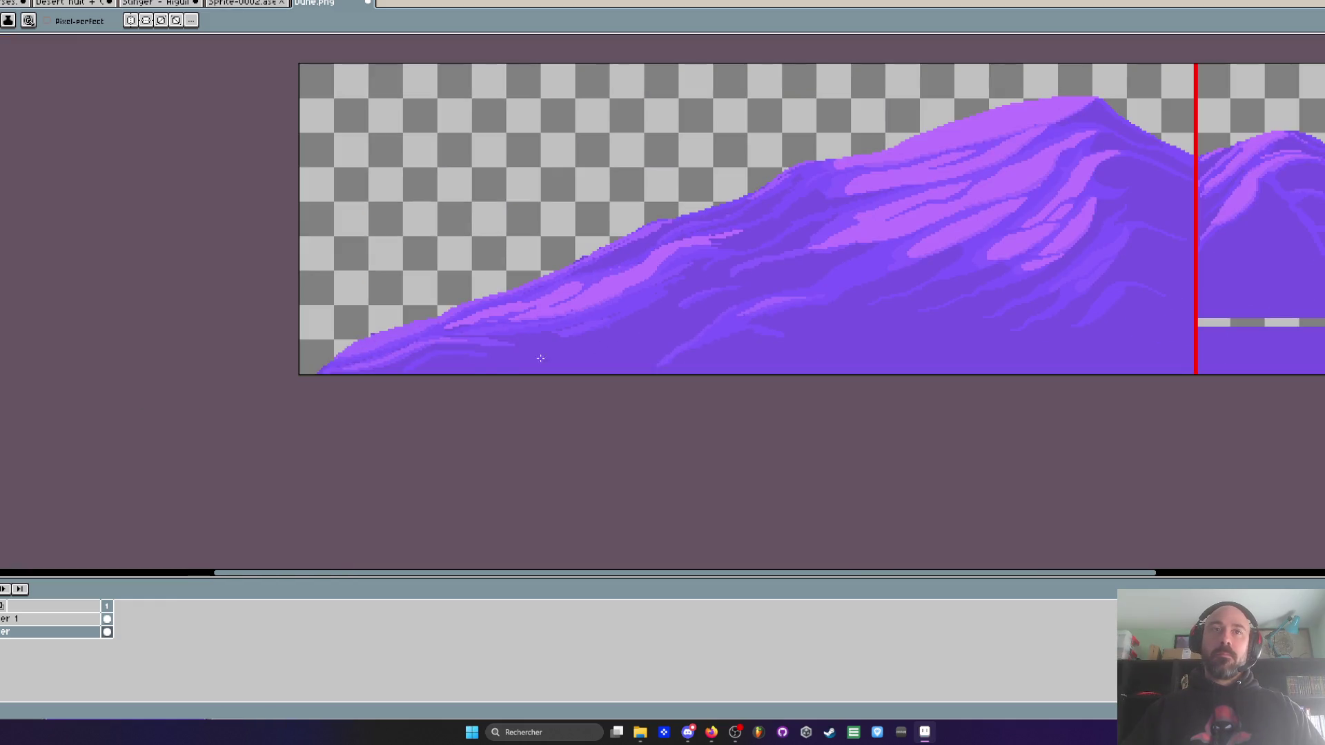
# - Paint lighter diagonal streaks across the left dune's lower slope and bottom edge
pyautogui.scroll(4, 541, 358)
pyautogui.press('i')
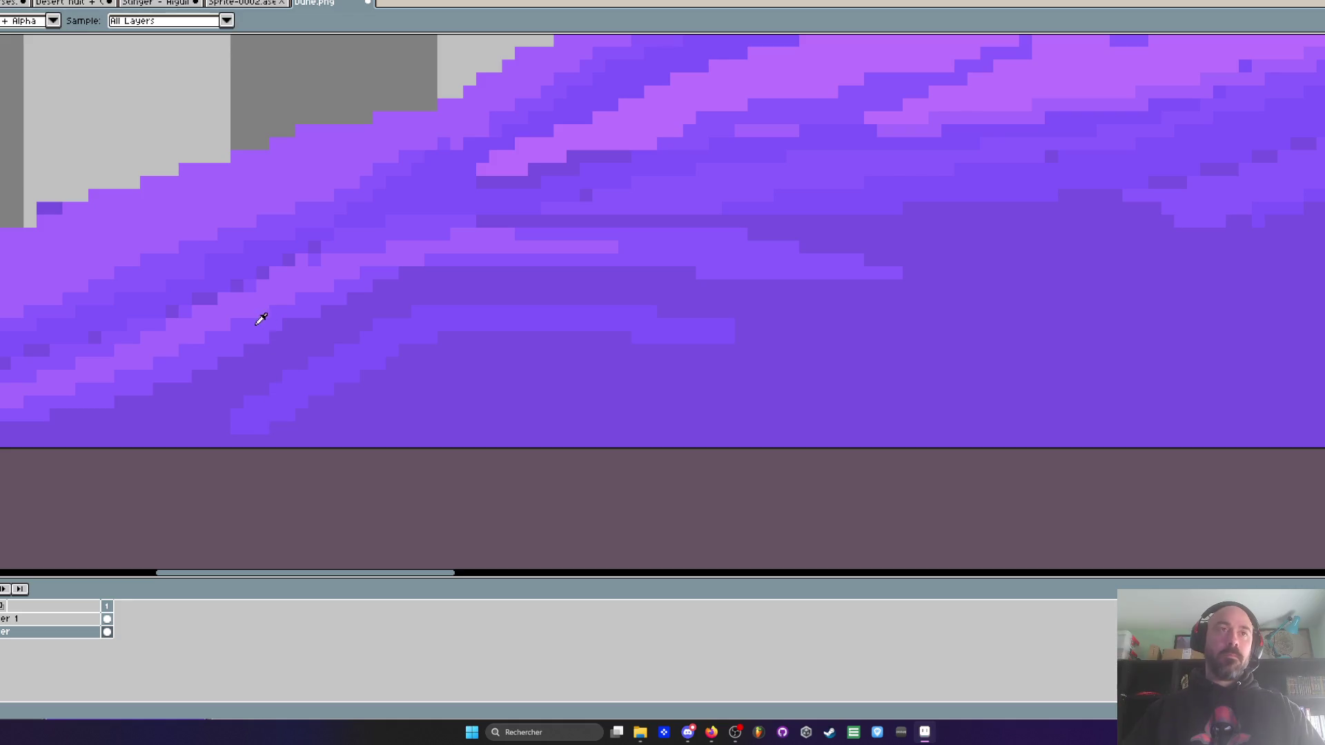
pyautogui.press('b')
pyautogui.moveTo(226, 414); pyautogui.dragTo(424, 305)
pyautogui.moveTo(239, 402)
pyautogui.mouseDown()
pyautogui.moveTo(169, 441)
pyautogui.moveTo(138, 441)
pyautogui.mouseUp()
pyautogui.moveTo(405, 308); pyautogui.dragTo(620, 303)
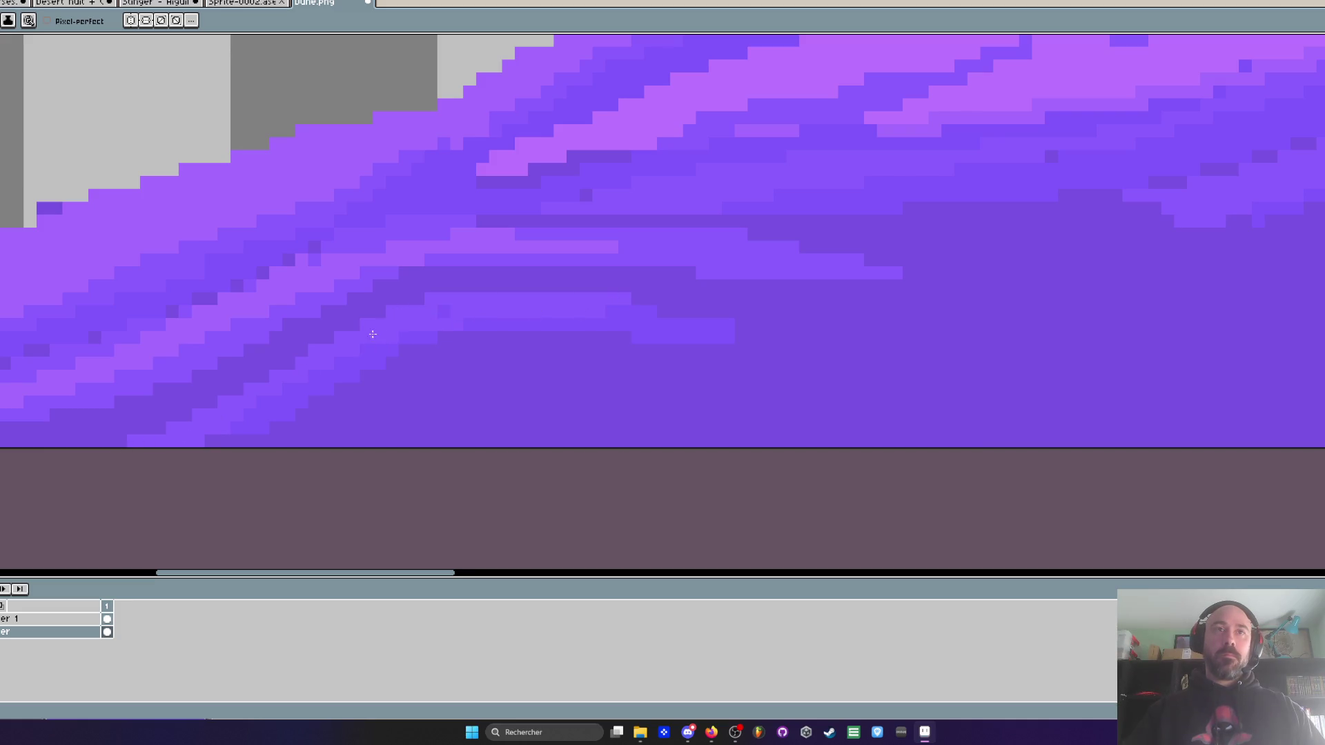
pyautogui.scroll(-3, 428, 315)
pyautogui.scroll(3, 469, 316)
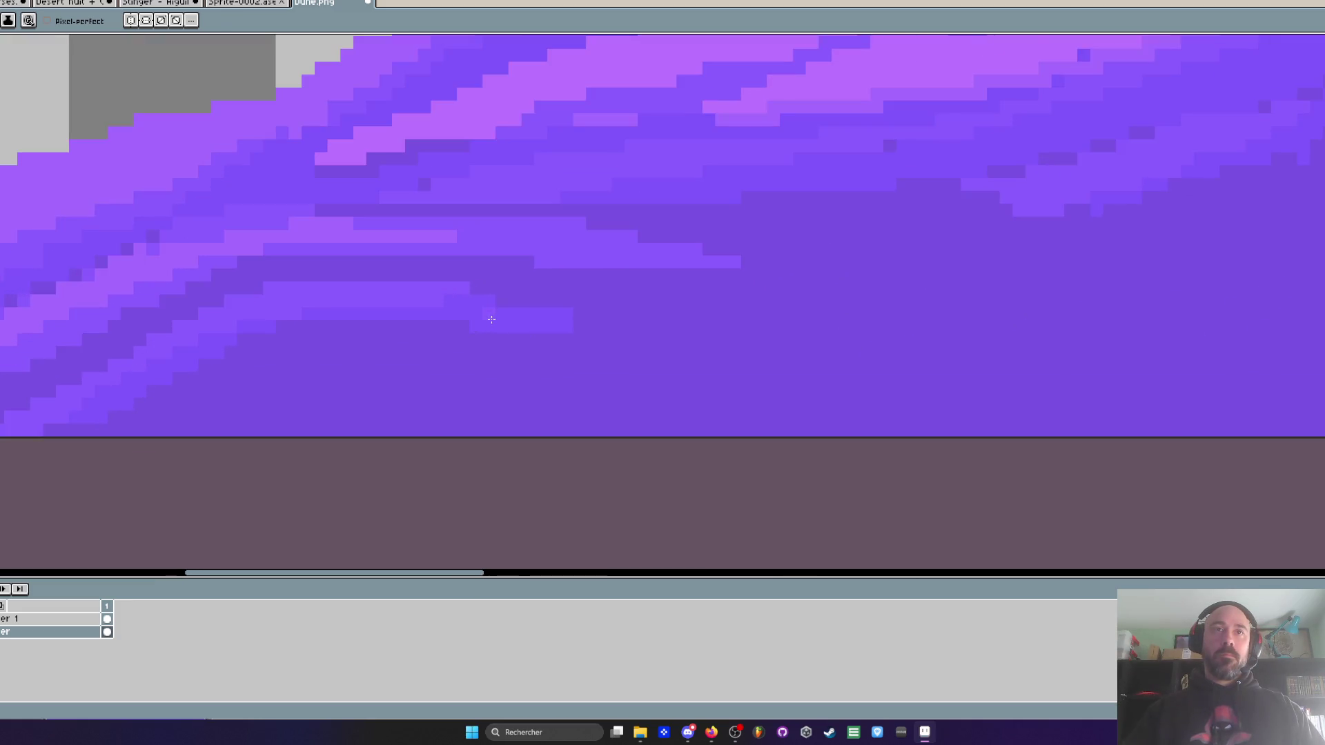
pyautogui.scroll(-3, 517, 318)
pyautogui.scroll(2, 516, 318)
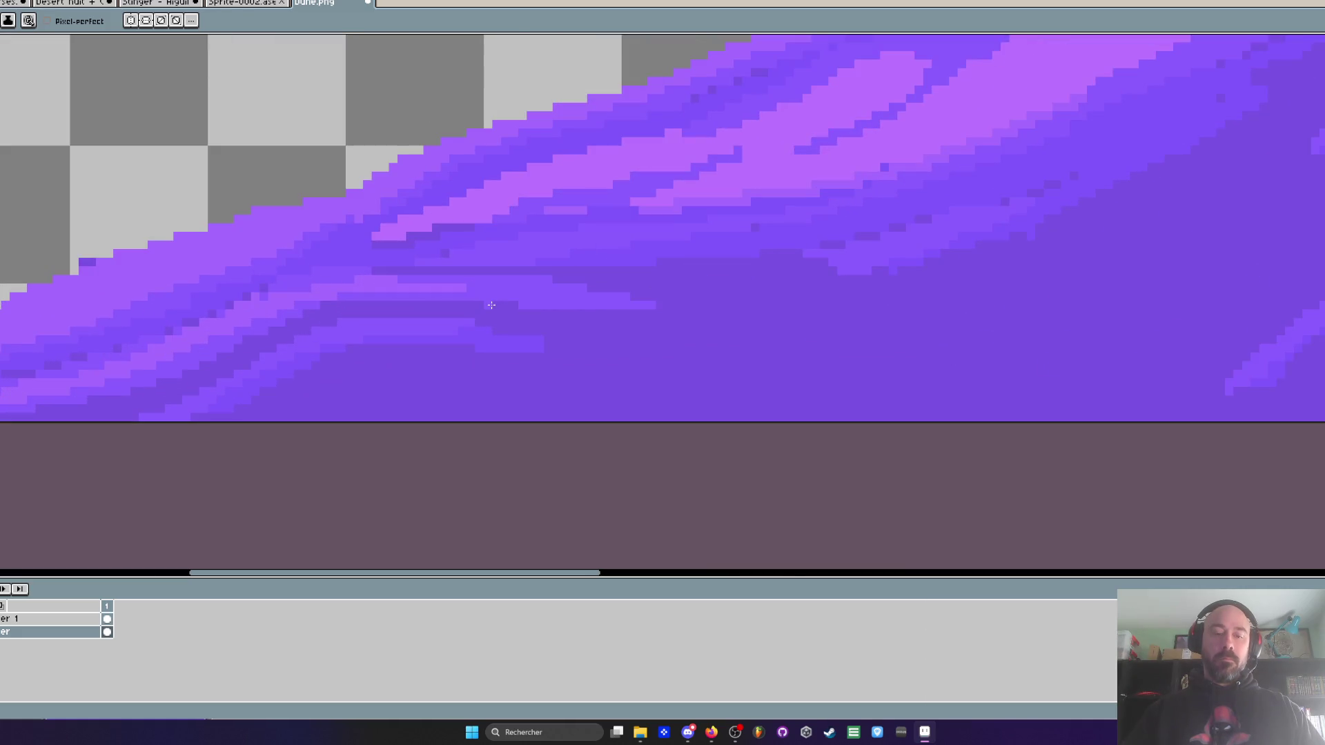
# - Sample another shade and try one more light stroke on the slope, then undo it
pyautogui.press('i')
pyautogui.scroll(1, 503, 342)
pyautogui.press('b')
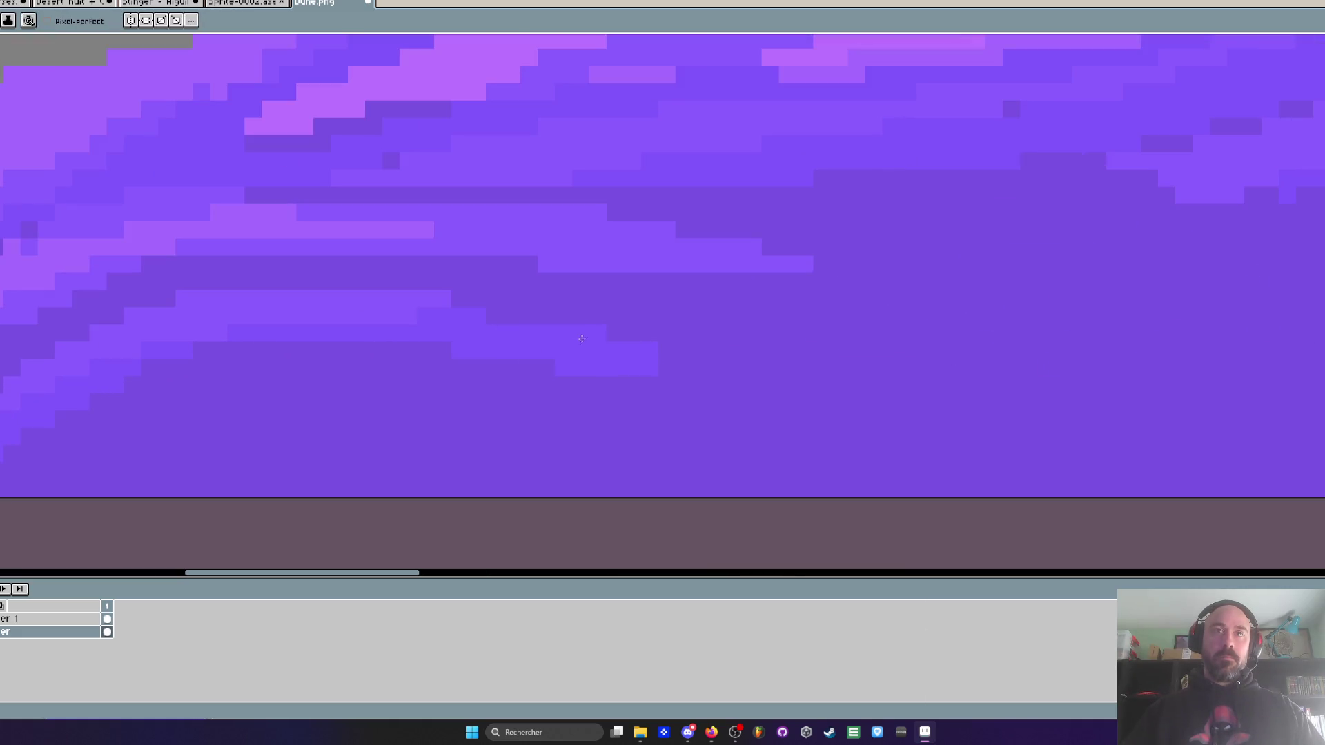
pyautogui.scroll(-3, 604, 346)
pyautogui.press('space')
pyautogui.scroll(-2, 700, 368)
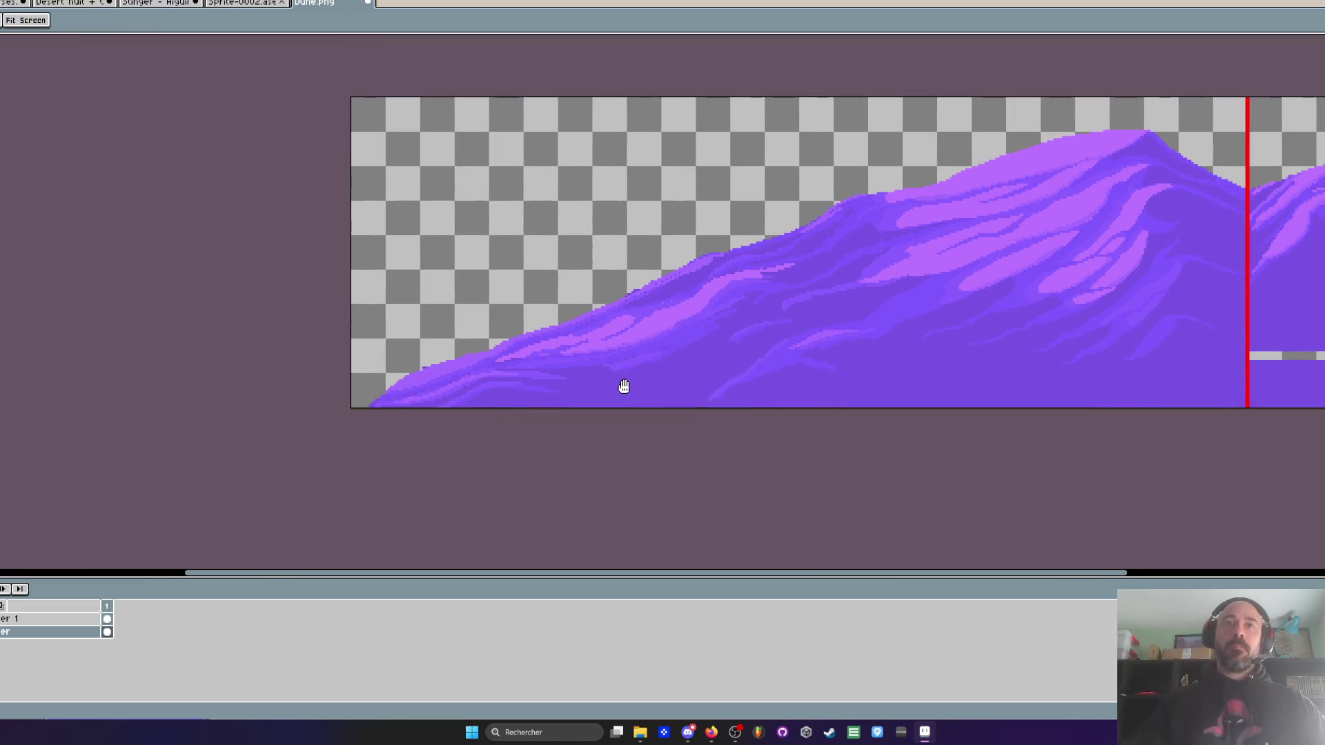
pyautogui.scroll(-2, 612, 346)
pyautogui.scroll(4, 442, 366)
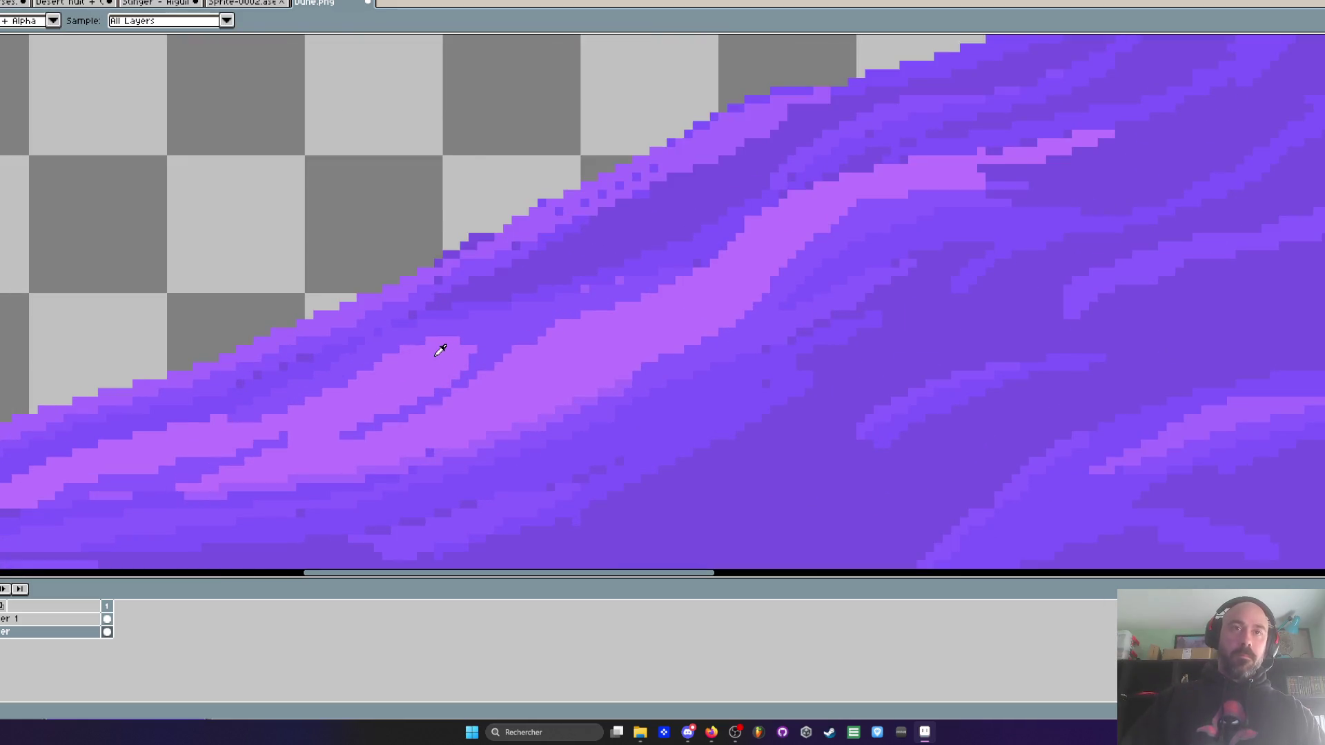
pyautogui.moveTo(528, 291)
pyautogui.mouseDown()
pyautogui.moveTo(436, 340)
pyautogui.moveTo(636, 275)
pyautogui.moveTo(466, 303)
pyautogui.mouseUp()
pyautogui.hotkey('ctrl', 'z')
pyautogui.scroll(-5, 637, 274)
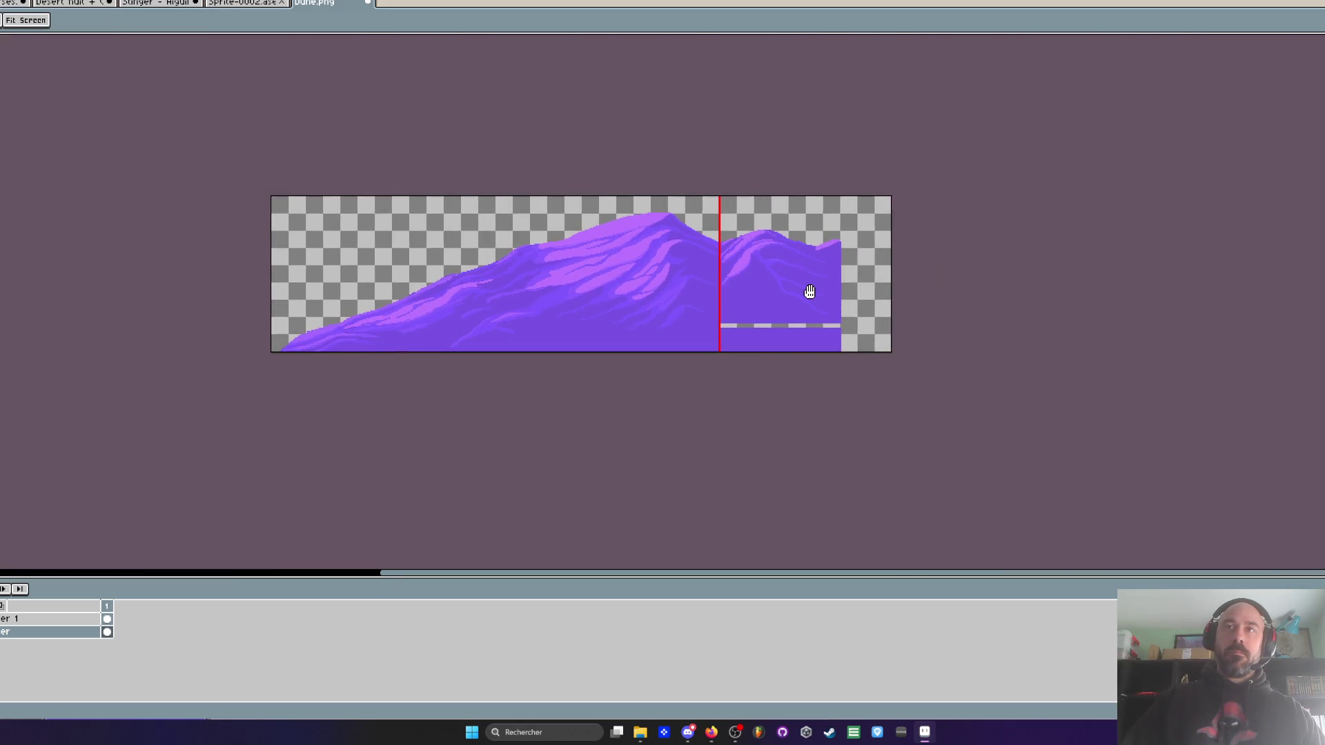
# - Zoom into the right dune block and paint a long line along the dark band's lower edge
pyautogui.scroll(4, 809, 292)
pyautogui.scroll(1, 794, 250)
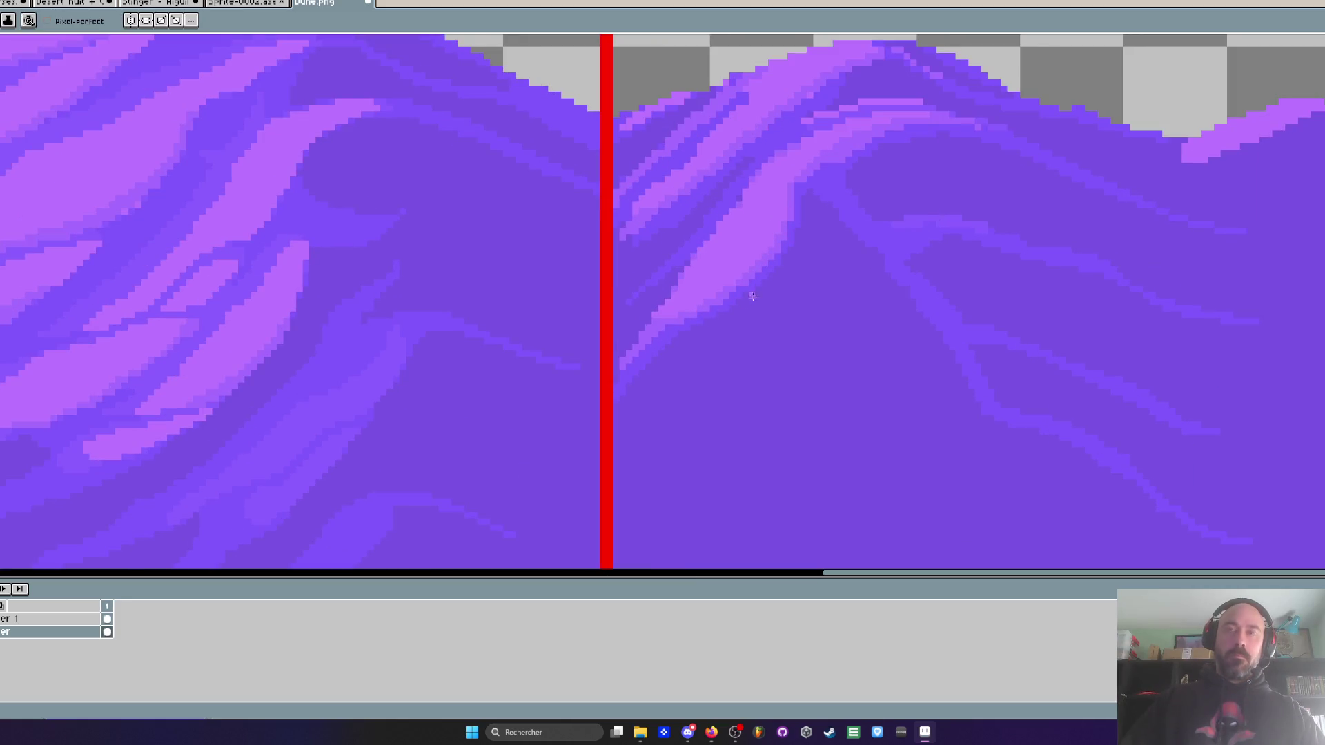
pyautogui.scroll(2, 788, 238)
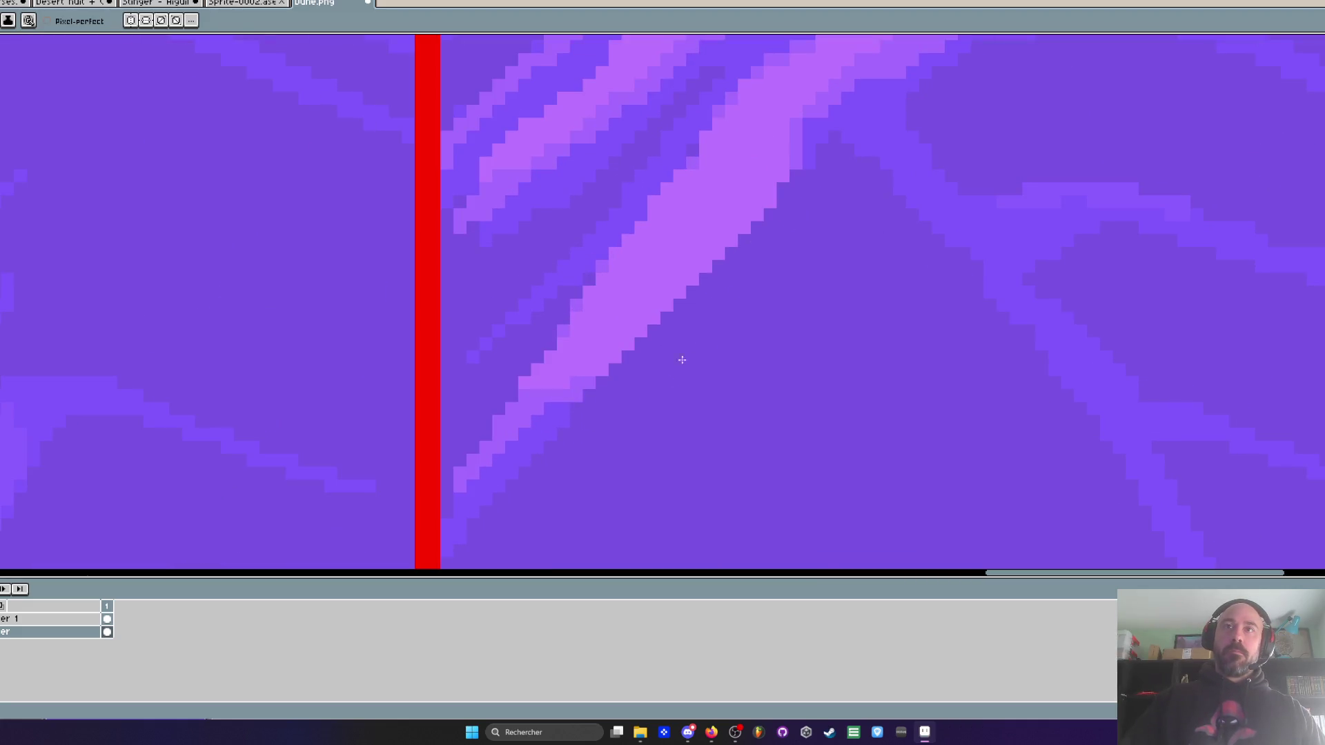
pyautogui.scroll(-3, 689, 333)
pyautogui.scroll(-2, 689, 334)
pyautogui.scroll(4, 703, 314)
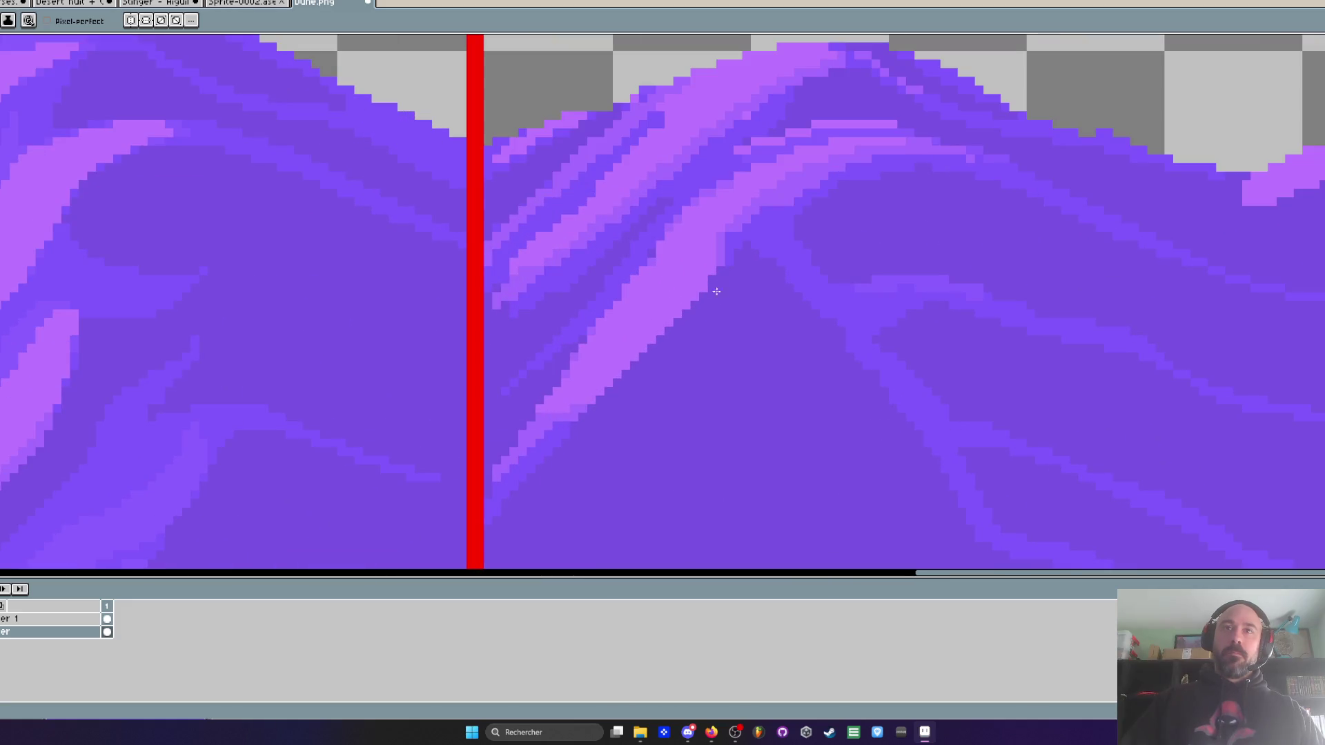
pyautogui.scroll(-2, 621, 435)
pyautogui.scroll(1, 631, 435)
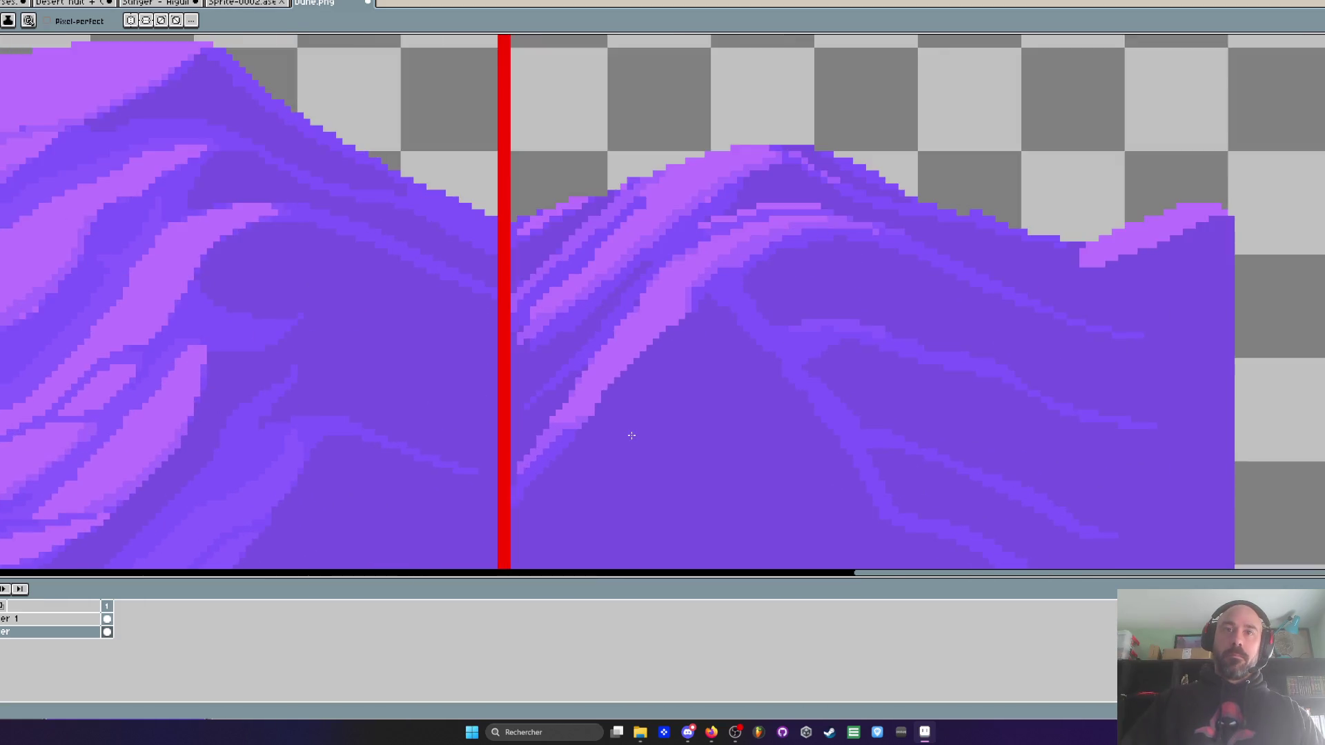
pyautogui.scroll(2, 632, 436)
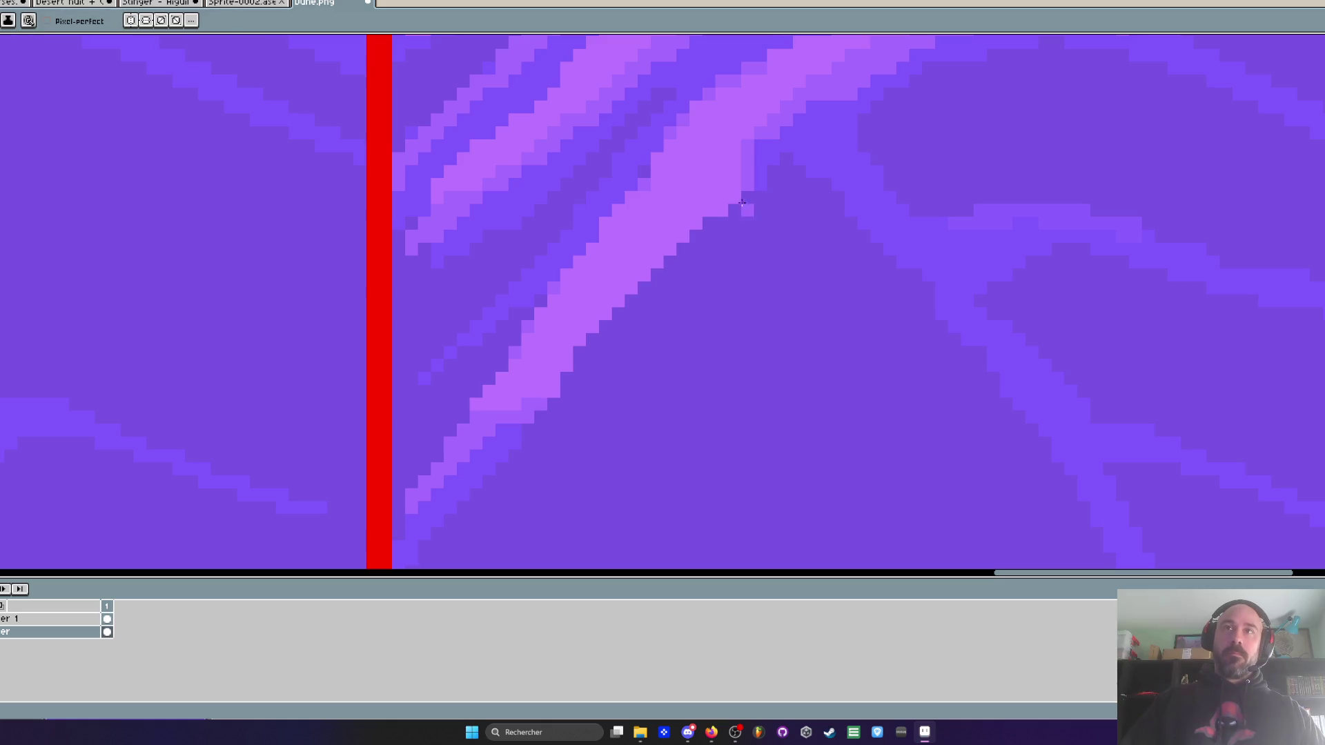
pyautogui.moveTo(518, 457)
pyautogui.mouseDown()
pyautogui.moveTo(686, 248)
pyautogui.moveTo(825, 134)
pyautogui.moveTo(801, 131)
pyautogui.moveTo(854, 108)
pyautogui.mouseUp()
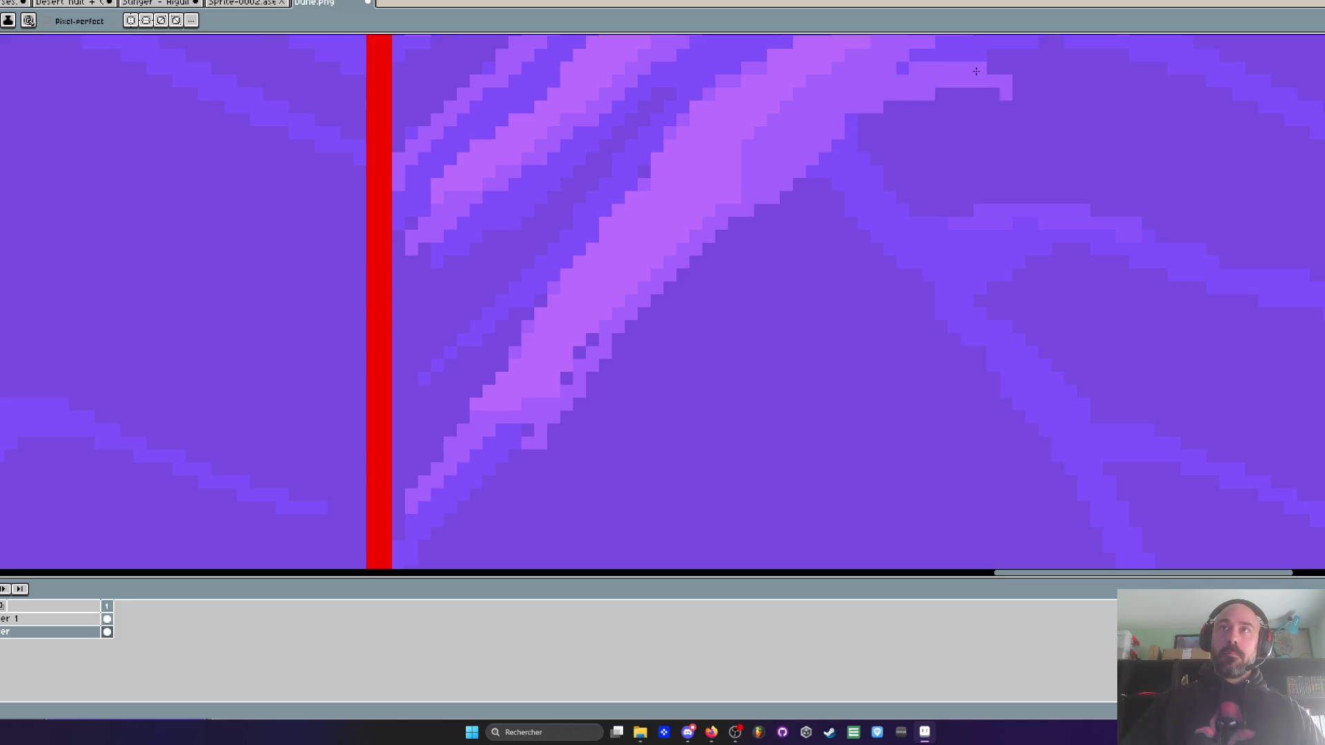
pyautogui.scroll(-4, 949, 94)
pyautogui.scroll(2, 945, 94)
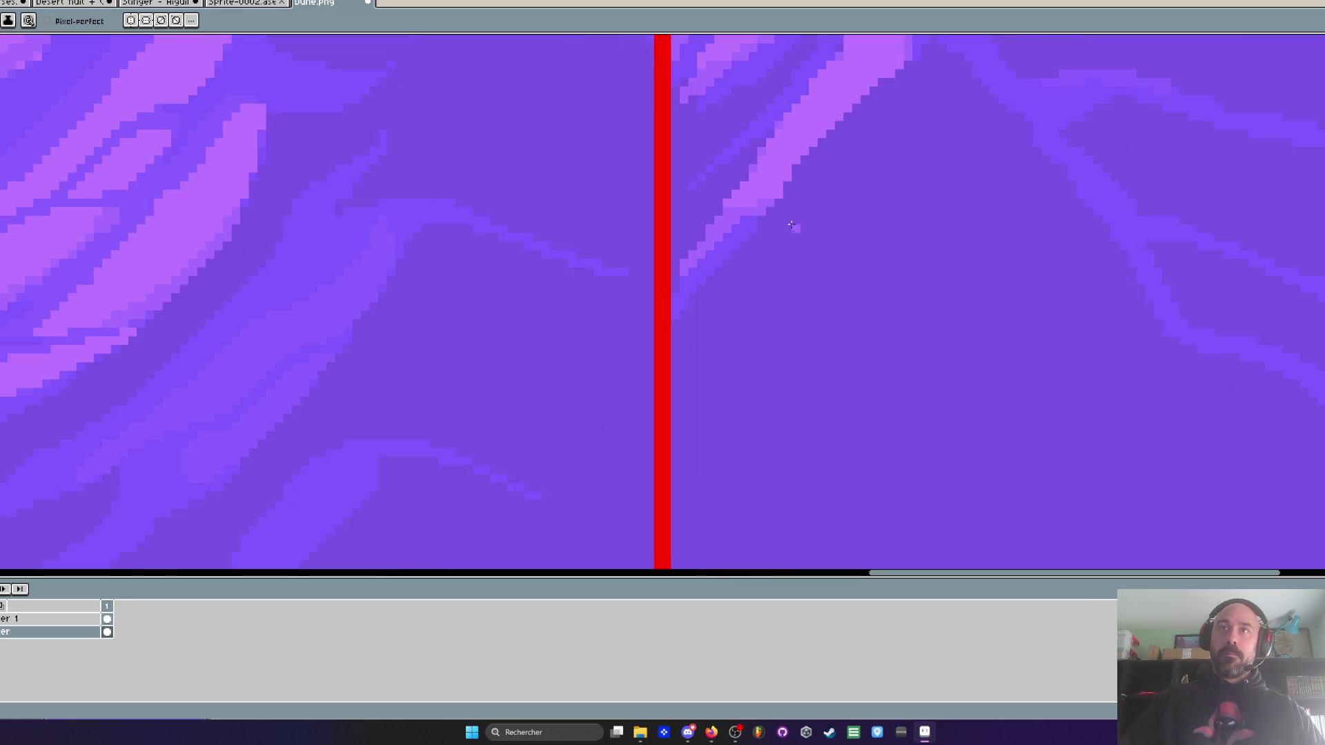
# - Widen the right dune's highlight streak along the band's lower-right edge
pyautogui.scroll(1, 793, 221)
pyautogui.scroll(1, 743, 358)
pyautogui.moveTo(729, 366)
pyautogui.mouseDown()
pyautogui.moveTo(873, 216)
pyautogui.moveTo(733, 340)
pyautogui.moveTo(686, 433)
pyautogui.moveTo(701, 334)
pyautogui.moveTo(762, 269)
pyautogui.moveTo(738, 286)
pyautogui.mouseUp()
pyautogui.scroll(-4, 685, 434)
pyautogui.scroll(4, 640, 422)
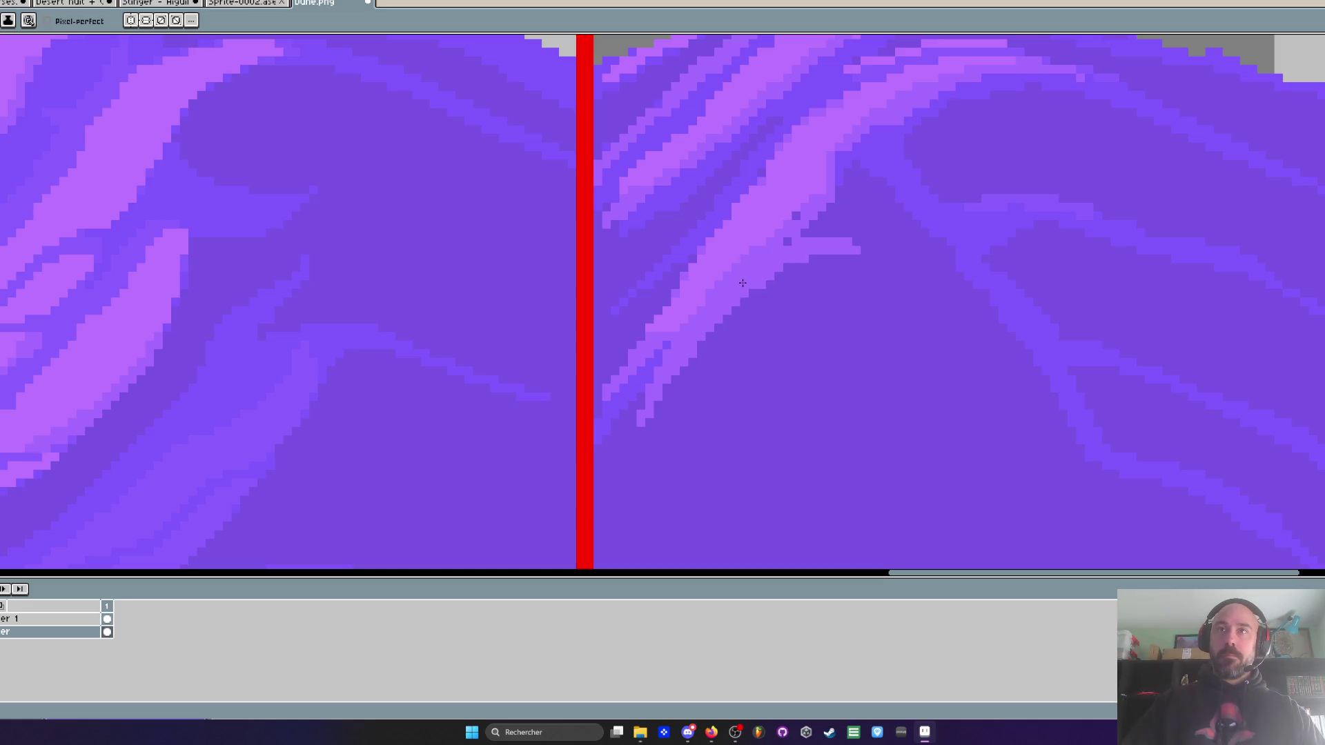
pyautogui.scroll(-5, 889, 262)
pyautogui.scroll(5, 884, 261)
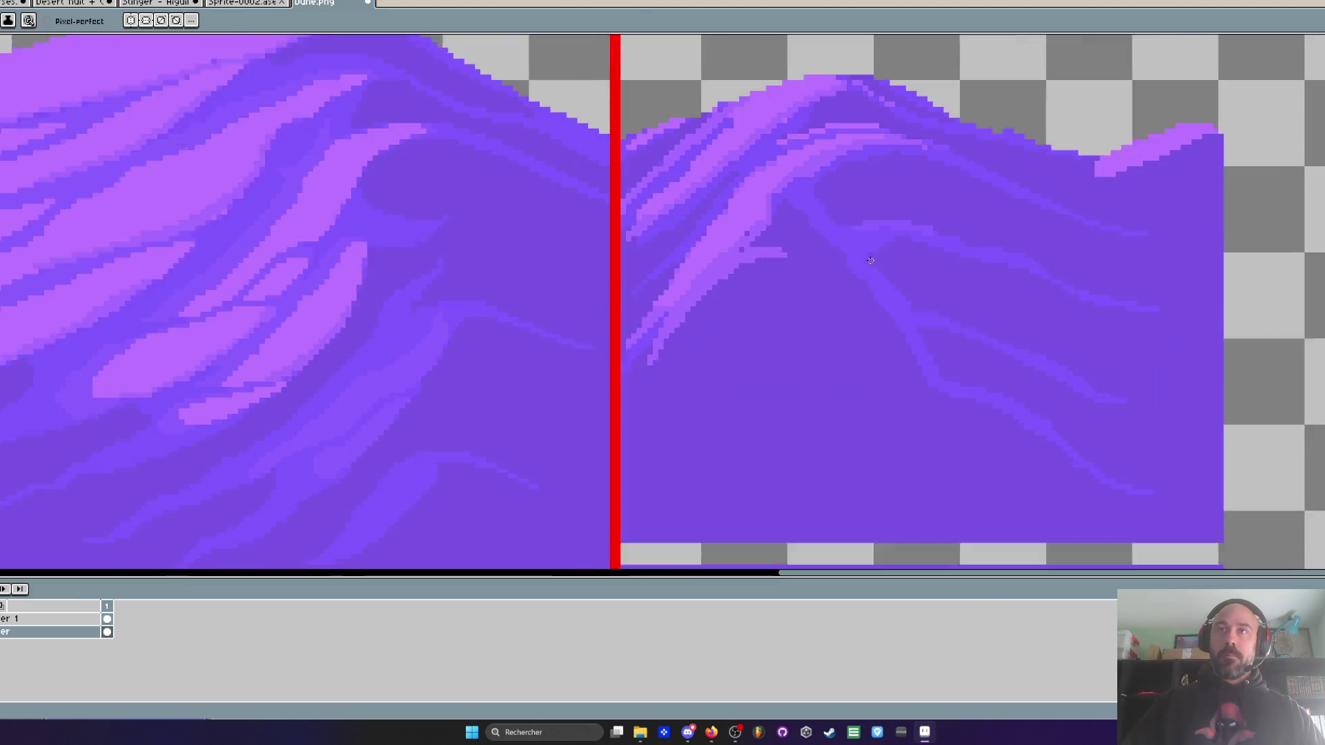
# - Draw a short light-purple diagonal branch off the streak's right side, tapering into medium purple
pyautogui.press('i')
pyautogui.press('b')
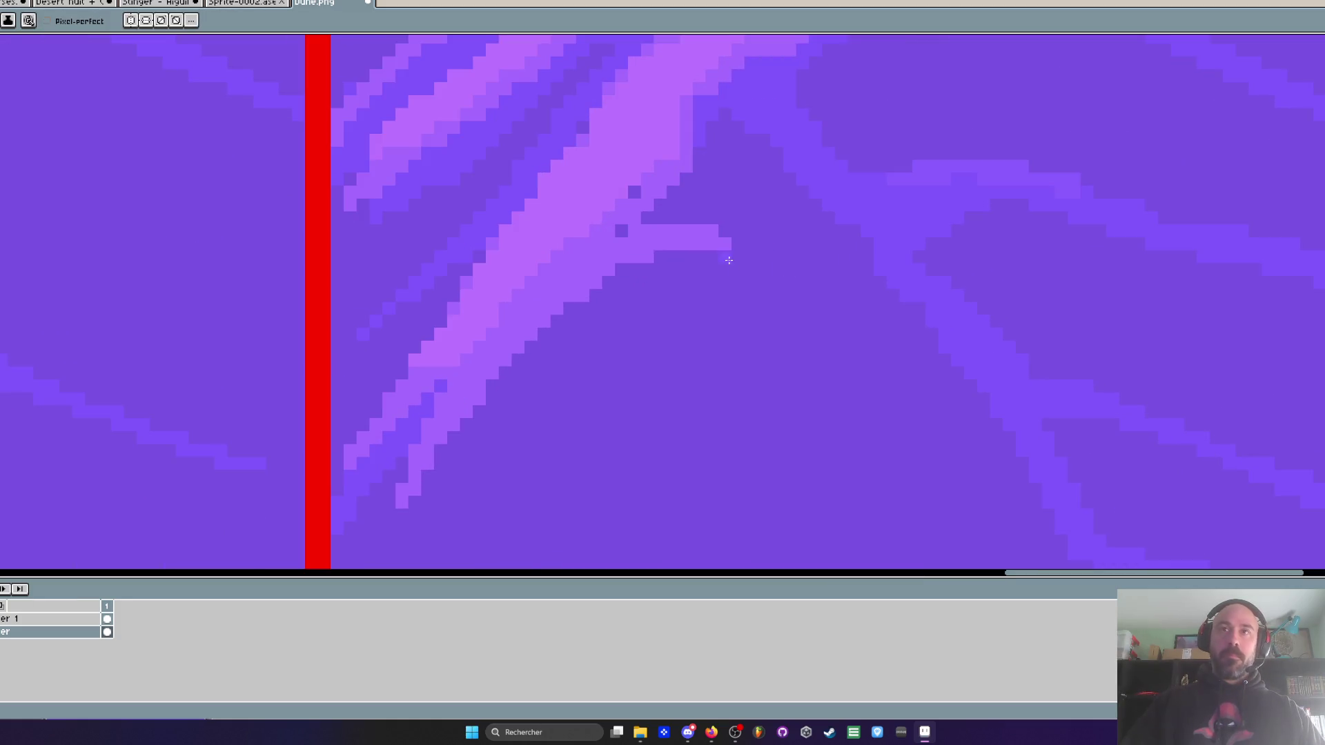
pyautogui.moveTo(700, 254); pyautogui.dragTo(566, 323)
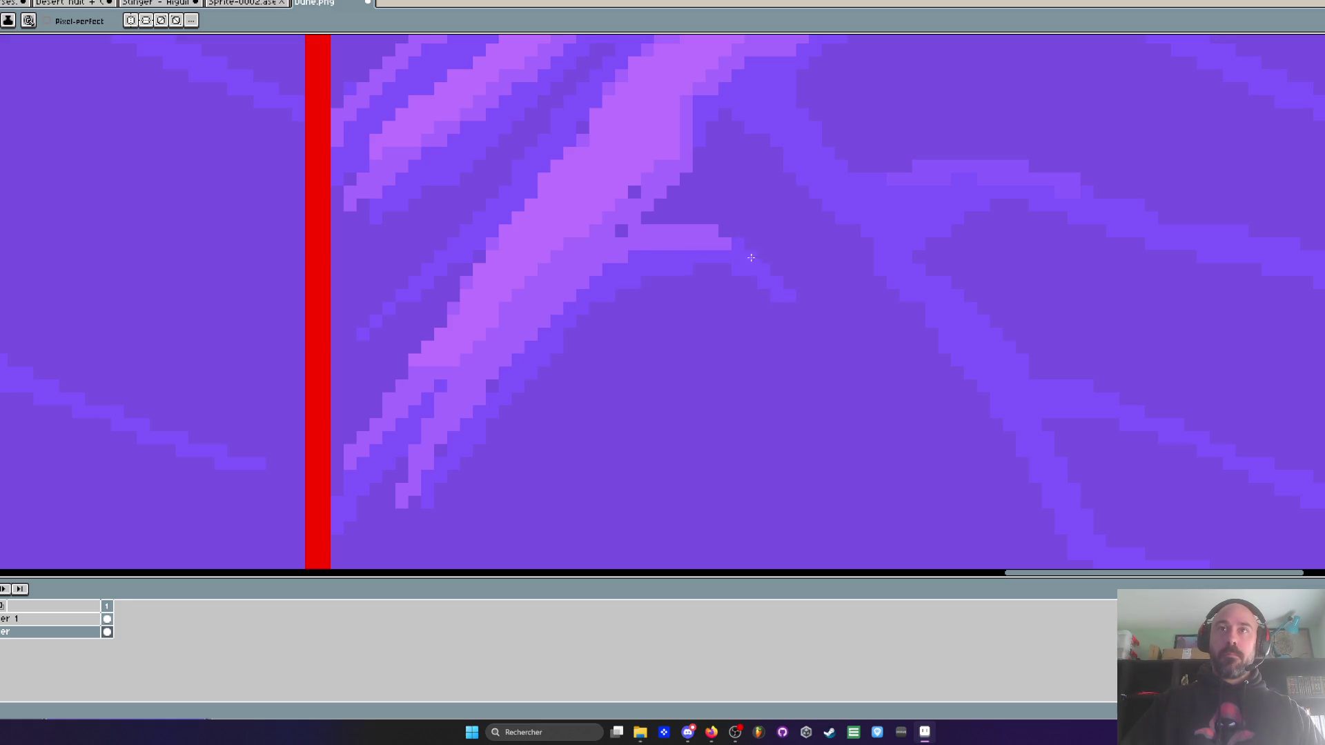
pyautogui.scroll(-5, 789, 322)
pyautogui.scroll(4, 794, 319)
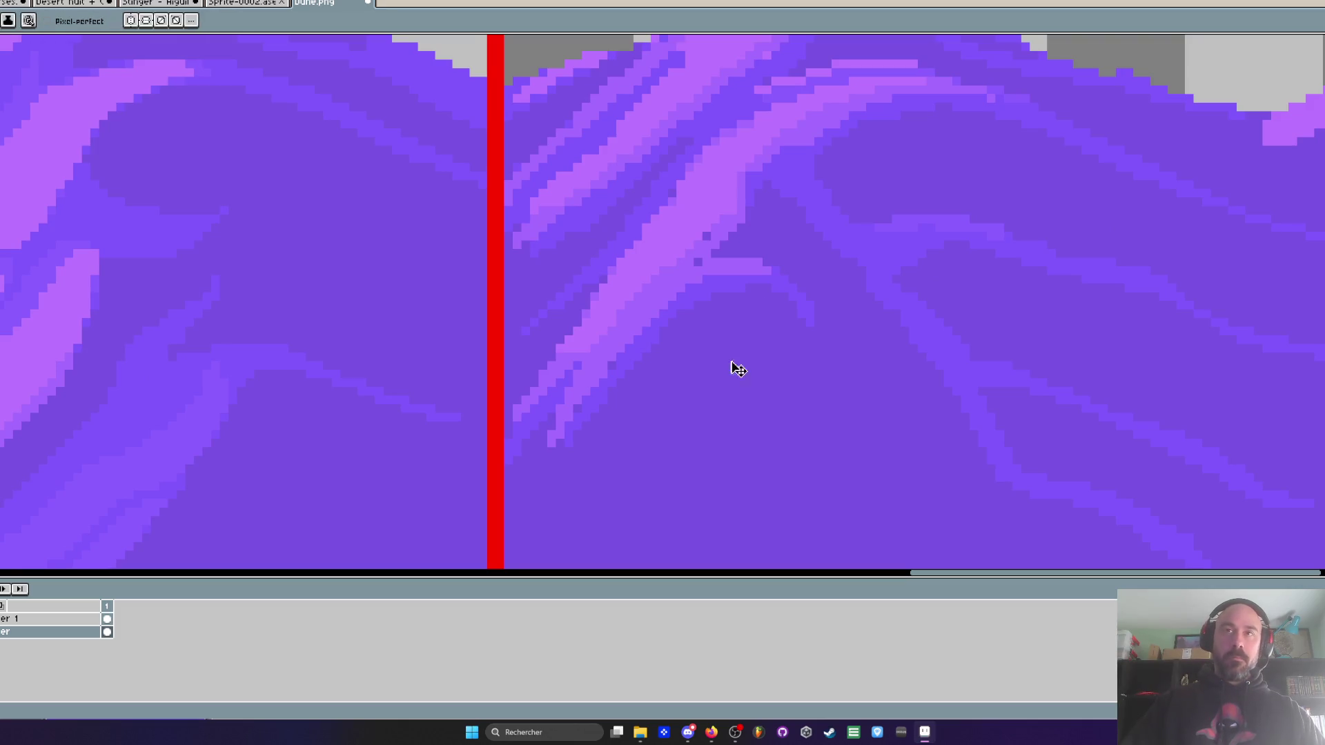
# - Undo the light branch stroke and sample the mid-purple from the dune
pyautogui.hotkey('ctrl', 'z')
pyautogui.press('i')
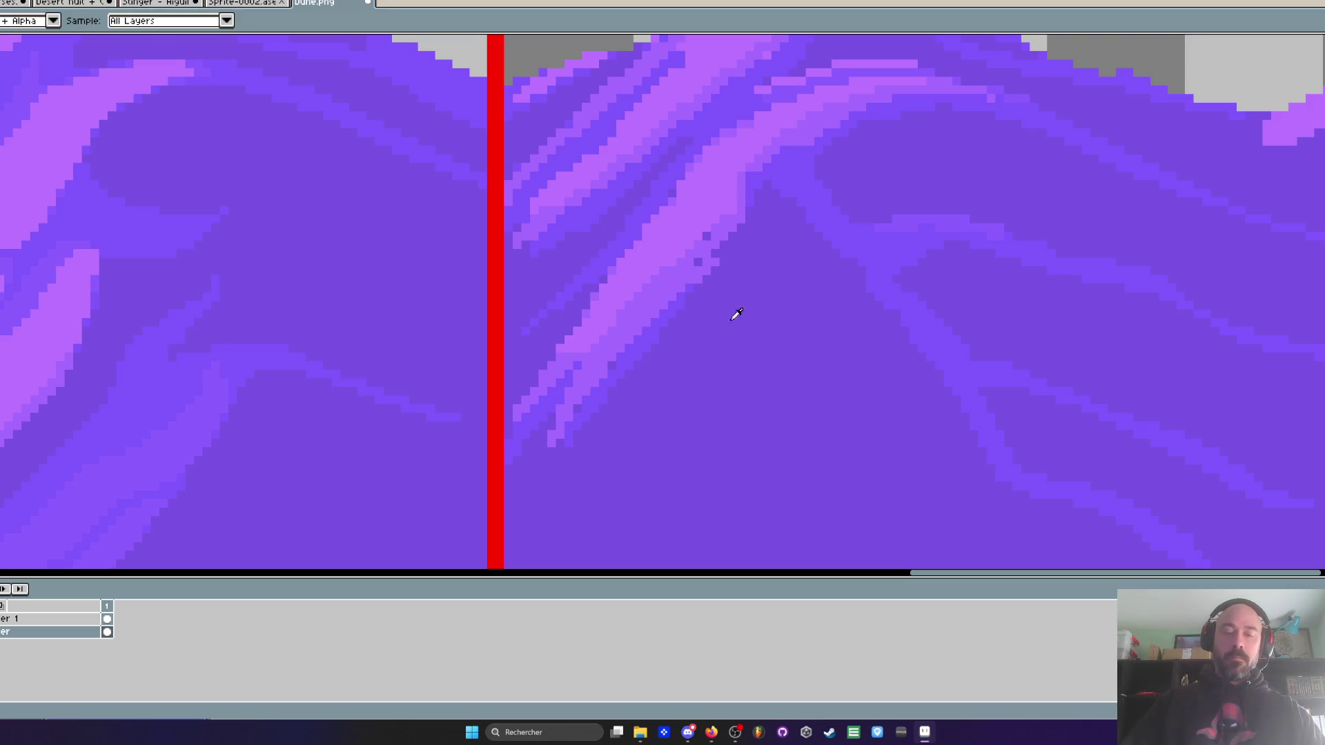
pyautogui.click(686, 297)
pyautogui.press('b')
# - Draw a short mid-purple streak off the right dune's highlight
pyautogui.scroll(3, 685, 300)
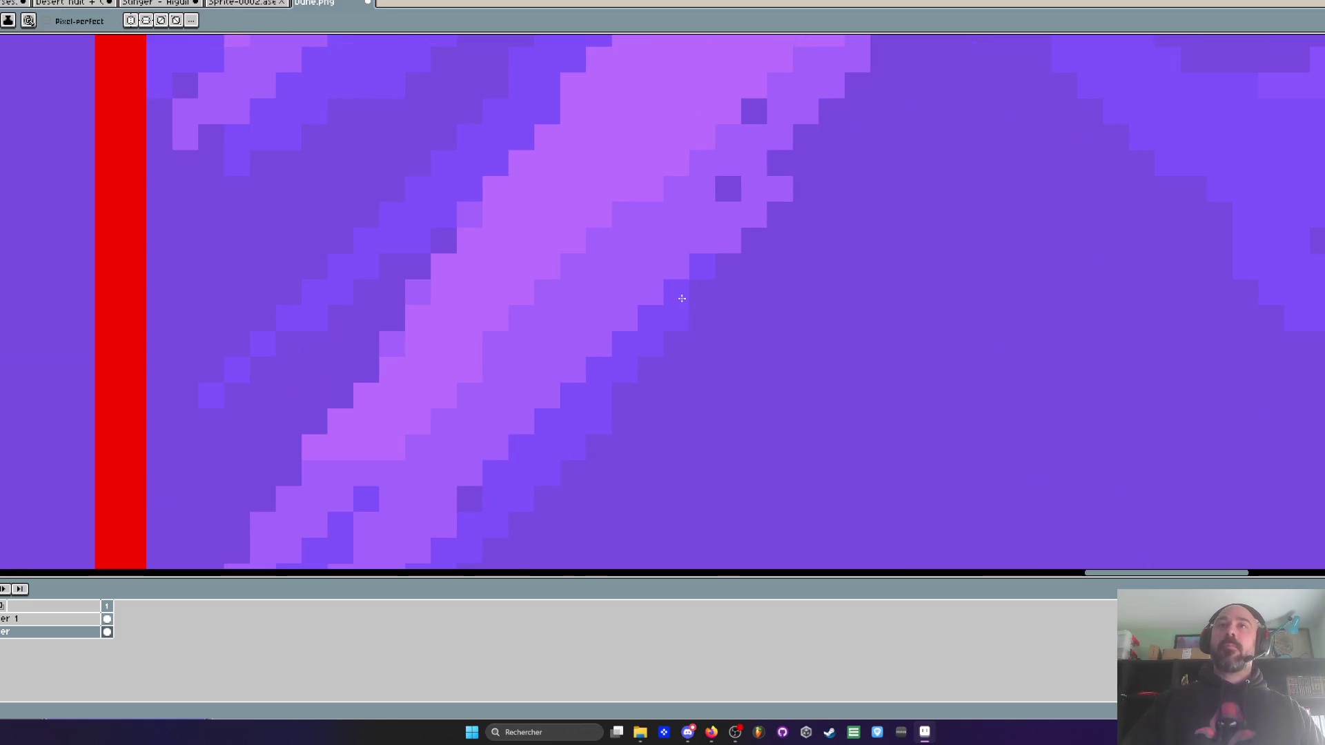
pyautogui.moveTo(825, 163)
pyautogui.mouseDown()
pyautogui.moveTo(987, 163)
pyautogui.moveTo(783, 218)
pyautogui.mouseUp()
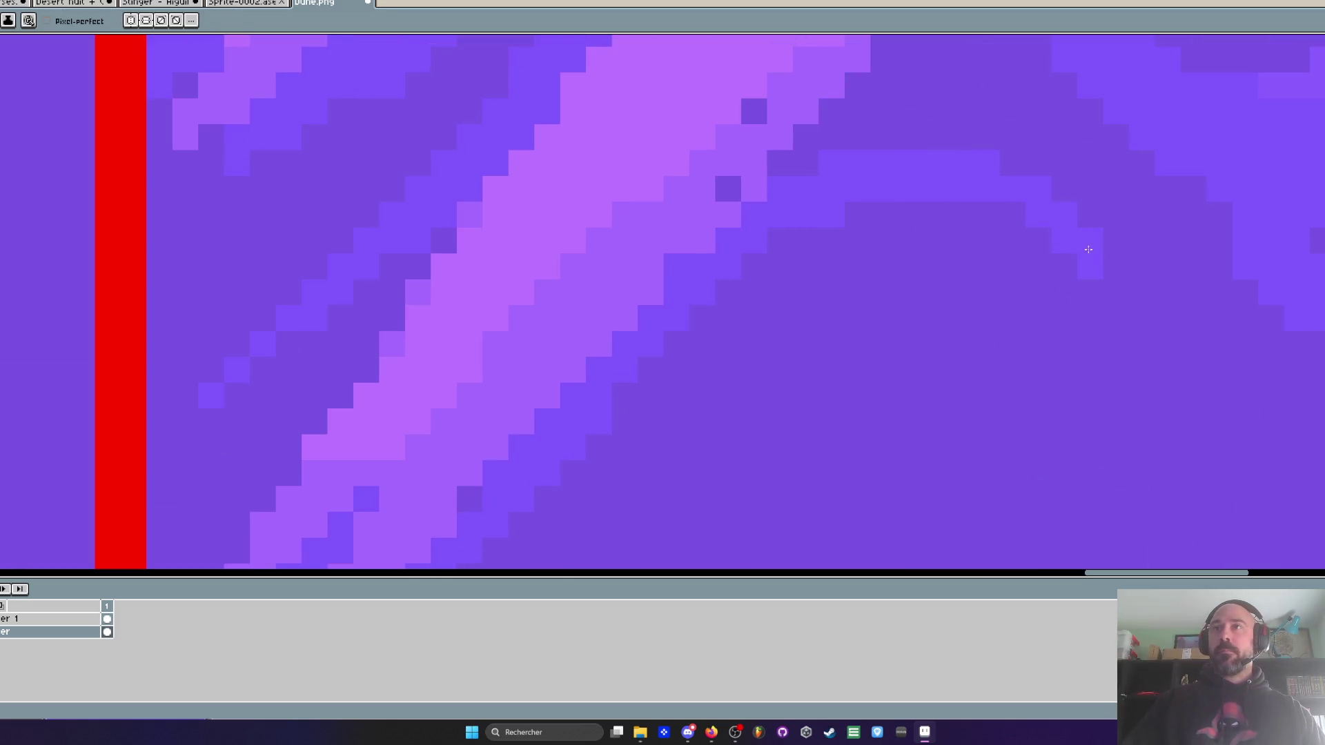
pyautogui.scroll(-4, 745, 217)
pyautogui.scroll(3, 786, 240)
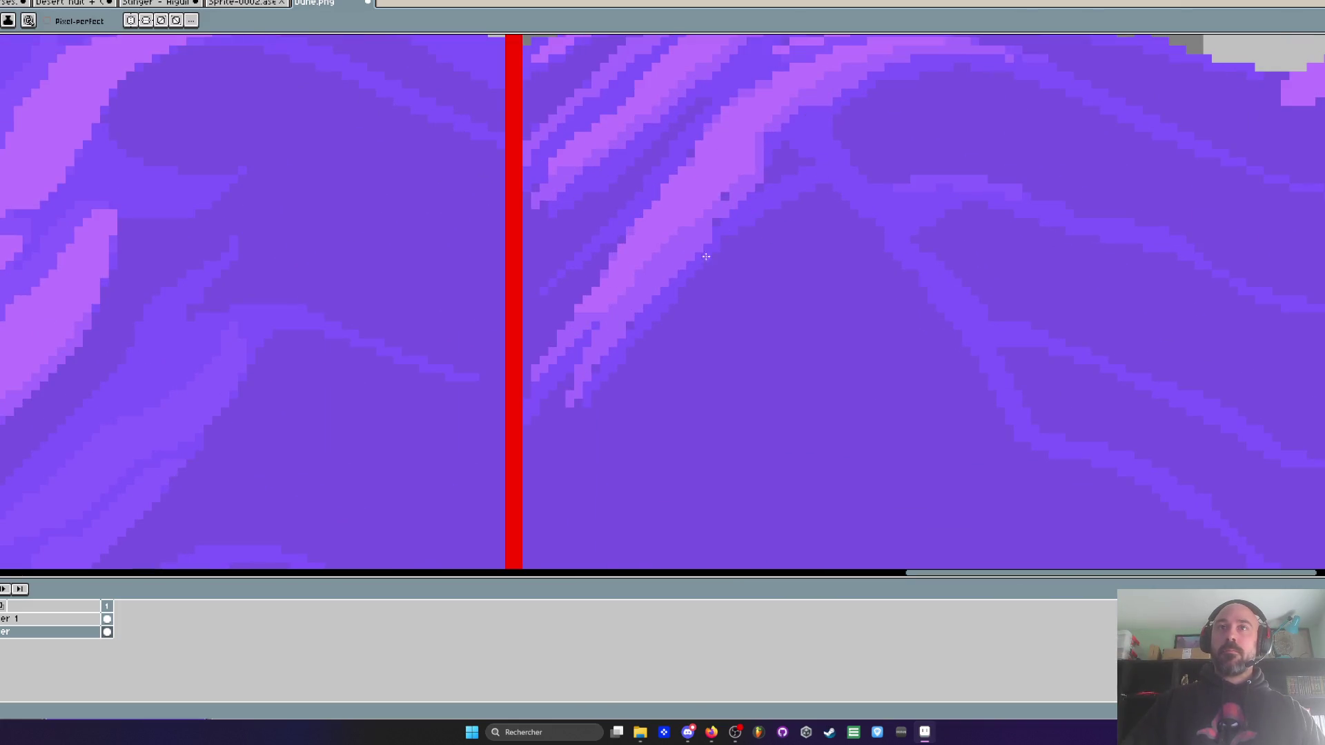
pyautogui.scroll(-4, 707, 256)
pyautogui.scroll(3, 702, 282)
pyautogui.scroll(1, 607, 344)
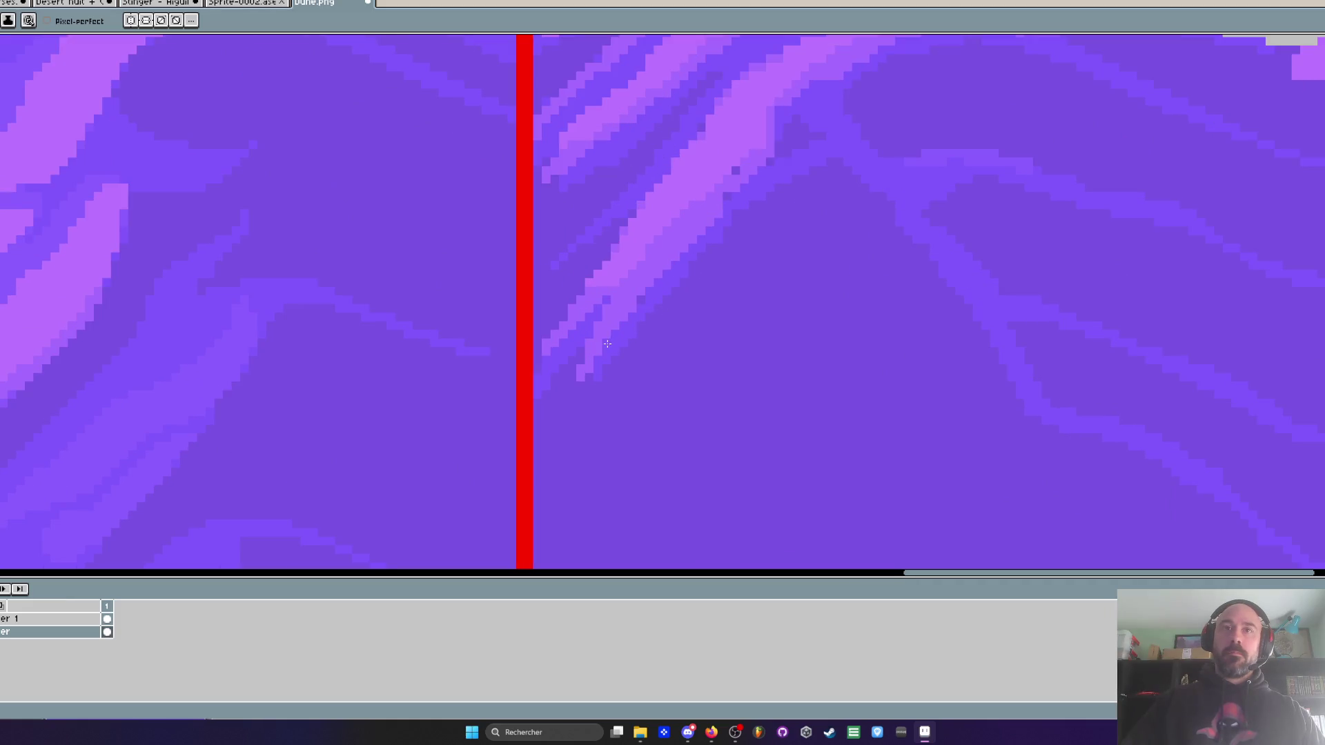
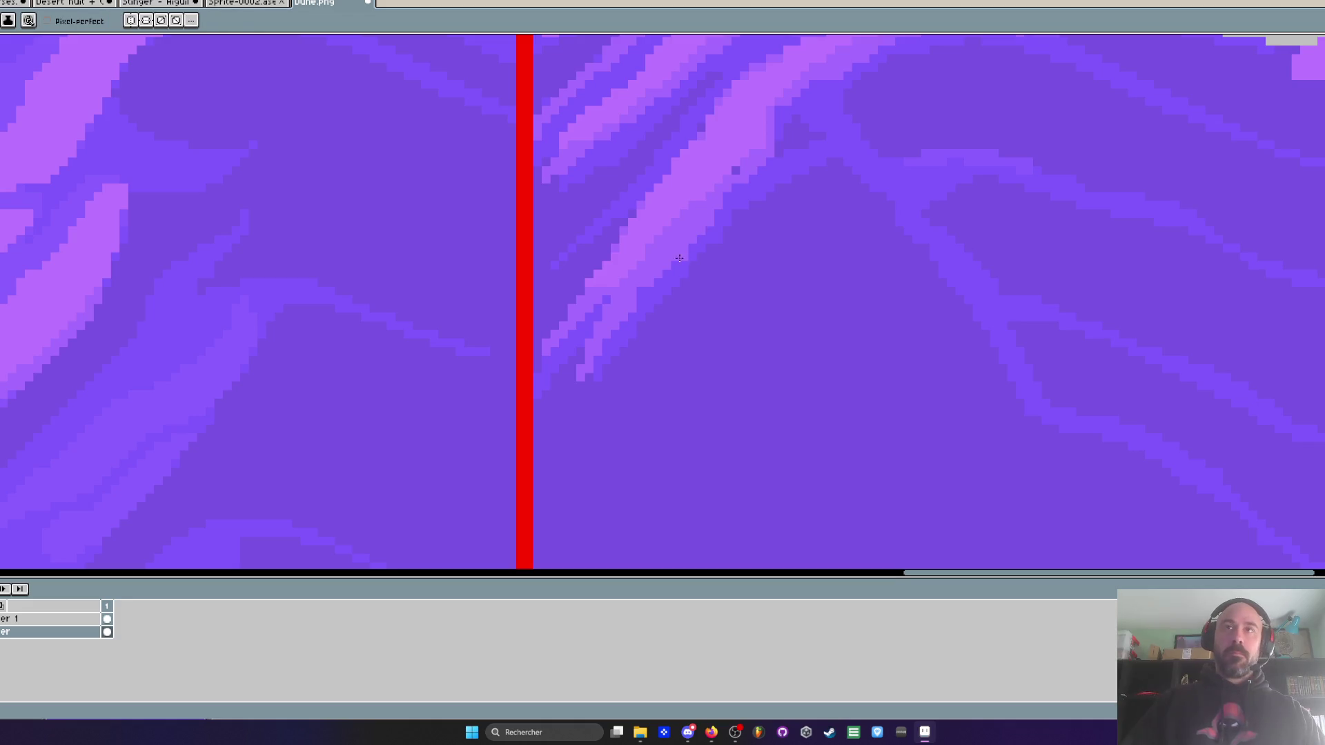
# - Paint a short light-purple stroke and a thin diagonal highlight down the right dune
pyautogui.moveTo(728, 186)
pyautogui.mouseDown()
pyautogui.moveTo(818, 141)
pyautogui.moveTo(746, 179)
pyautogui.mouseUp()
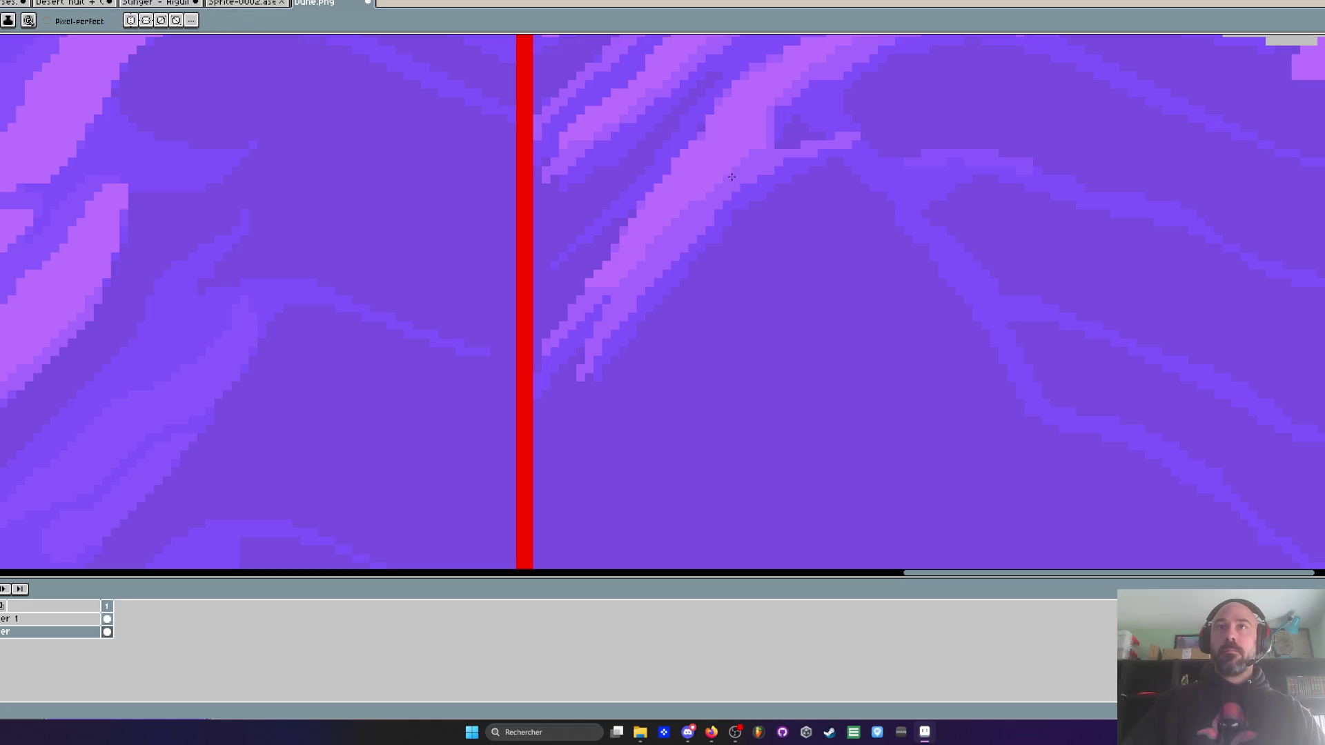
pyautogui.scroll(-4, 835, 134)
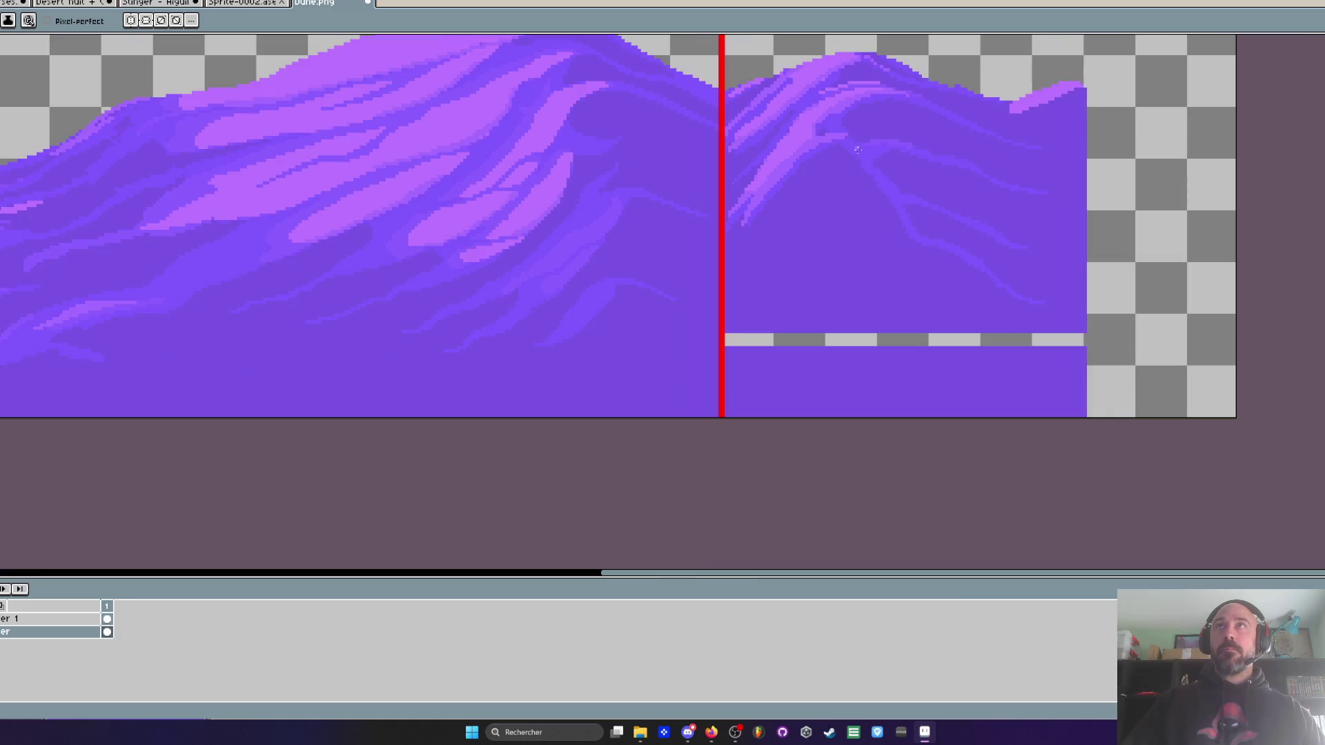
pyautogui.scroll(1, 880, 156)
pyautogui.scroll(2, 880, 157)
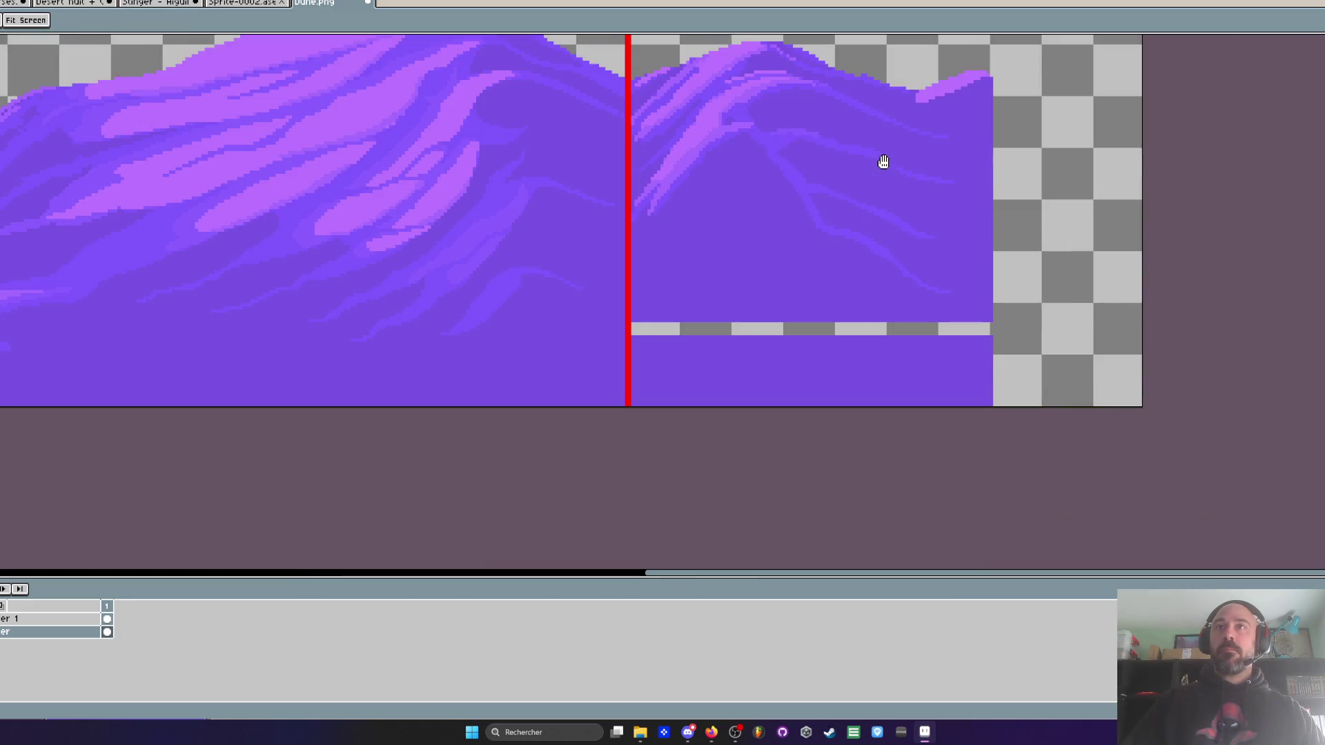
pyautogui.scroll(1, 801, 194)
pyautogui.scroll(1, 710, 86)
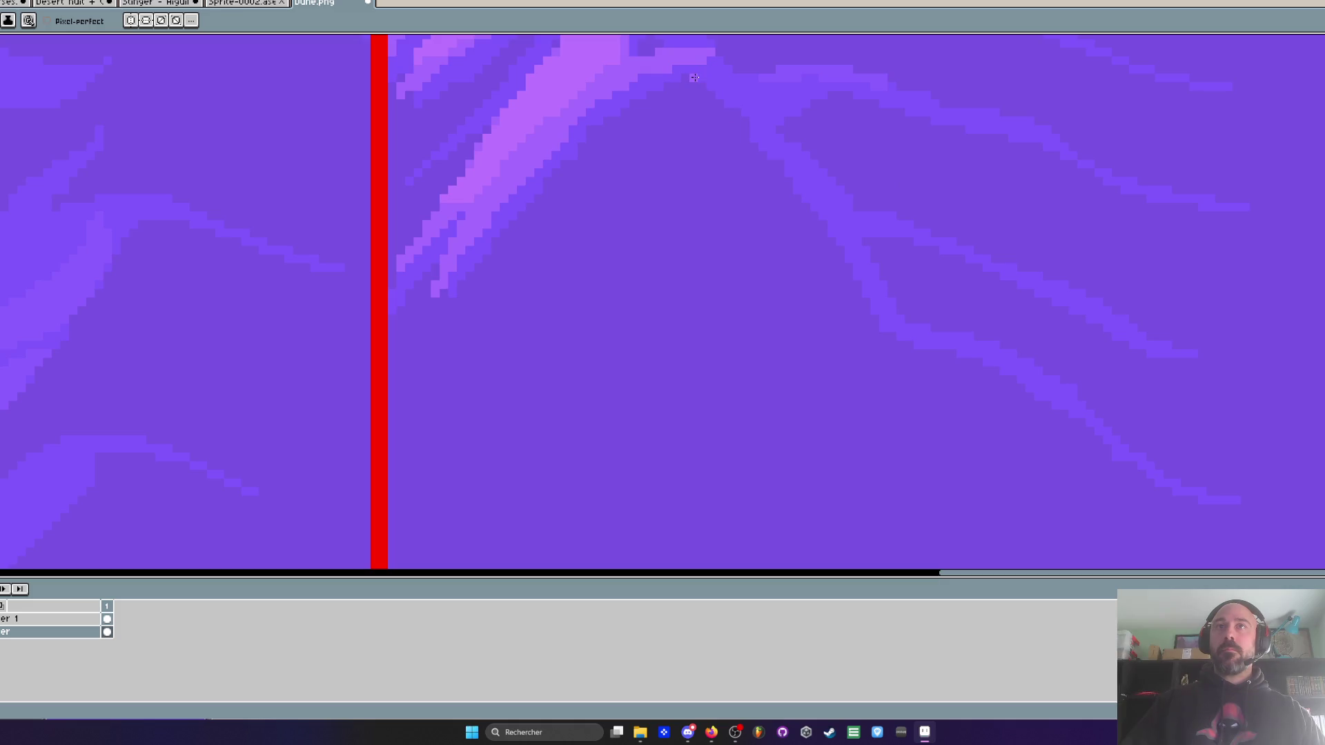
pyautogui.moveTo(720, 97); pyautogui.dragTo(868, 318)
pyautogui.scroll(-2, 870, 319)
pyautogui.scroll(-1, 896, 343)
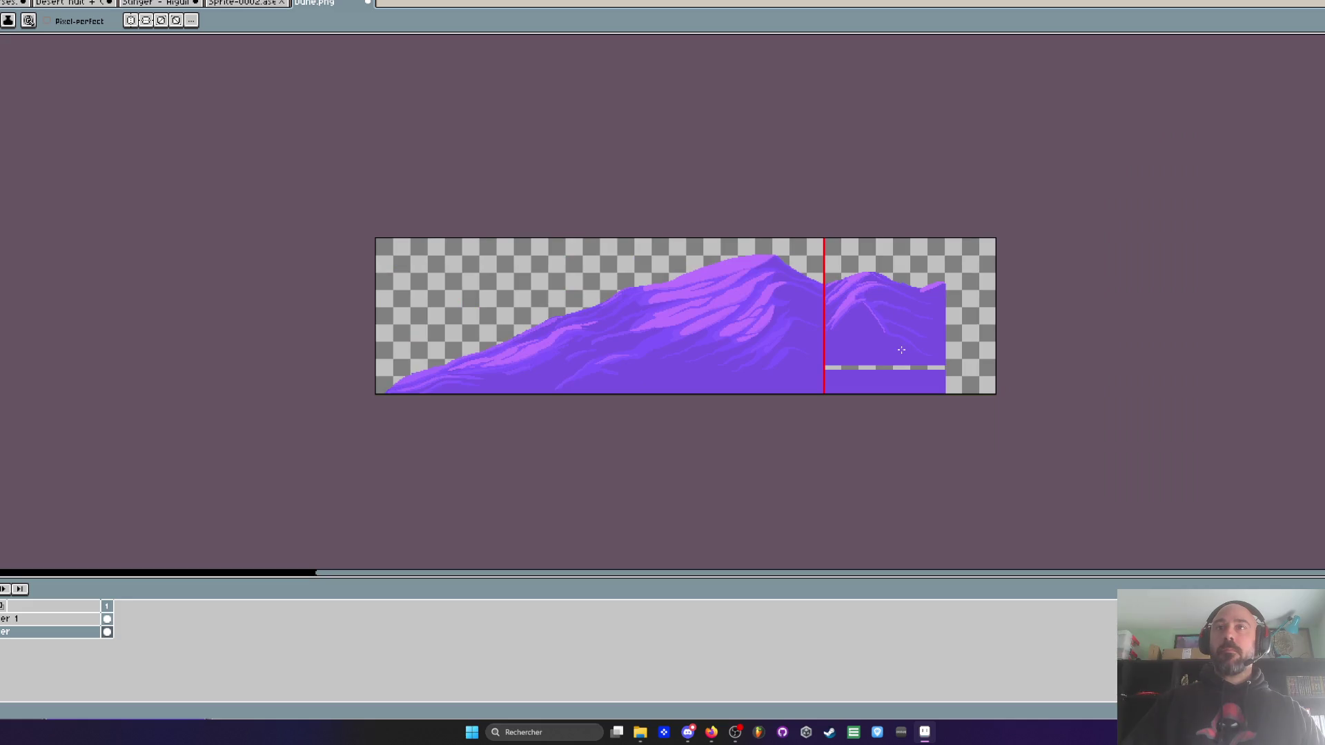
pyautogui.scroll(2, 872, 318)
pyautogui.scroll(3, 871, 315)
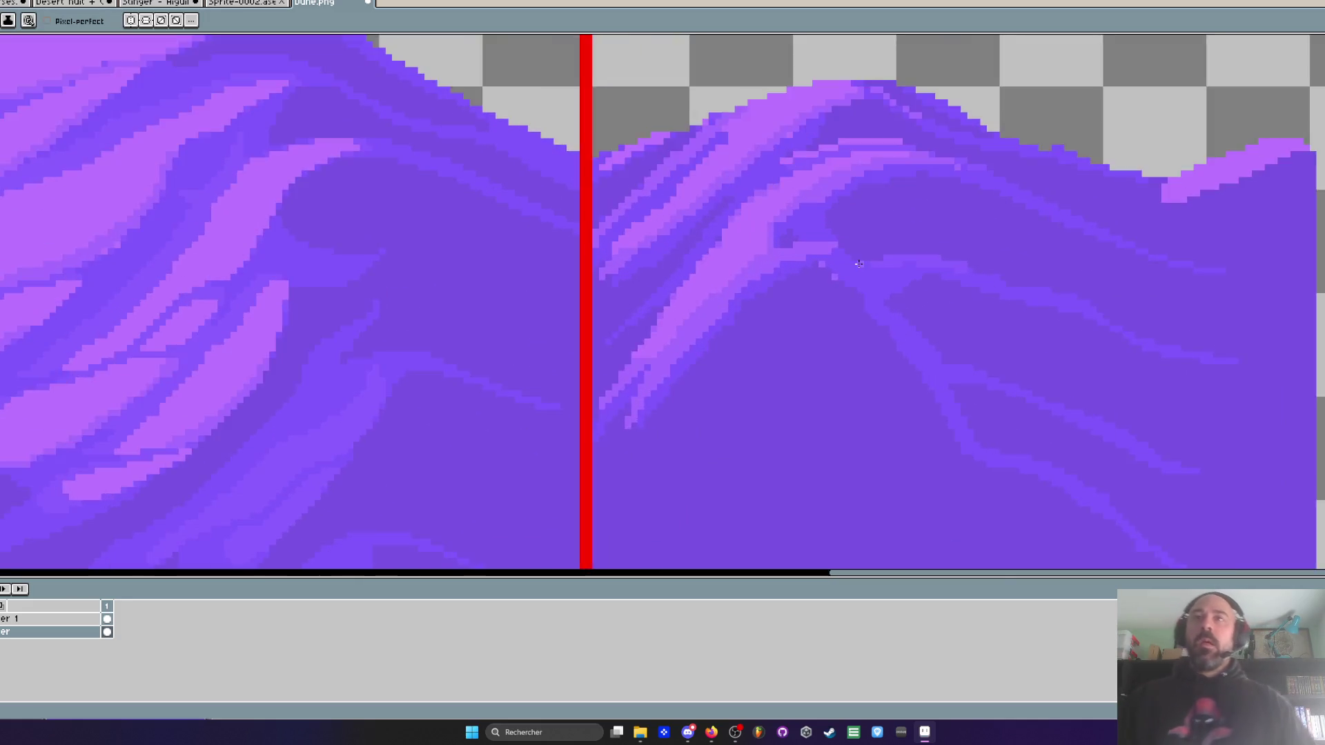
# - Sample the darker dune purple and repaint the light streak and stray light pixels
pyautogui.press('i')
pyautogui.click(782, 200)
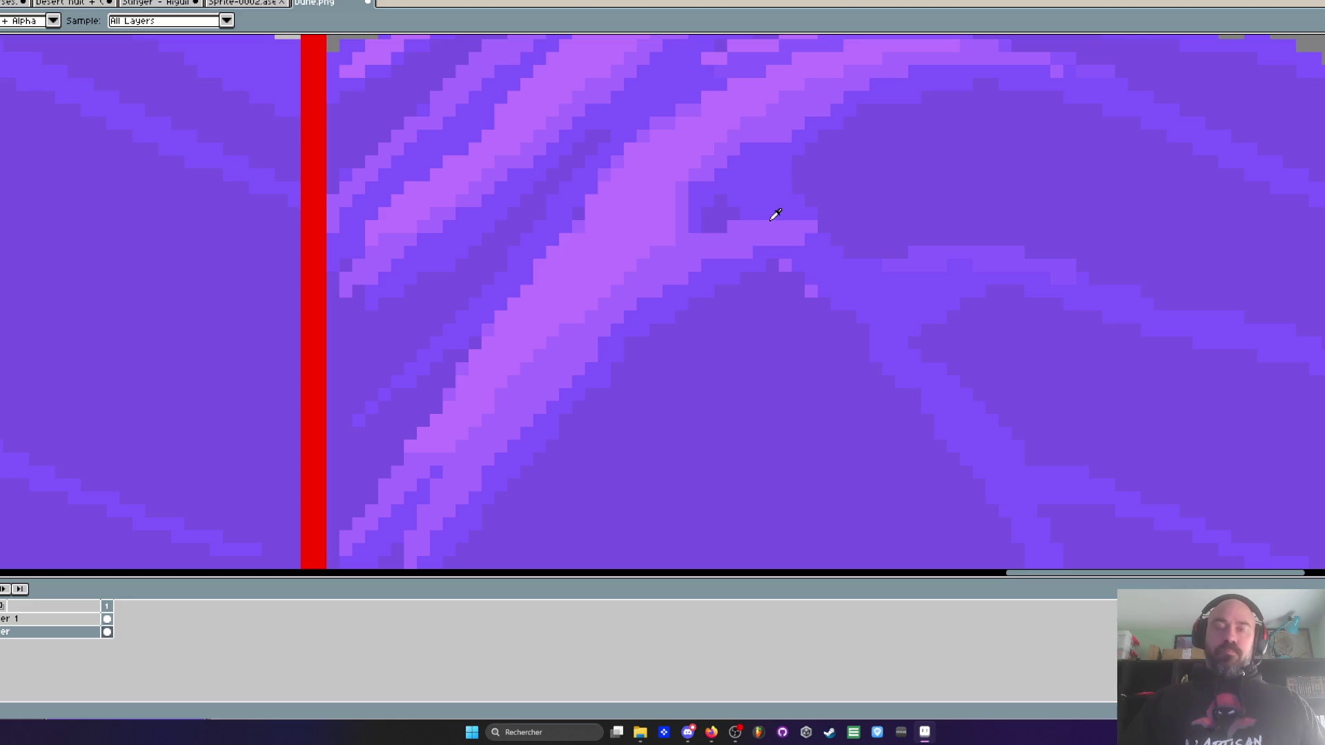
pyautogui.press('b')
pyautogui.moveTo(691, 251)
pyautogui.mouseDown()
pyautogui.moveTo(752, 242)
pyautogui.moveTo(737, 241)
pyautogui.mouseUp()
pyautogui.moveTo(890, 201); pyautogui.dragTo(708, 264)
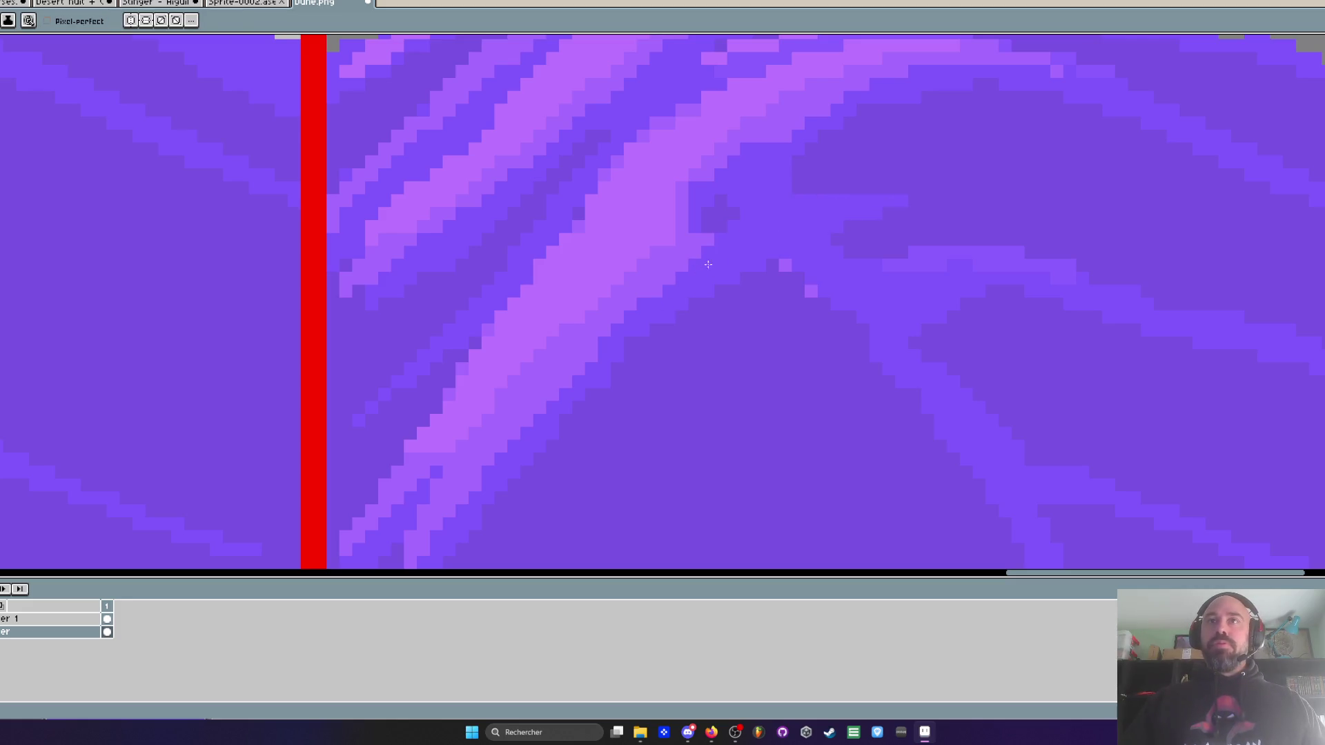
pyautogui.scroll(-5, 876, 208)
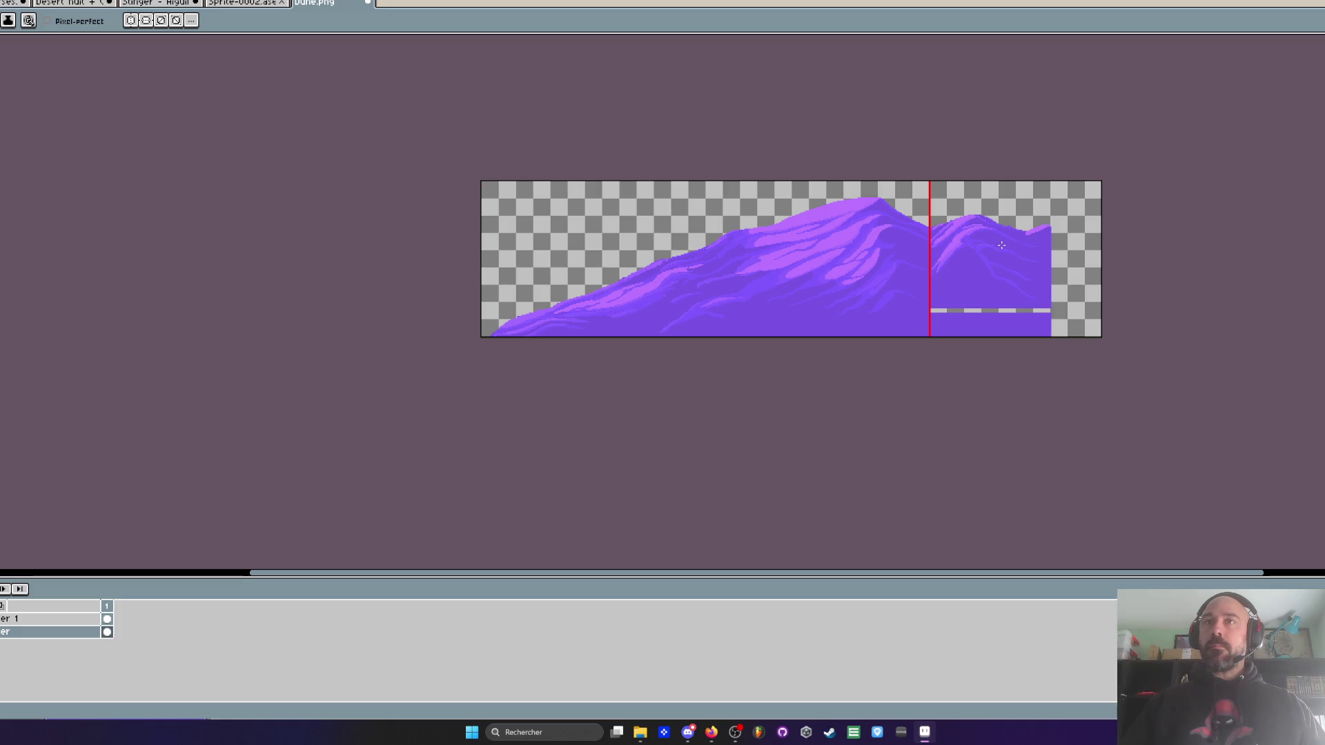
pyautogui.moveTo(1001, 245); pyautogui.dragTo(956, 251)
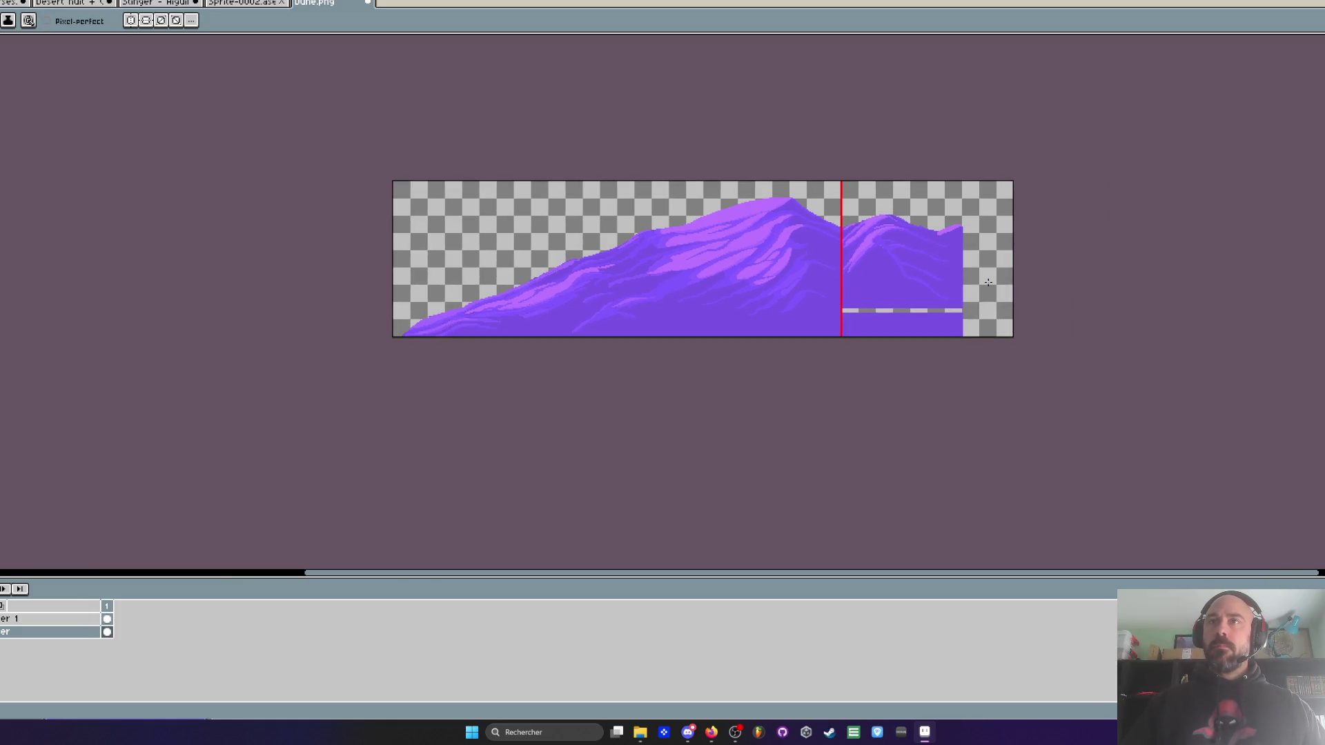
pyautogui.scroll(4, 922, 255)
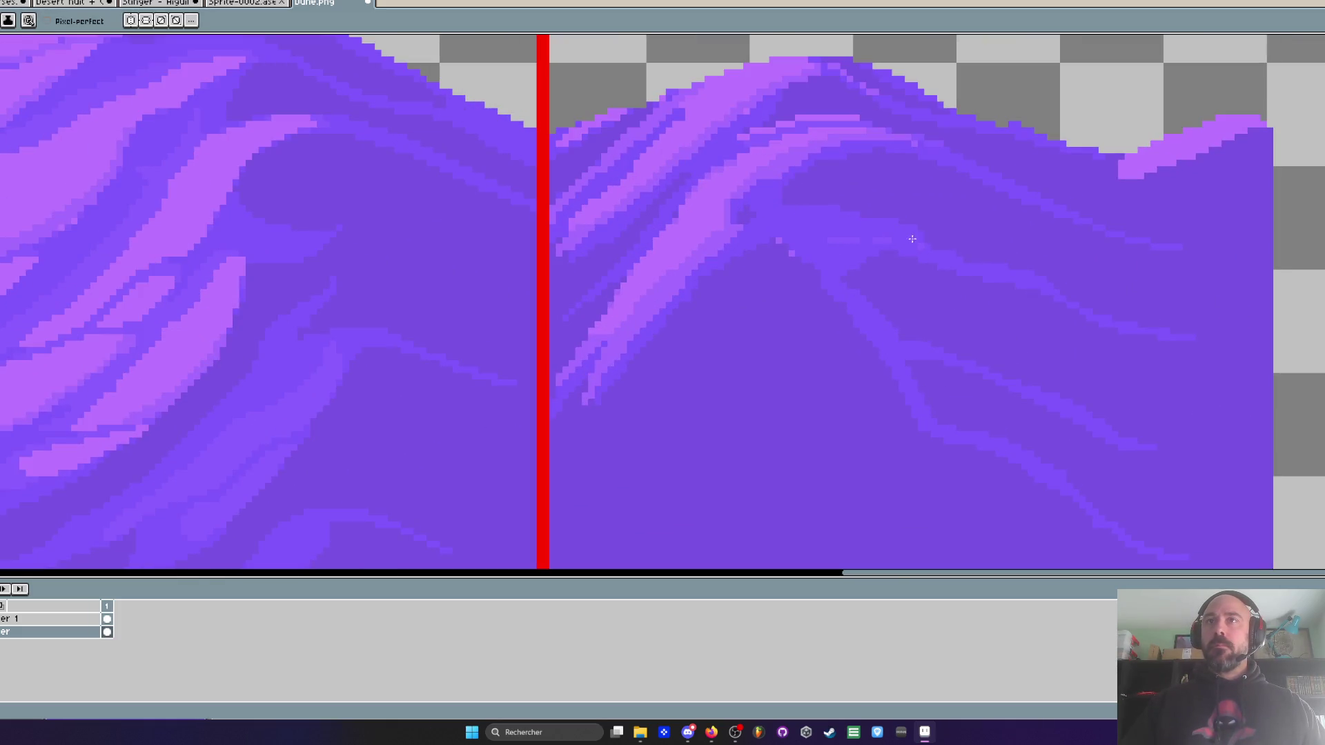
pyautogui.scroll(2, 873, 230)
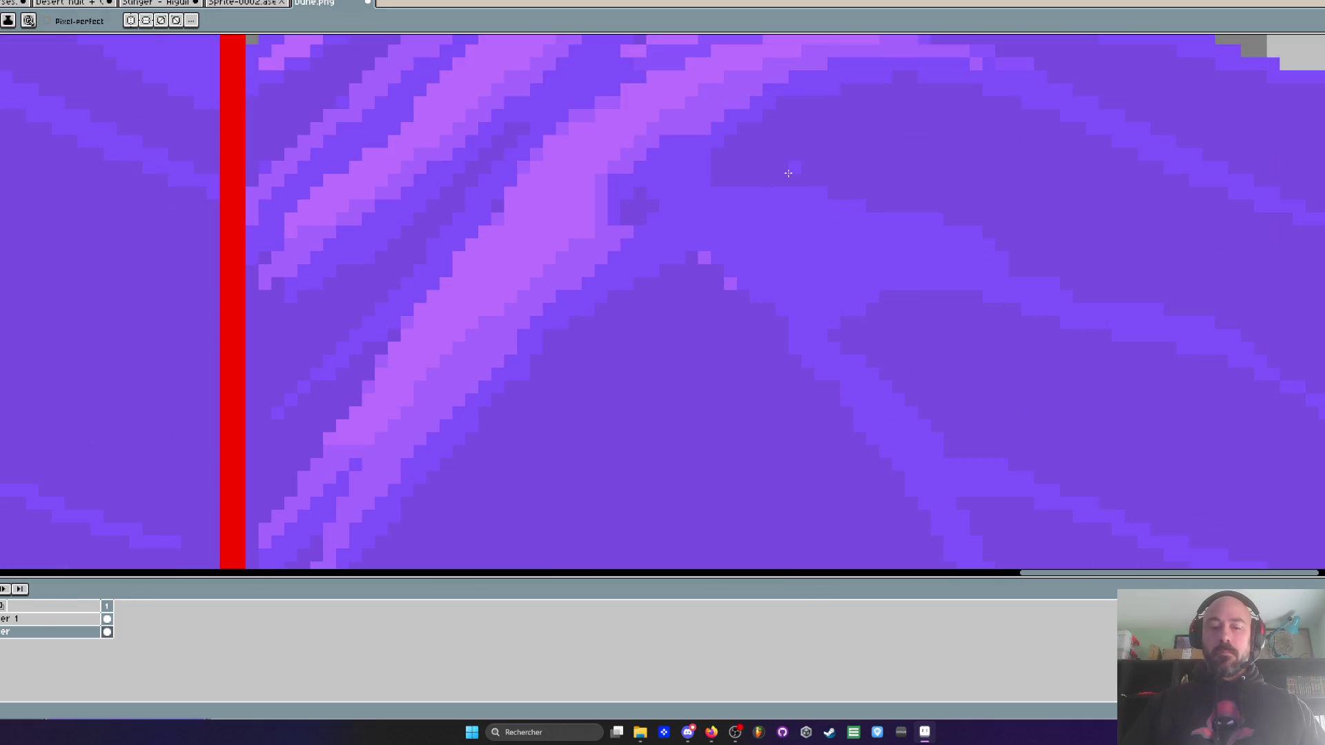
# - Paint a long light-violet stroke along the right dune ridge
pyautogui.press('i')
pyautogui.scroll(1, 796, 166)
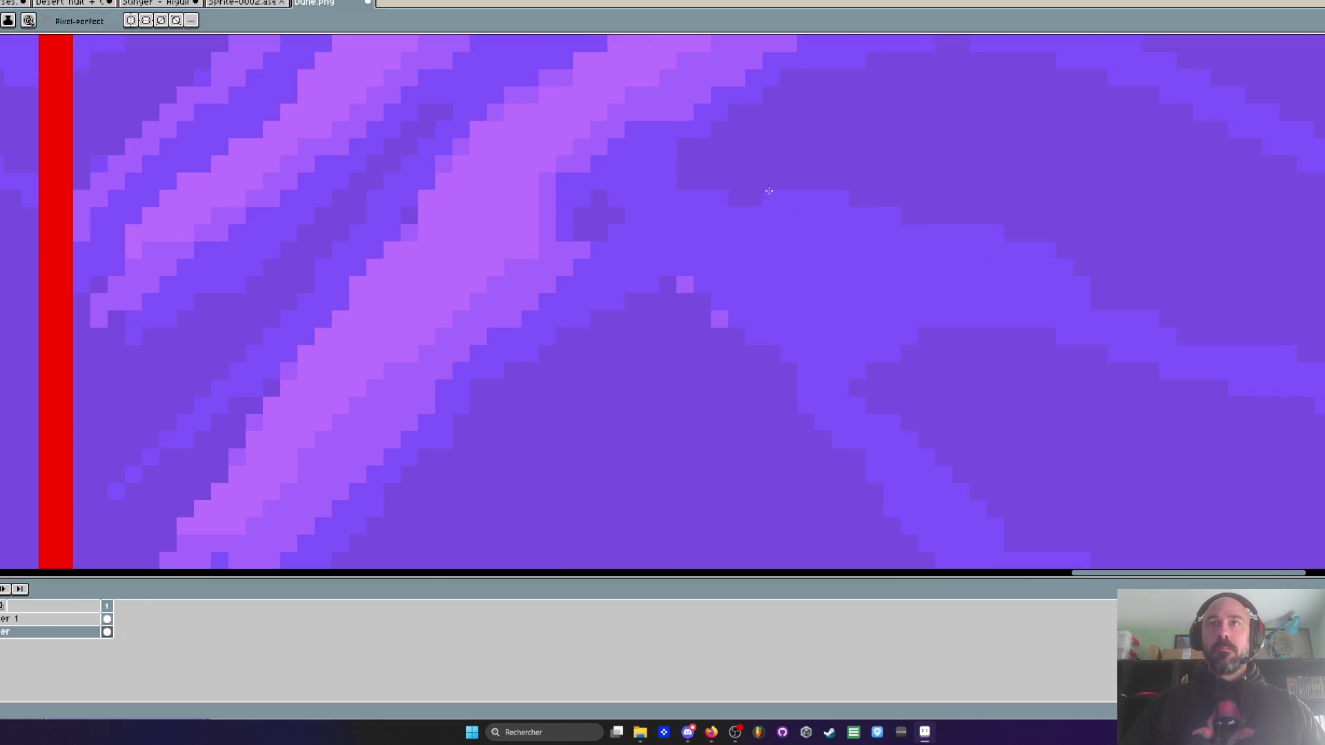
pyautogui.scroll(-5, 1086, 221)
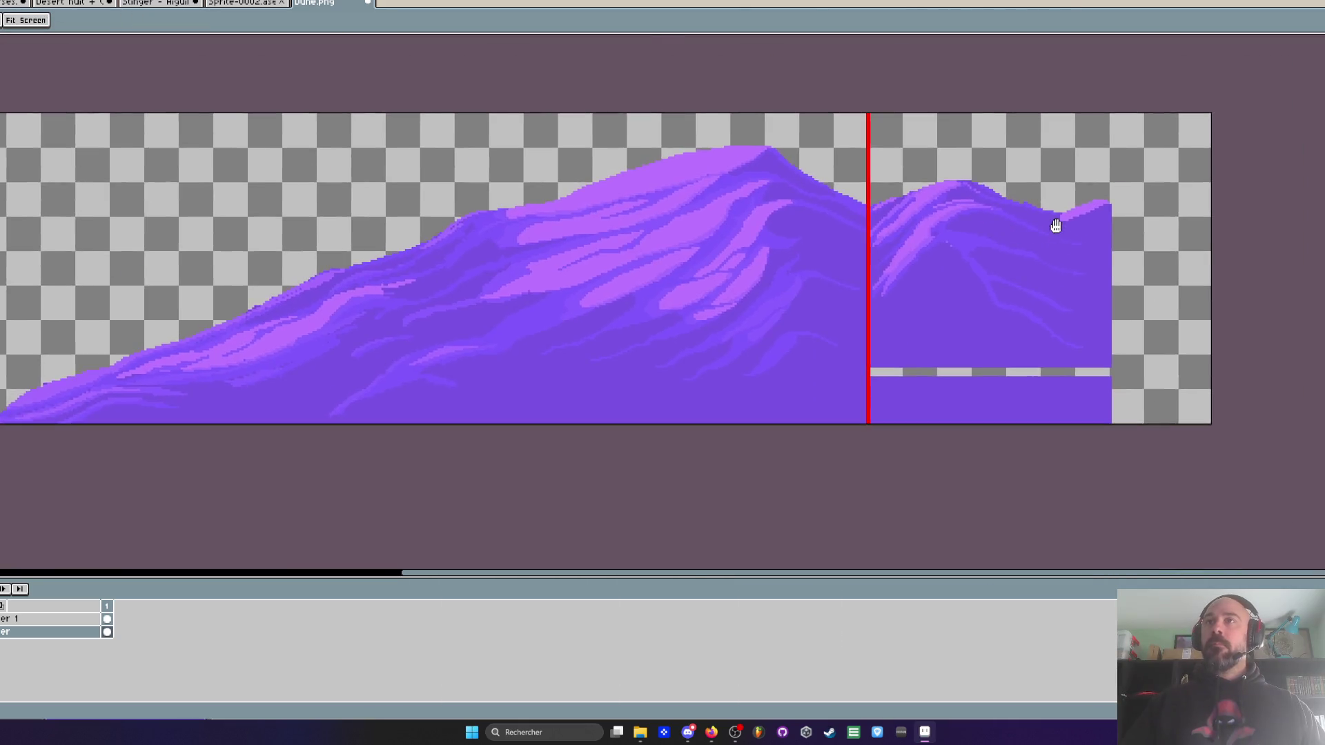
pyautogui.scroll(2, 1053, 221)
pyautogui.press('i')
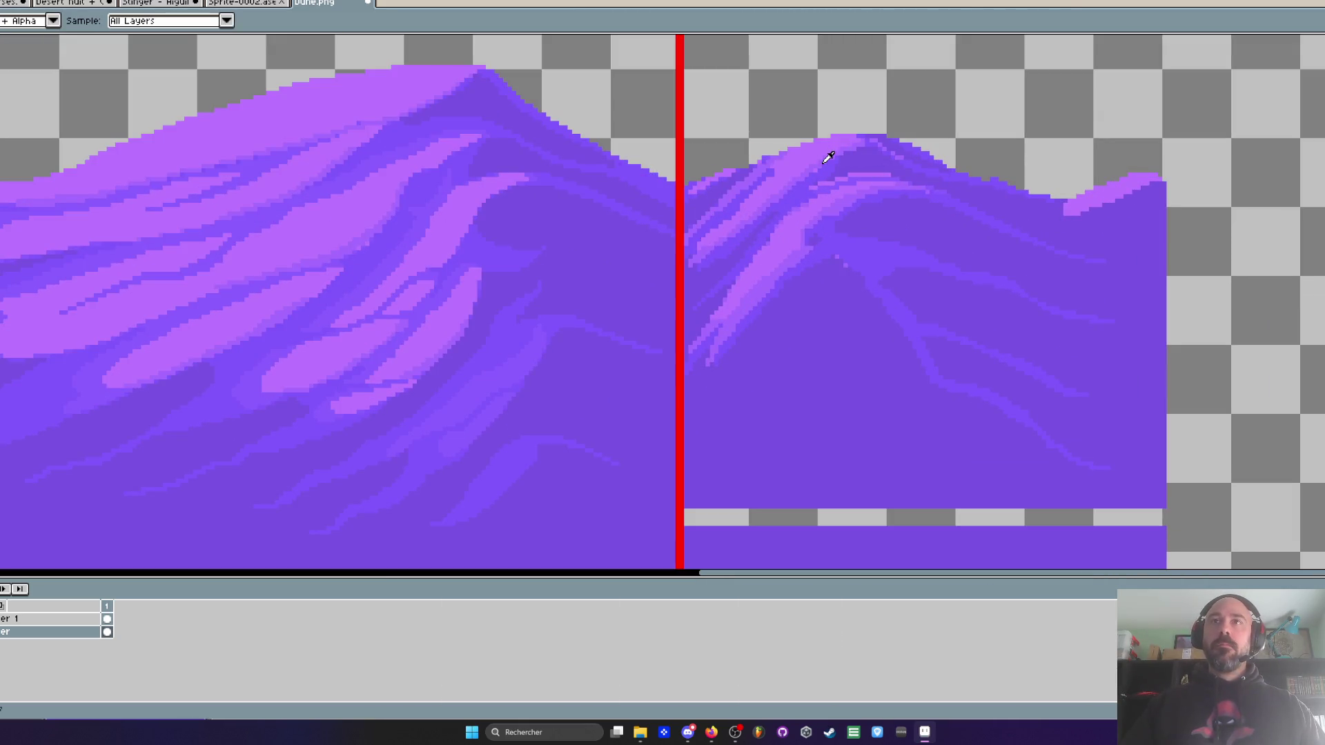
pyautogui.press('b')
pyautogui.scroll(2, 763, 166)
pyautogui.scroll(3, 763, 166)
pyautogui.moveTo(762, 166)
pyautogui.mouseDown()
pyautogui.moveTo(994, 173)
pyautogui.moveTo(731, 173)
pyautogui.moveTo(795, 142)
pyautogui.moveTo(702, 172)
pyautogui.moveTo(1298, 207)
pyautogui.moveTo(863, 203)
pyautogui.moveTo(1001, 242)
pyautogui.moveTo(1318, 263)
pyautogui.moveTo(1154, 287)
pyautogui.mouseUp()
# - Add a light-violet highlight rising to the right on the dune
pyautogui.scroll(-5, 1105, 276)
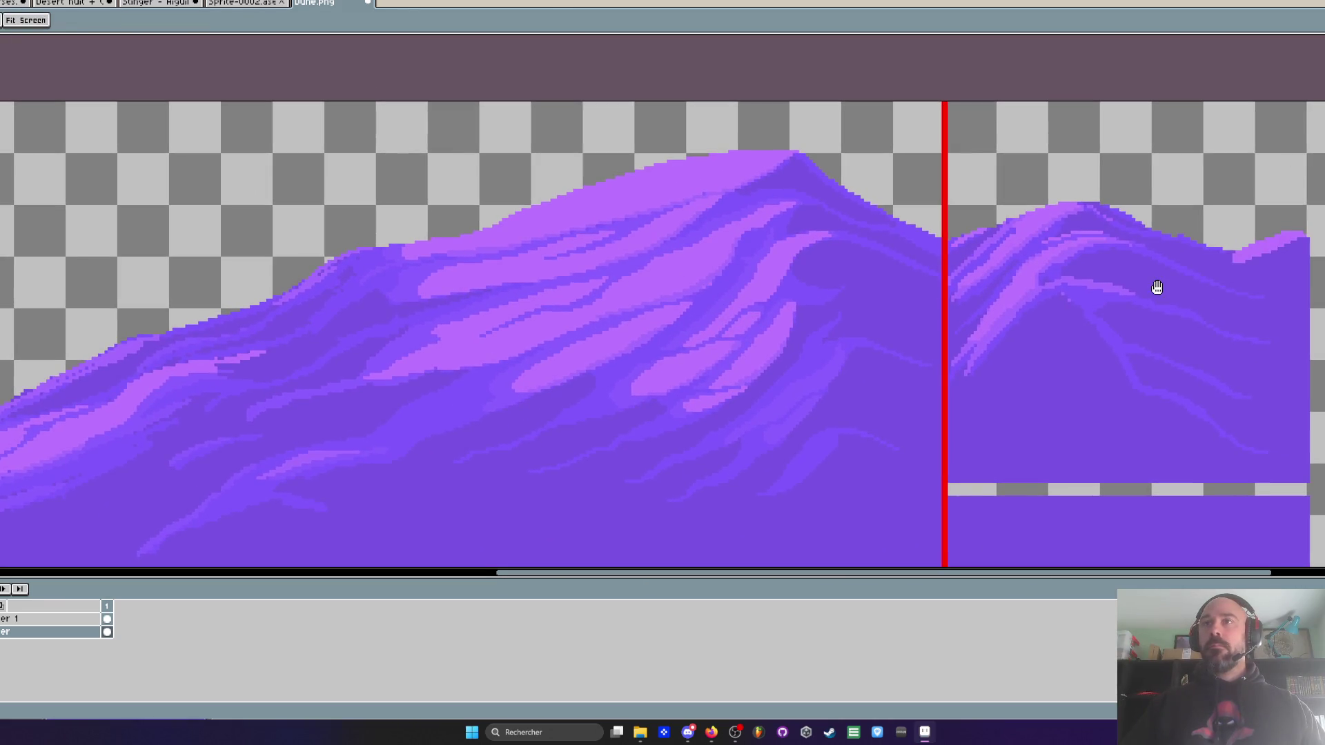
pyautogui.scroll(5, 1068, 261)
pyautogui.moveTo(973, 345)
pyautogui.mouseDown()
pyautogui.moveTo(942, 380)
pyautogui.moveTo(1145, 261)
pyautogui.mouseUp()
pyautogui.scroll(-5, 1156, 260)
pyautogui.scroll(5, 1059, 269)
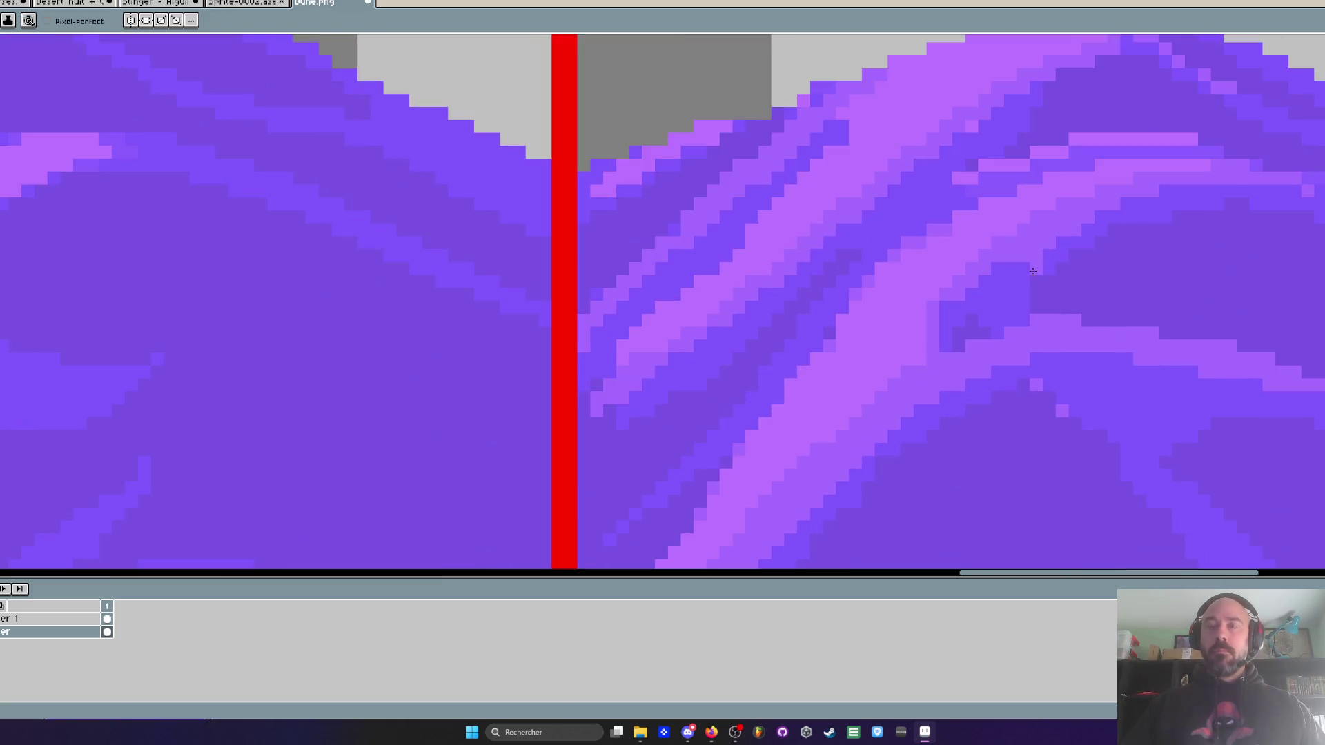
pyautogui.press('alt')
# - Sample a purple and paint light-purple diagonal bands along the right dune's edge
pyautogui.keyDown('alt'); pyautogui.click(1004, 301); pyautogui.keyUp('alt')
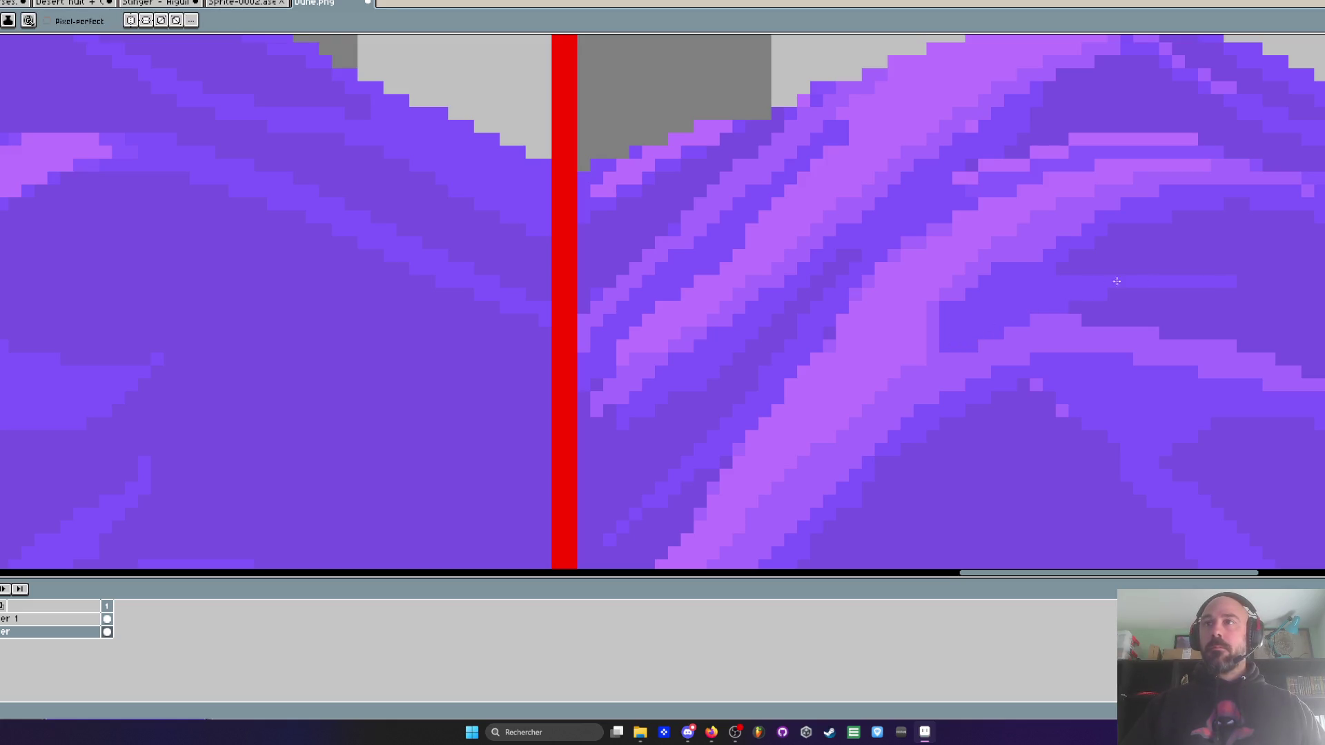
pyautogui.scroll(-3, 1039, 290)
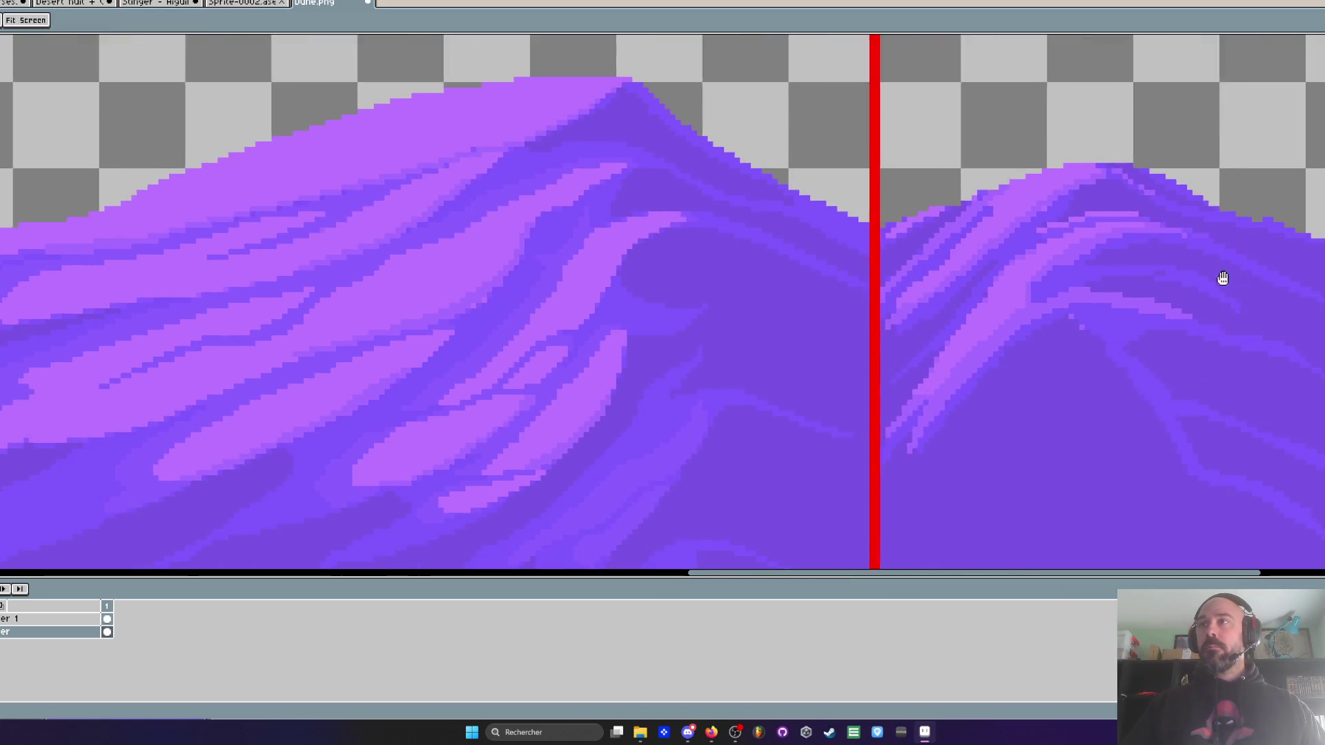
pyautogui.scroll(3, 1092, 263)
pyautogui.scroll(-2, 1315, 323)
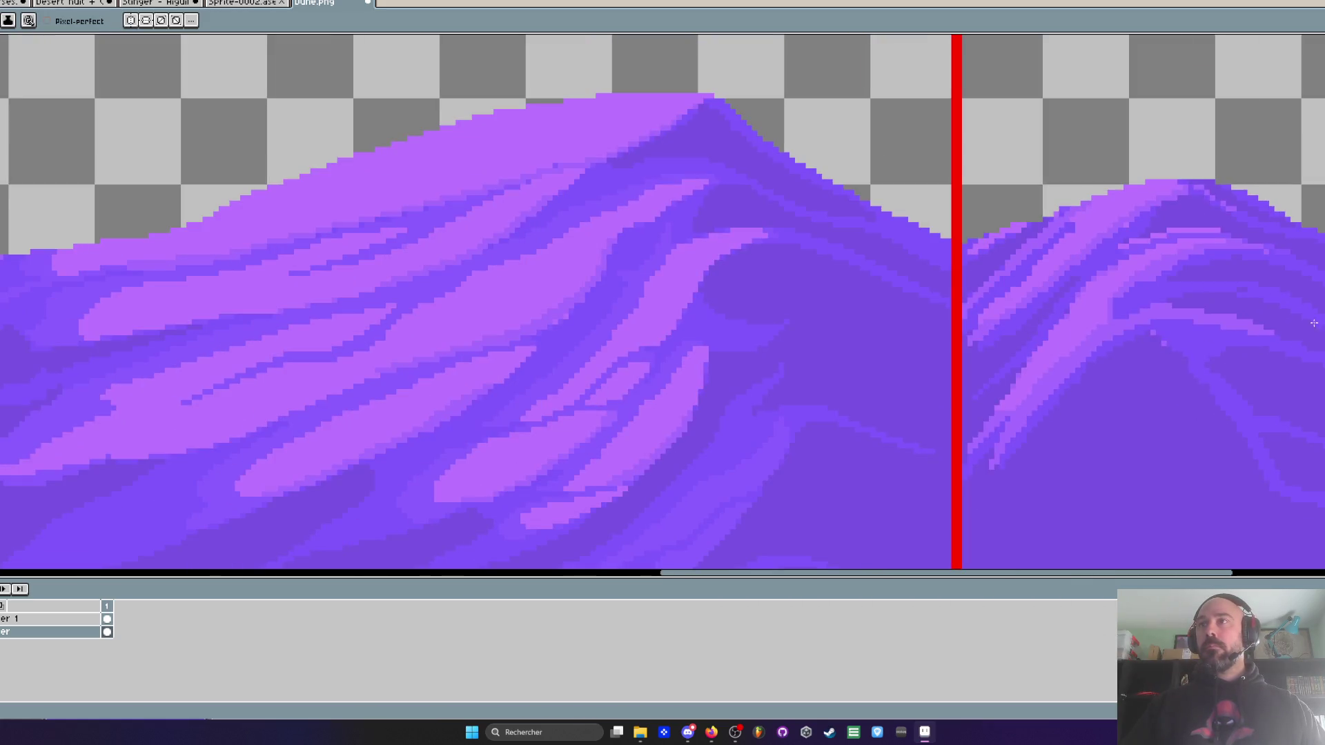
pyautogui.scroll(-1, 1218, 308)
pyautogui.scroll(3, 1101, 269)
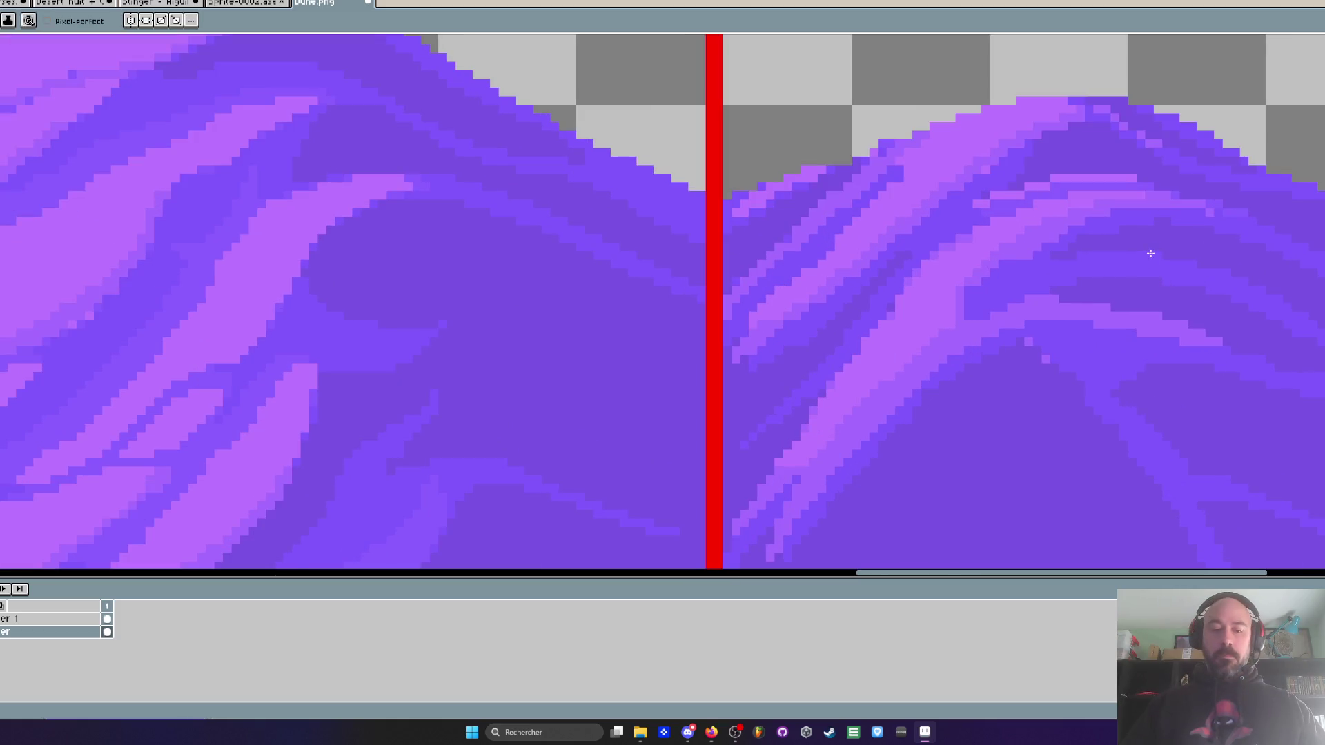
pyautogui.scroll(2, 1059, 296)
pyautogui.moveTo(1213, 200)
pyautogui.mouseDown()
pyautogui.moveTo(1021, 221)
pyautogui.moveTo(938, 265)
pyautogui.mouseUp()
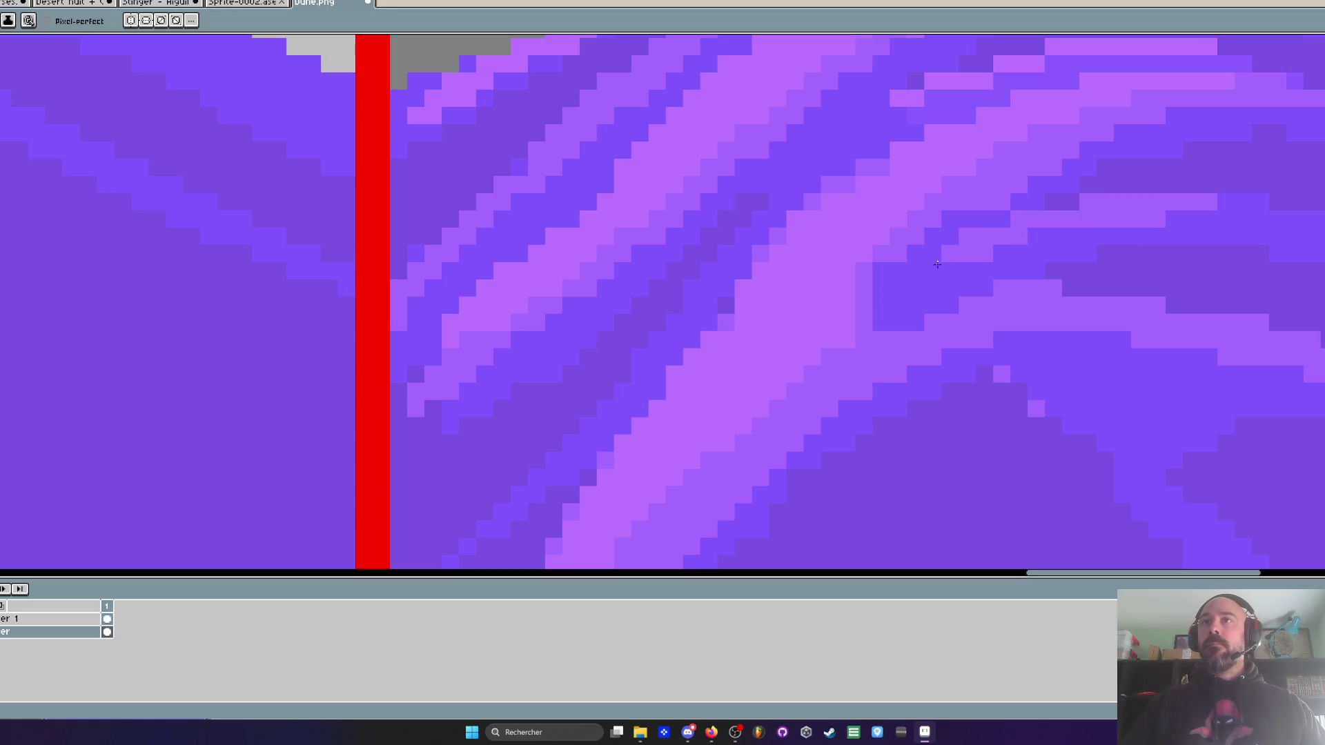
pyautogui.scroll(-6, 937, 265)
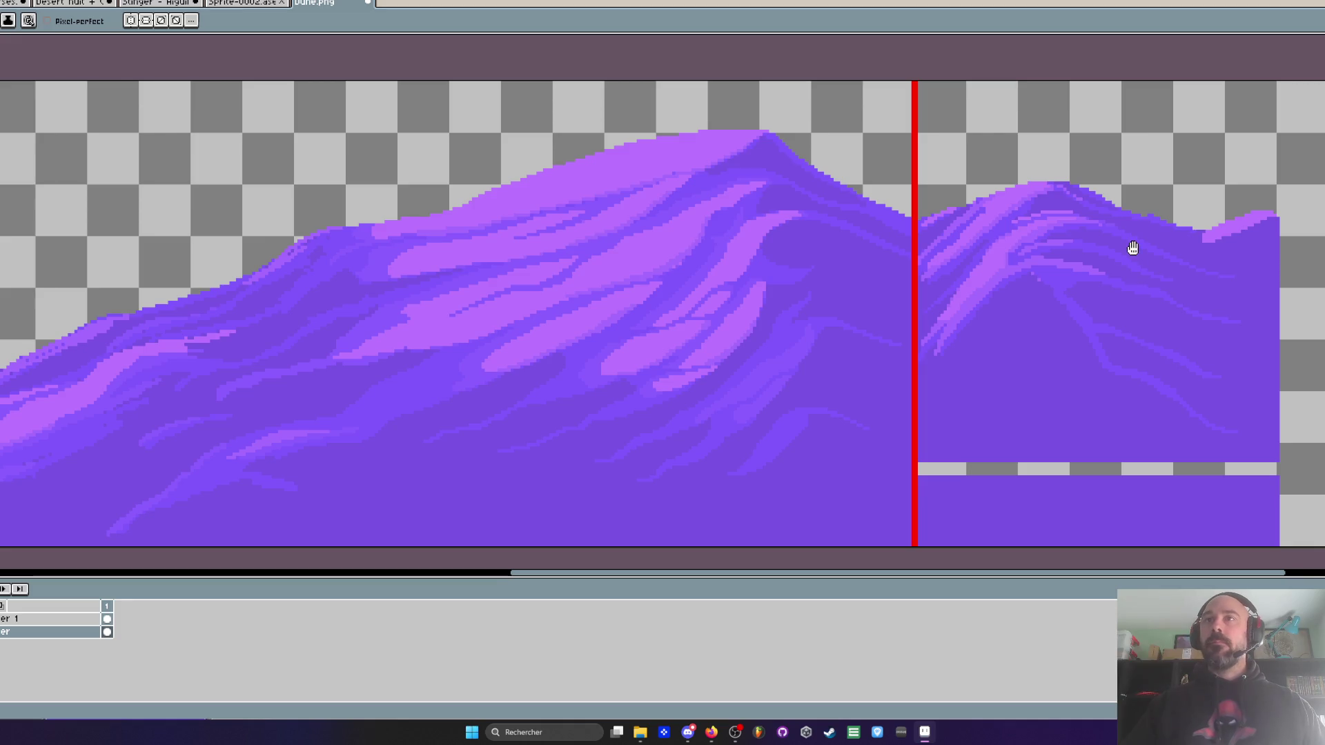
pyautogui.scroll(-1, 1134, 248)
pyautogui.scroll(6, 1130, 235)
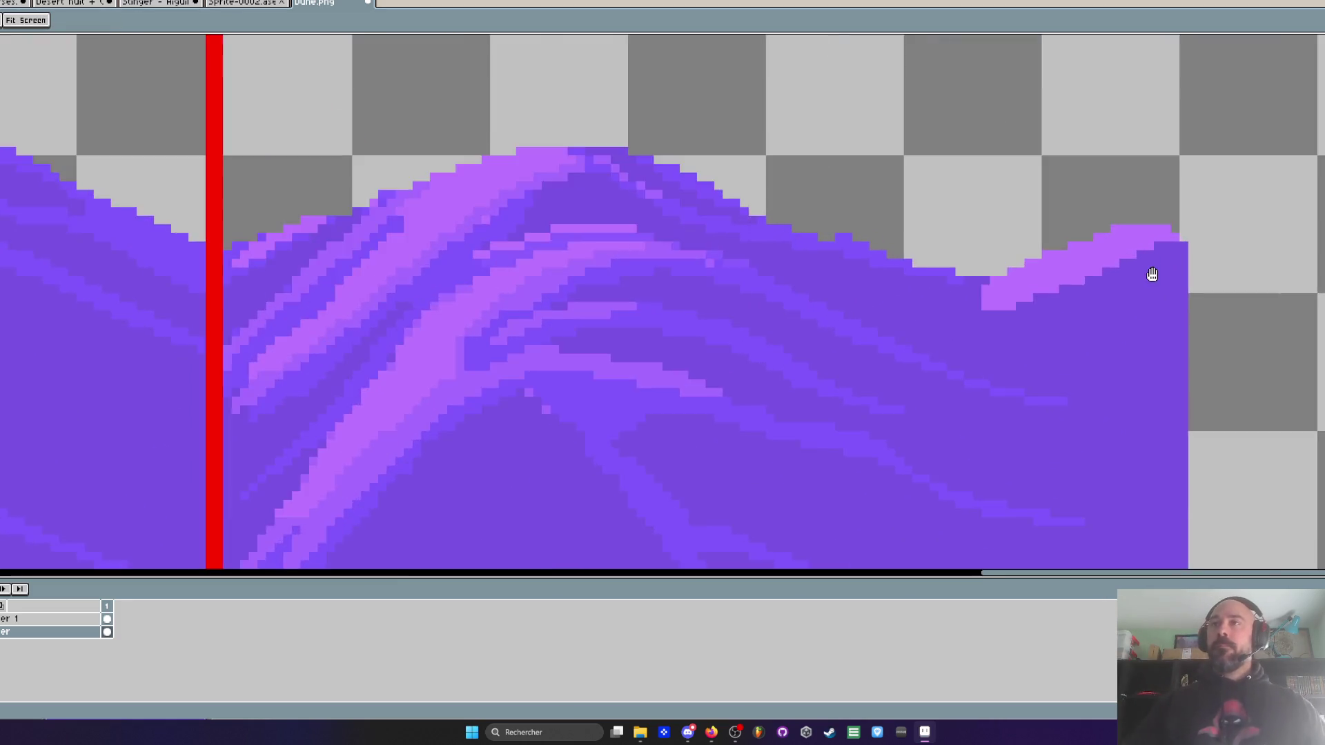
pyautogui.moveTo(1214, 217)
pyautogui.mouseDown()
pyautogui.moveTo(1138, 235)
pyautogui.moveTo(889, 355)
pyautogui.moveTo(784, 445)
pyautogui.mouseUp()
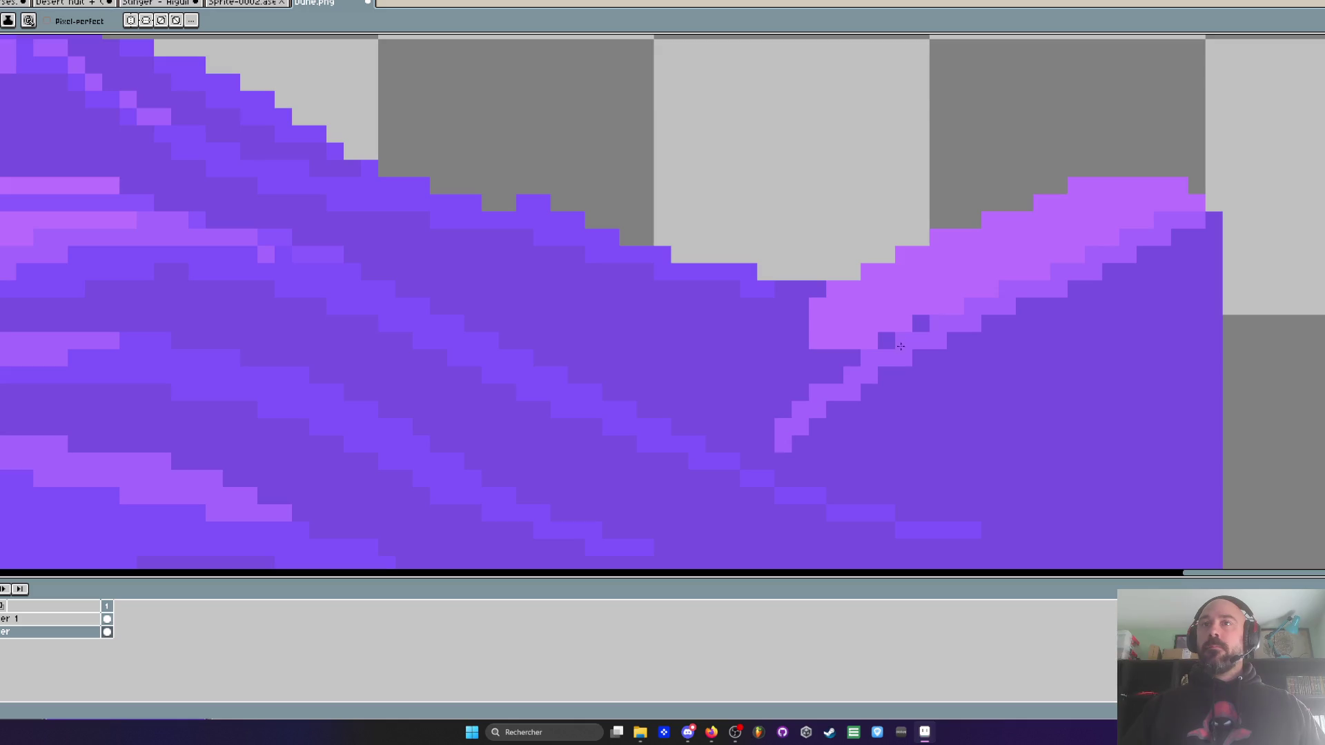
pyautogui.click(920, 324)
# - Sample the dark dune purple and paint over the remaining light-purple band
pyautogui.scroll(-5, 814, 394)
pyautogui.scroll(2, 751, 299)
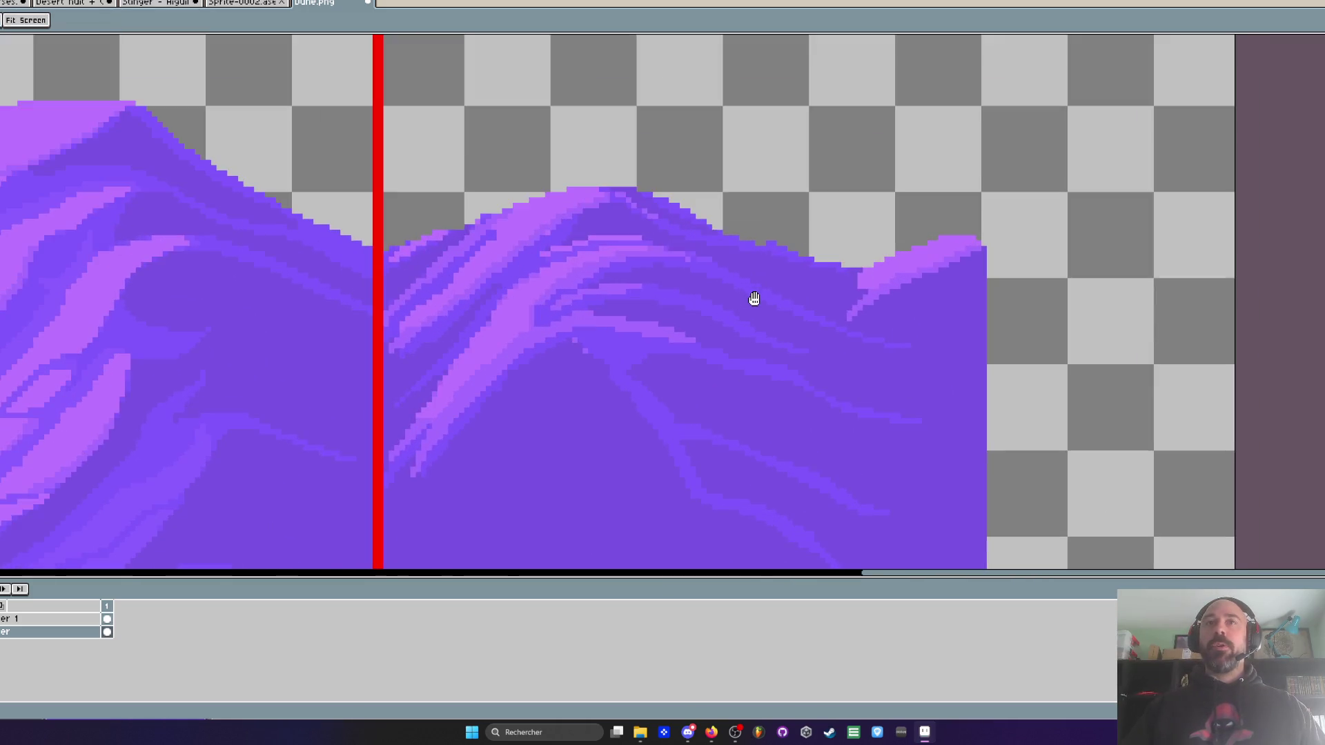
pyautogui.scroll(2, 858, 299)
pyautogui.scroll(-3, 867, 305)
pyautogui.scroll(3, 869, 301)
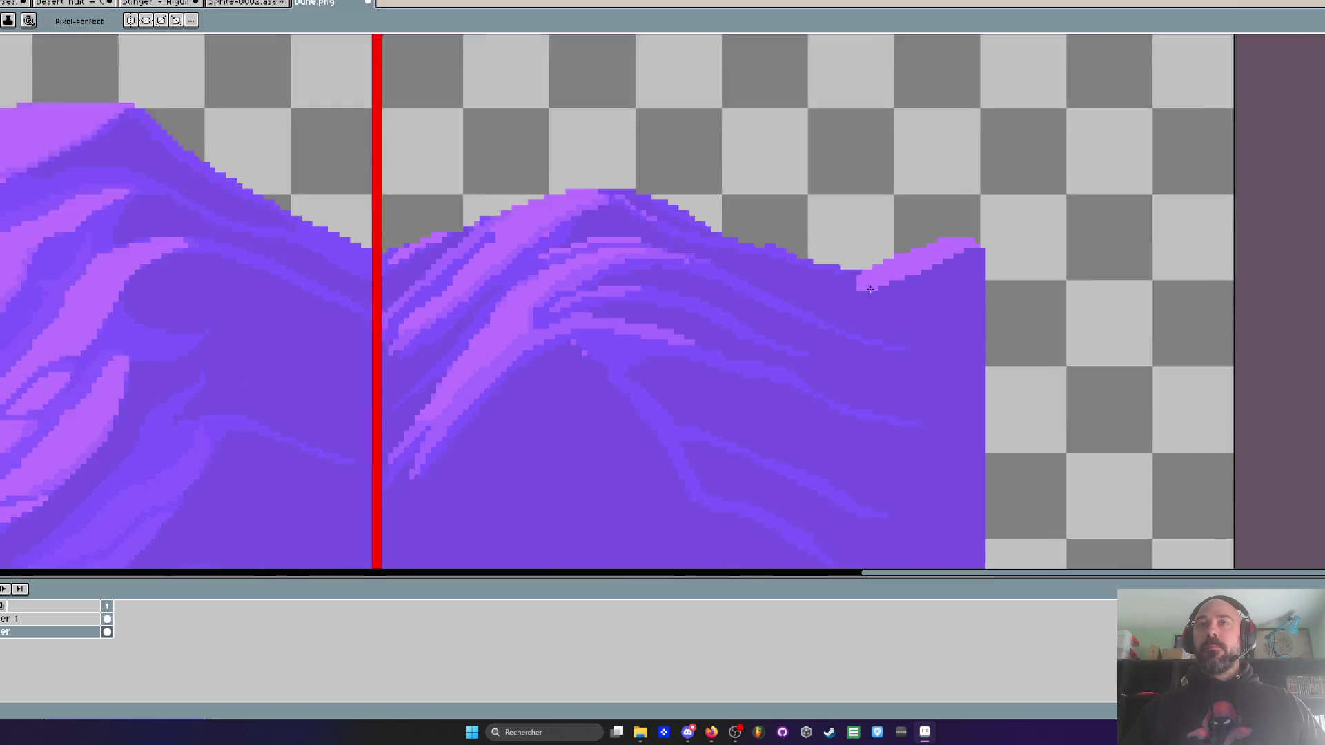
pyautogui.press('i')
pyautogui.scroll(2, 891, 311)
pyautogui.click(881, 304)
pyautogui.press('b')
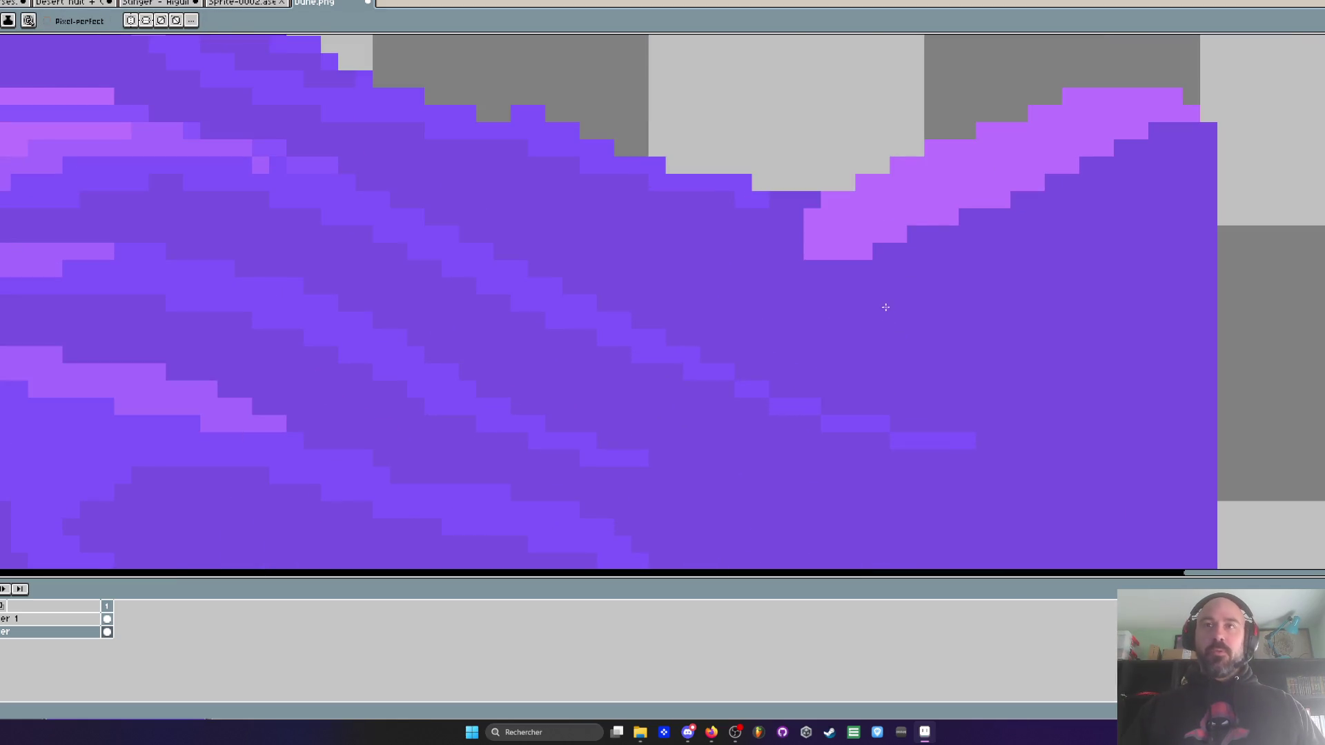
pyautogui.scroll(2, 817, 255)
pyautogui.scroll(2, 754, 417)
pyautogui.moveTo(814, 328)
pyautogui.mouseDown()
pyautogui.moveTo(1155, 179)
pyautogui.moveTo(814, 375)
pyautogui.mouseUp()
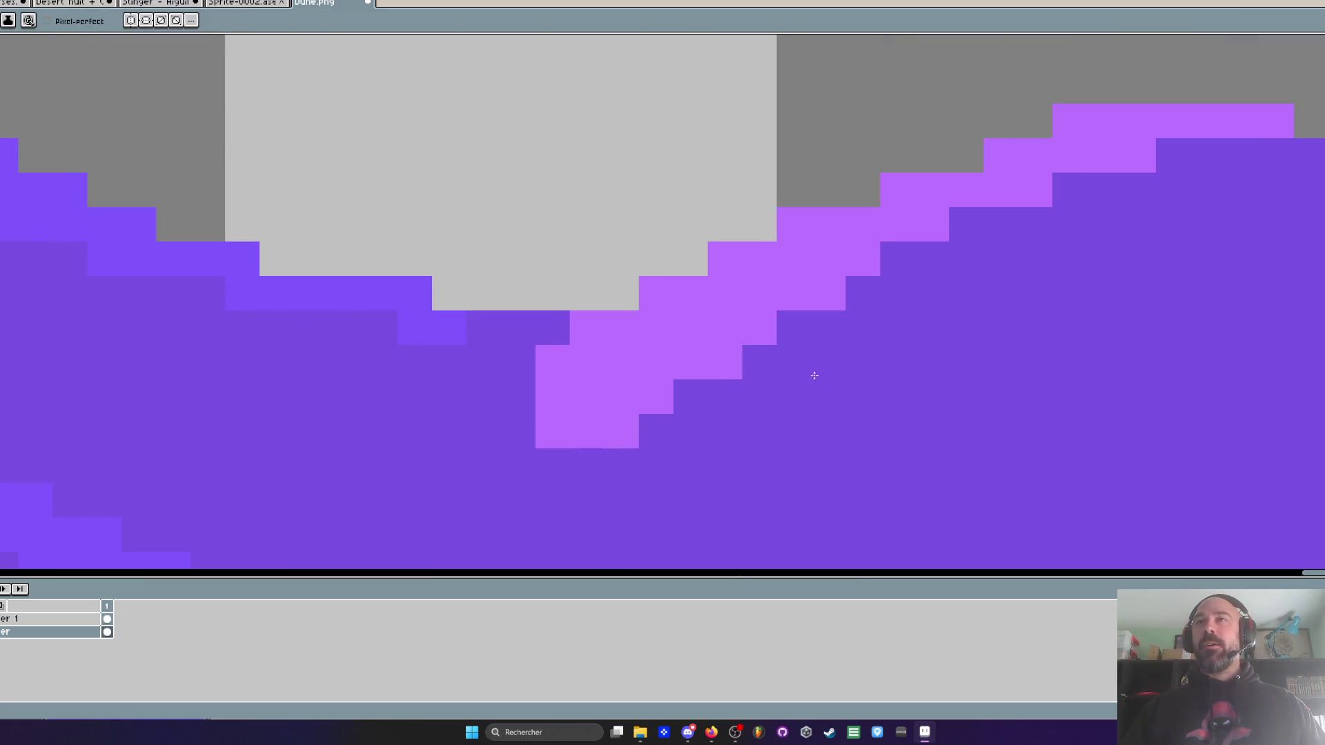
pyautogui.moveTo(544, 474)
pyautogui.mouseDown()
pyautogui.moveTo(1189, 171)
pyautogui.moveTo(488, 476)
pyautogui.mouseUp()
pyautogui.scroll(-4, 636, 376)
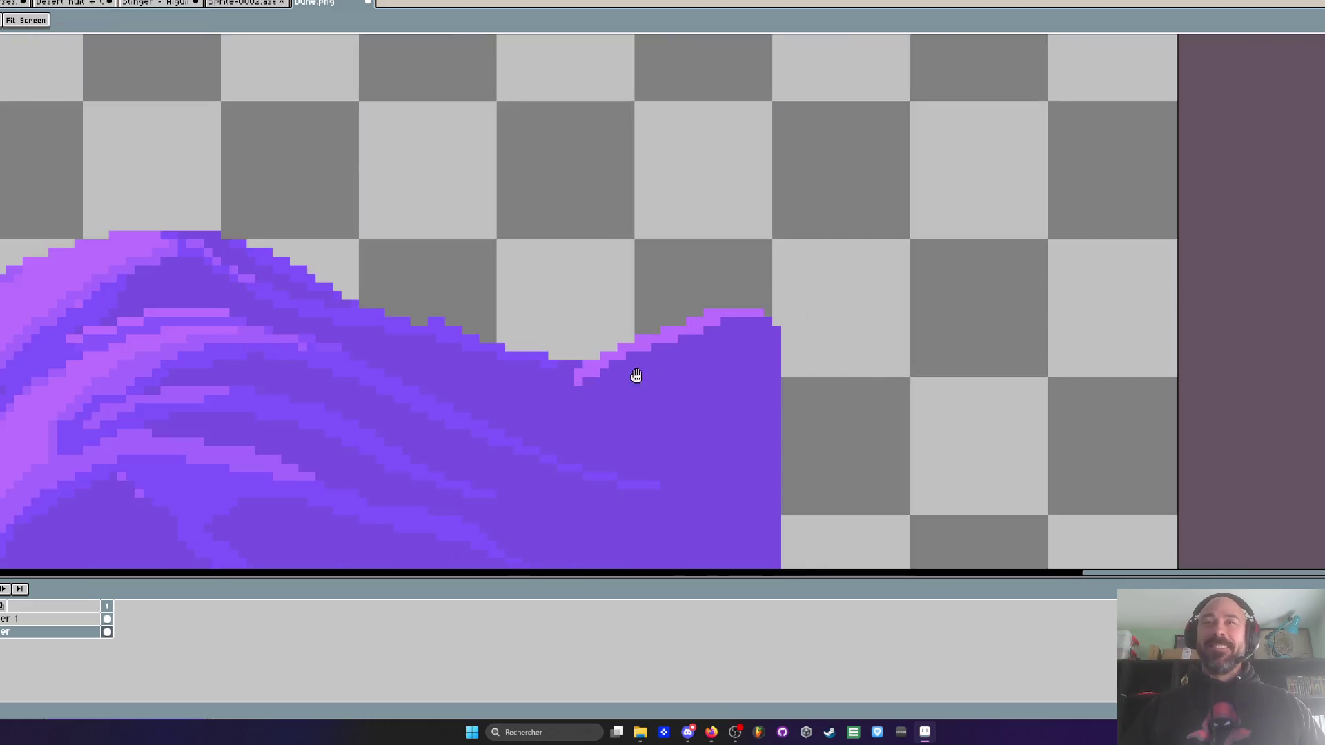
pyautogui.scroll(-1, 789, 287)
# - Paint a row of lighter blue-violet pixels on the dune crest
pyautogui.press('i')
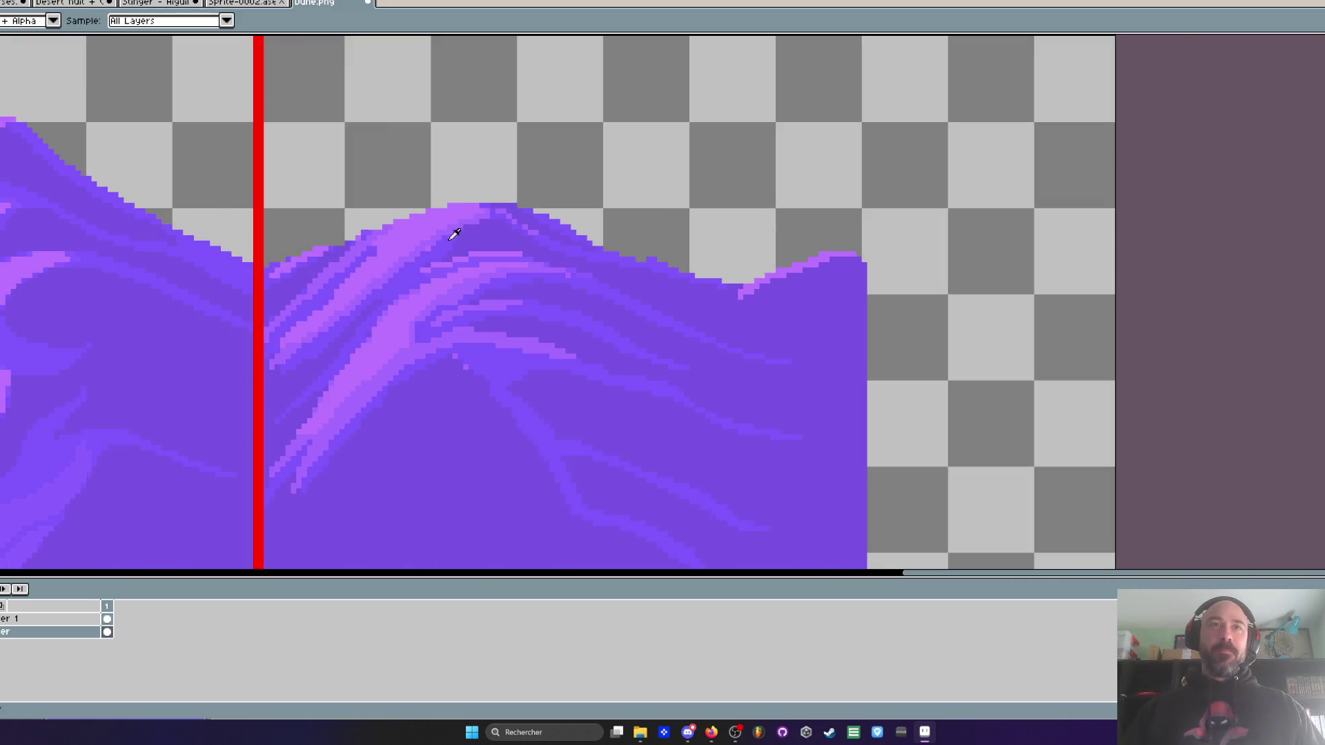
pyautogui.scroll(3, 454, 235)
pyautogui.press('b')
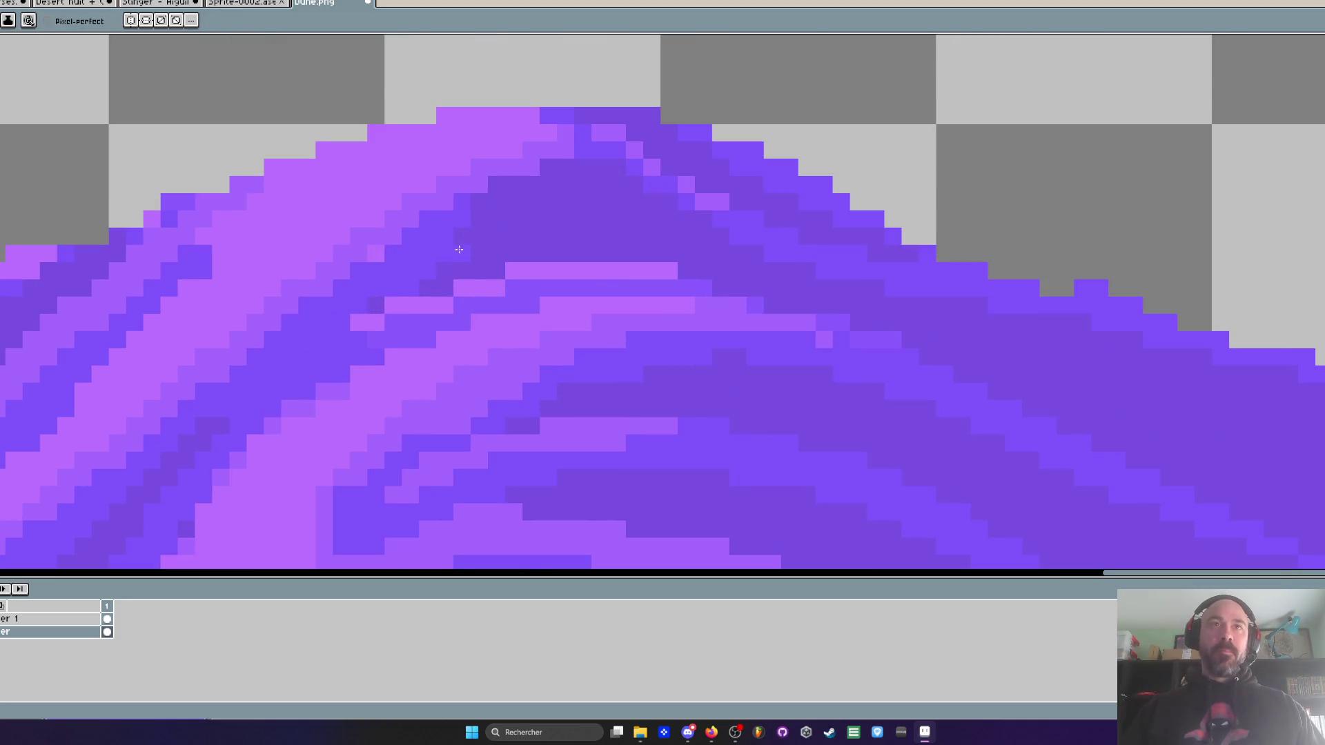
pyautogui.scroll(1, 459, 250)
pyautogui.moveTo(601, 148); pyautogui.dragTo(542, 169)
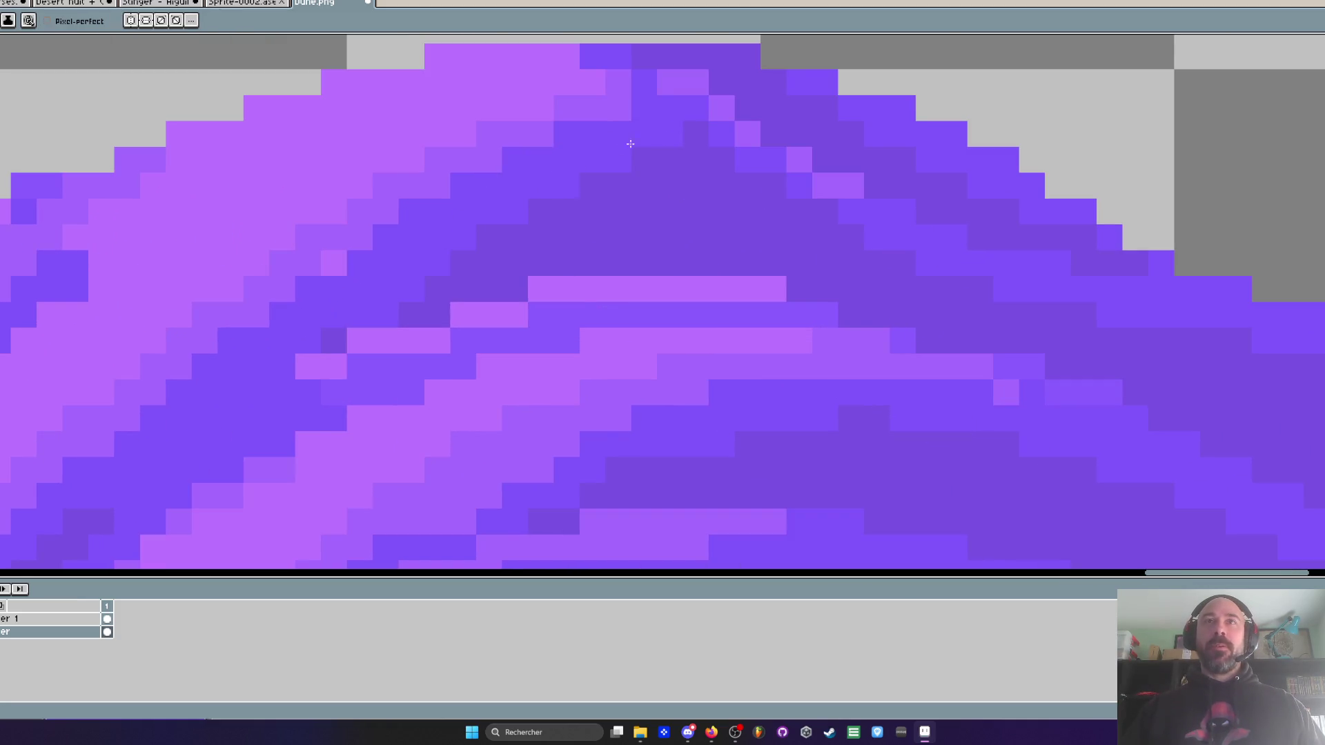
pyautogui.scroll(-3, 630, 143)
pyautogui.scroll(4, 612, 179)
# - Sample the dark violet and paint two dark-violet pixels into the dune shading
pyautogui.press('alt')
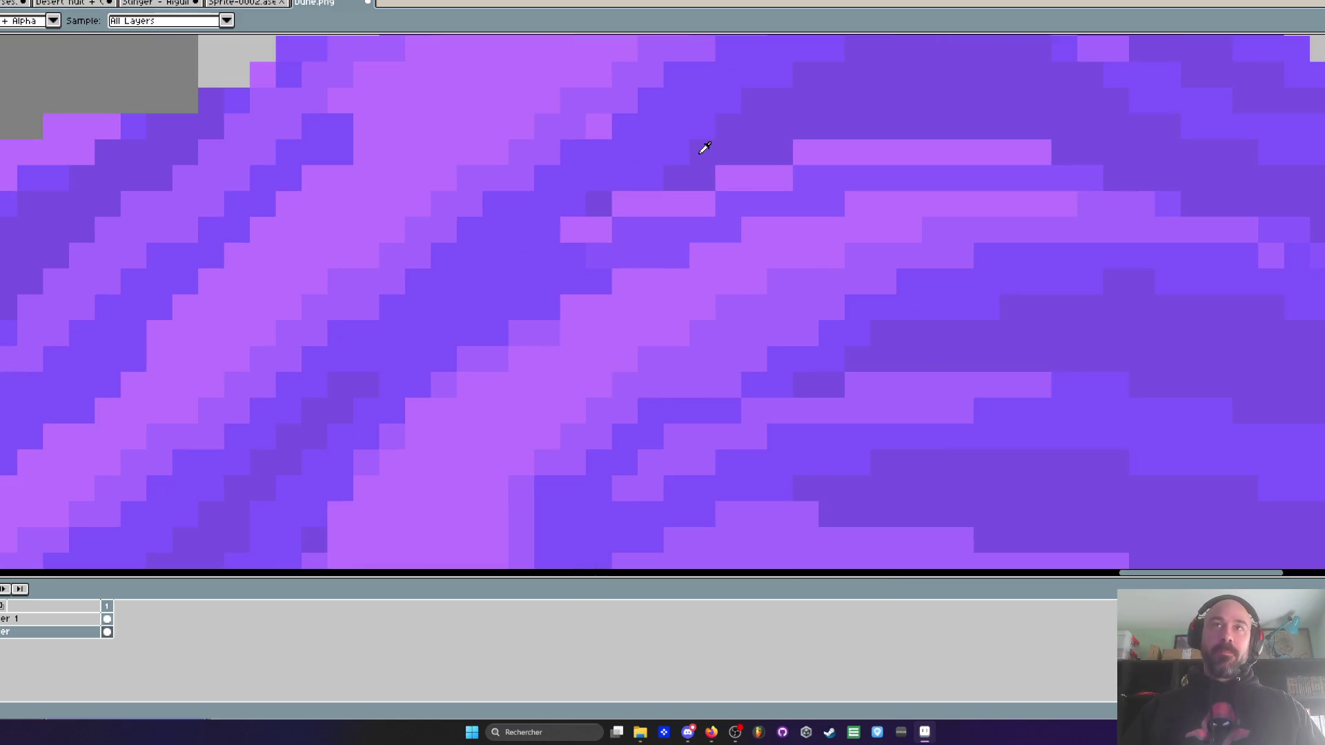
pyautogui.keyDown('alt'); pyautogui.click(768, 117); pyautogui.keyUp('alt')
pyautogui.moveTo(624, 204); pyautogui.dragTo(548, 226)
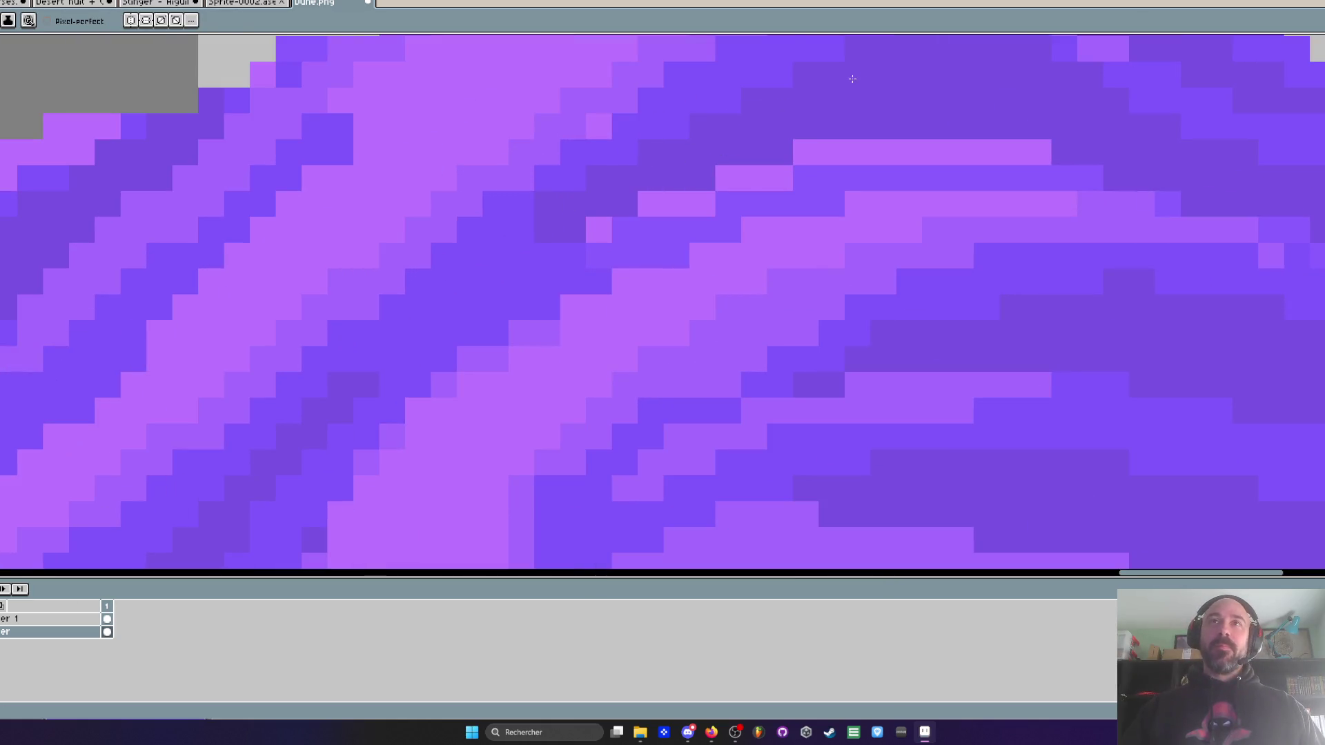
pyautogui.scroll(-3, 660, 196)
pyautogui.scroll(3, 547, 231)
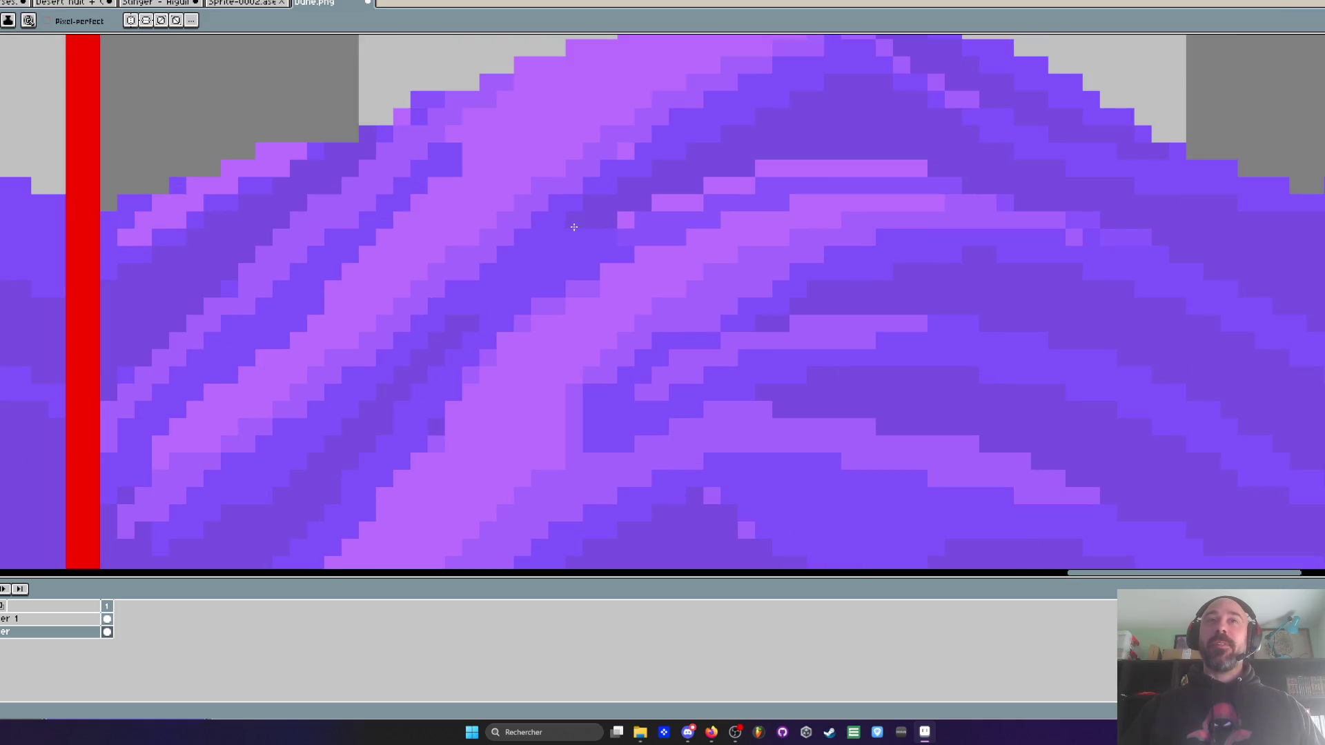
pyautogui.scroll(-2, 563, 237)
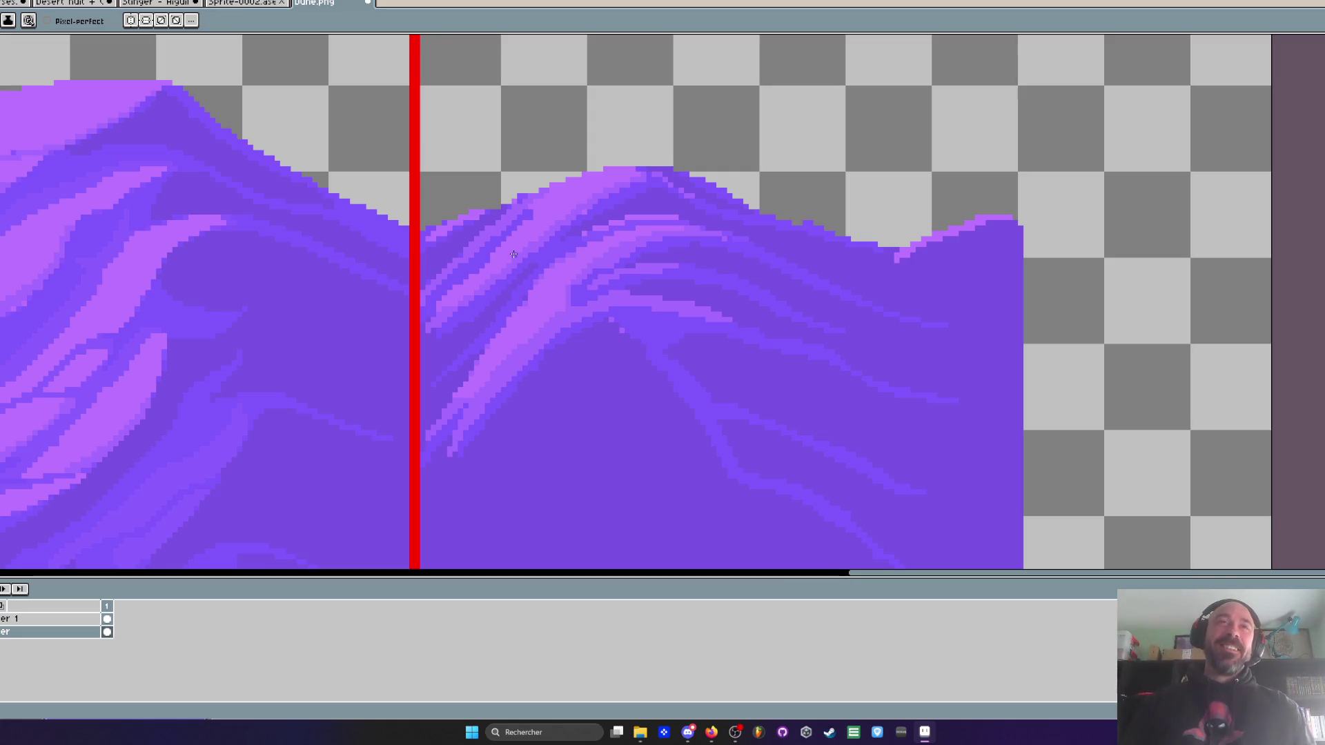
pyautogui.scroll(-3, 514, 254)
pyautogui.scroll(5, 445, 323)
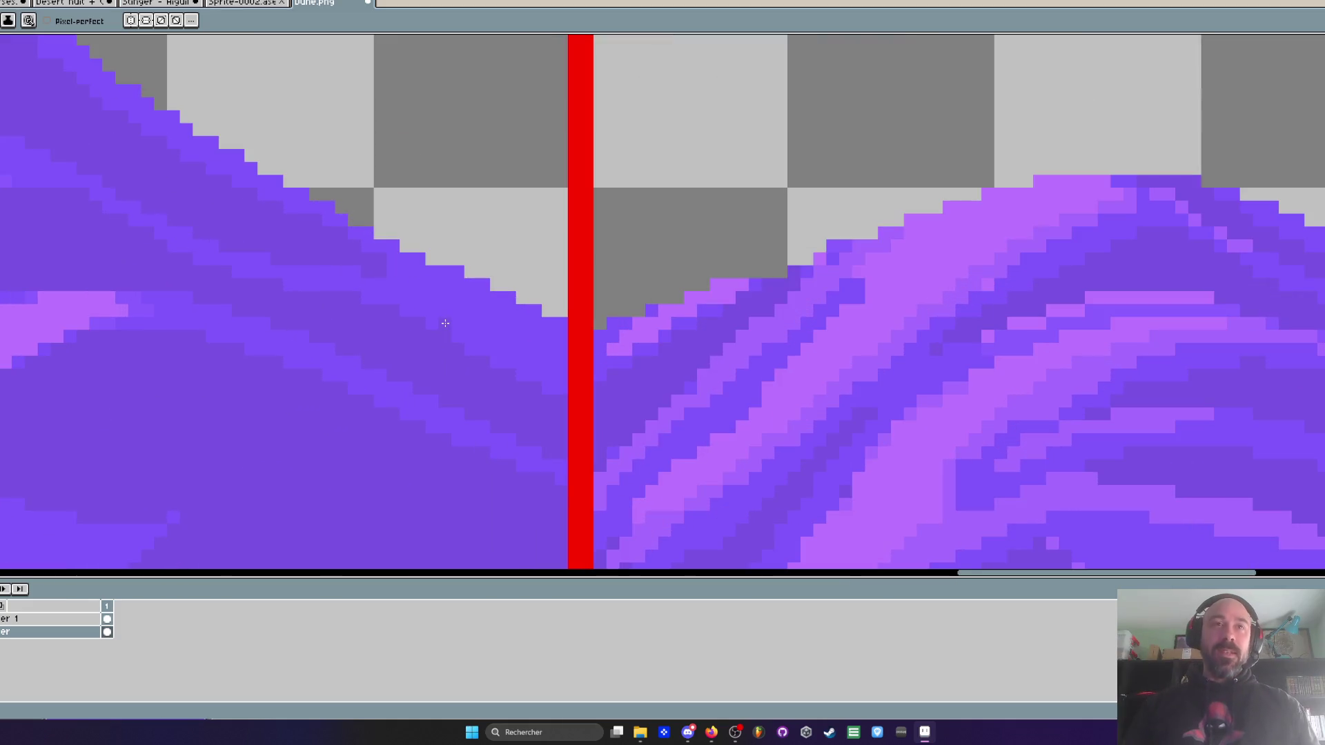
# - Sample the right ridge's dune colour and darken two light pixels on that ridge
pyautogui.press('i')
pyautogui.scroll(3, 531, 341)
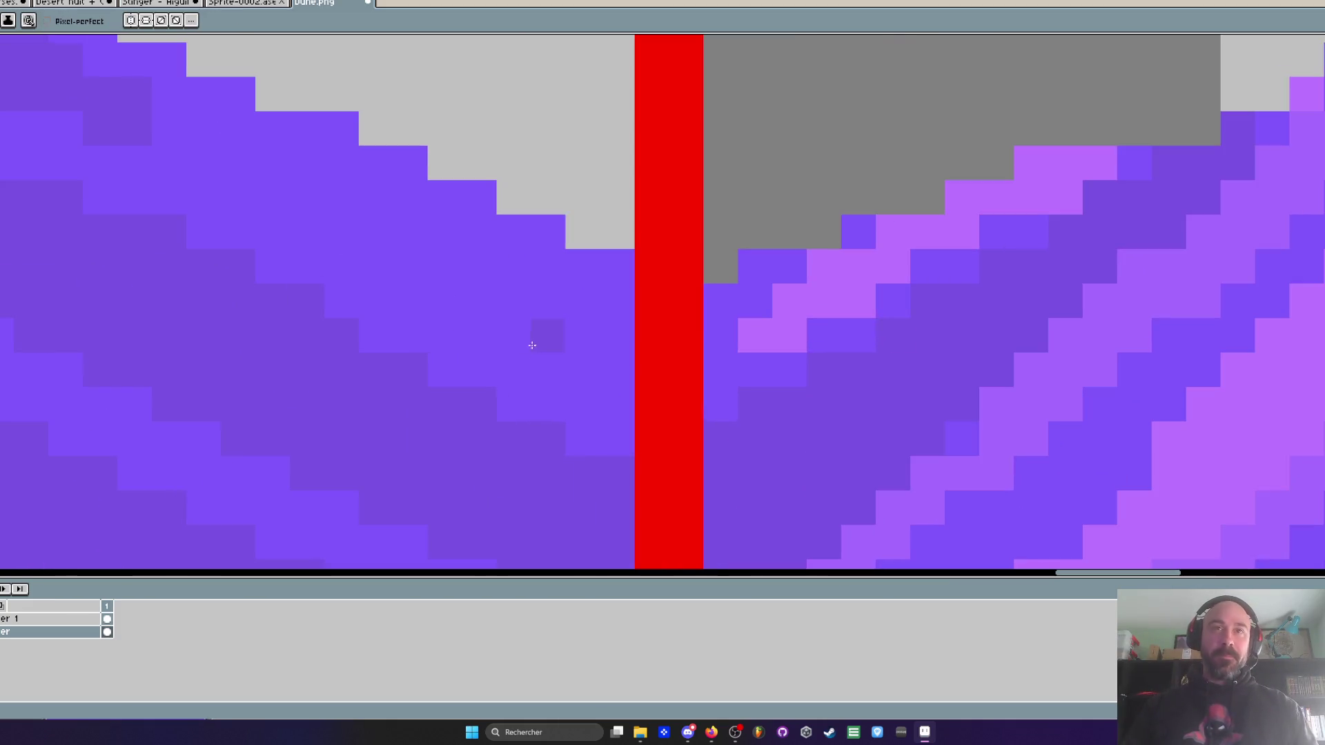
pyautogui.press('h')
pyautogui.scroll(-3, 387, 262)
pyautogui.press('b')
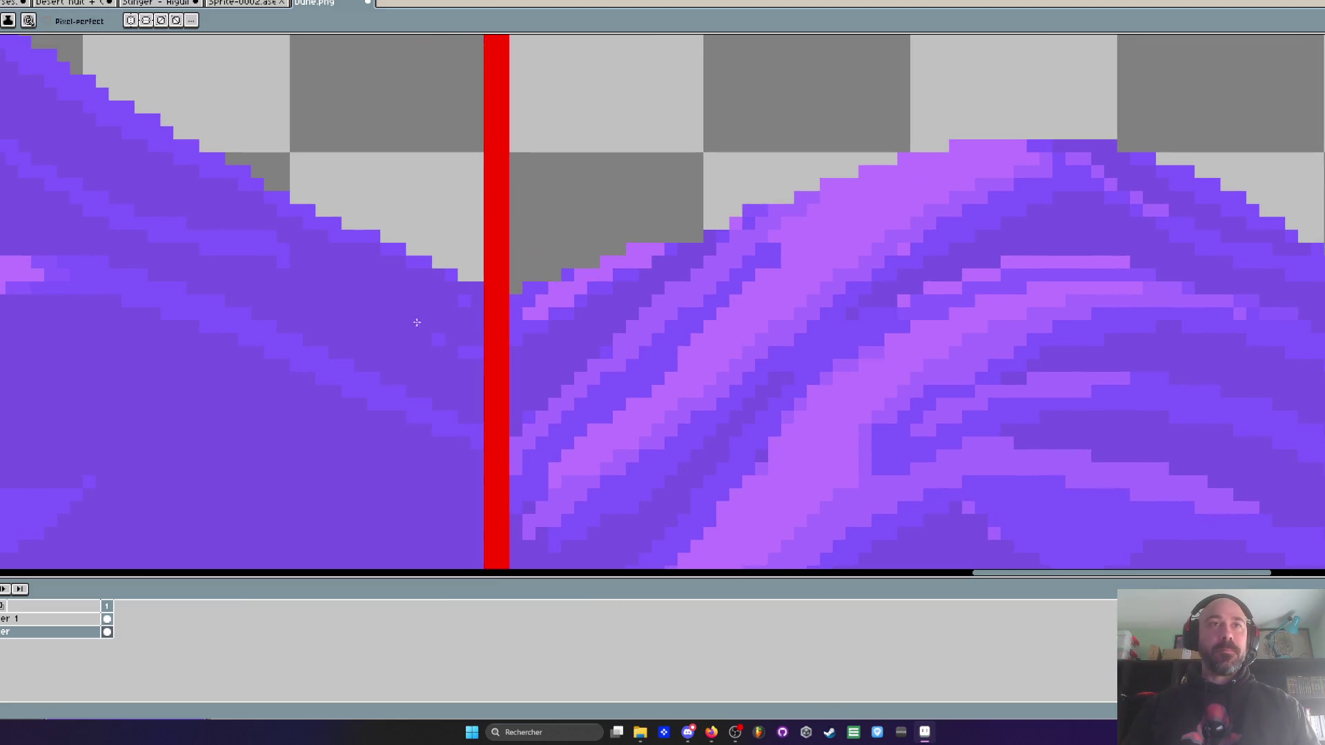
pyautogui.scroll(-3, 453, 278)
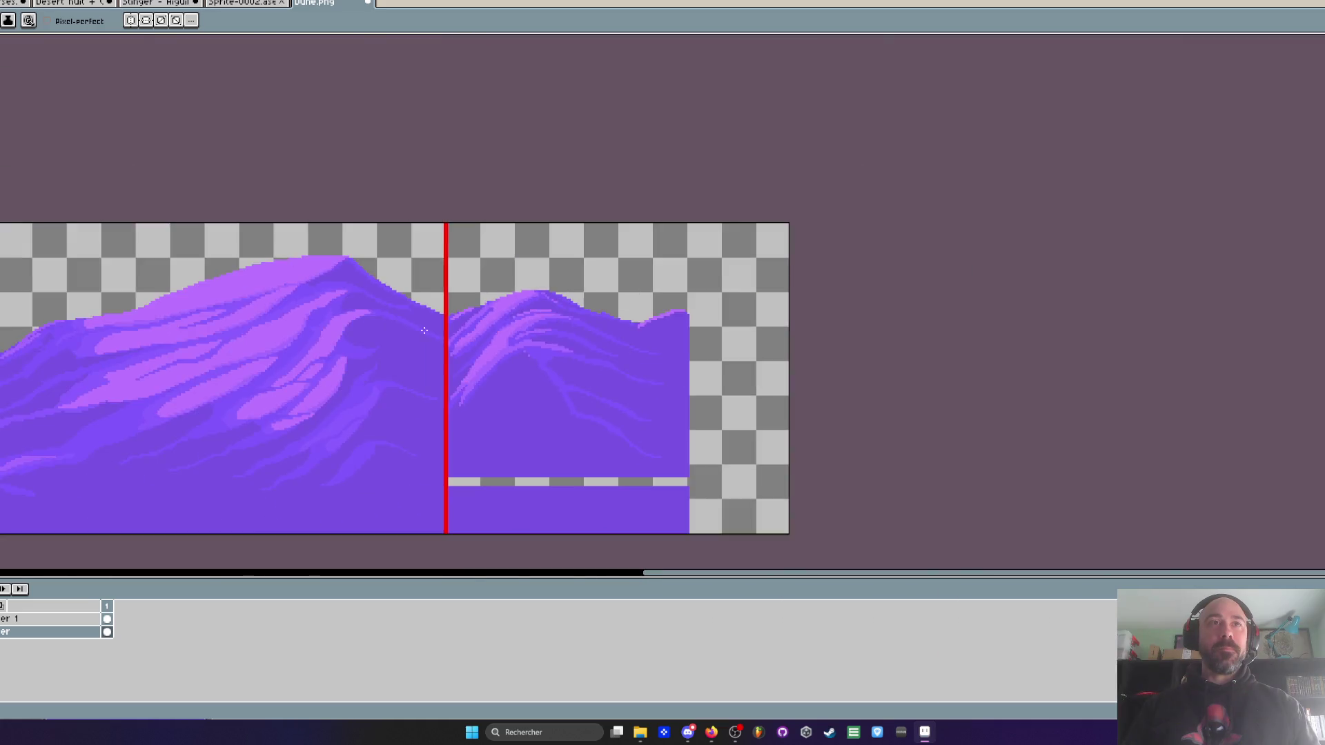
pyautogui.scroll(2, 414, 281)
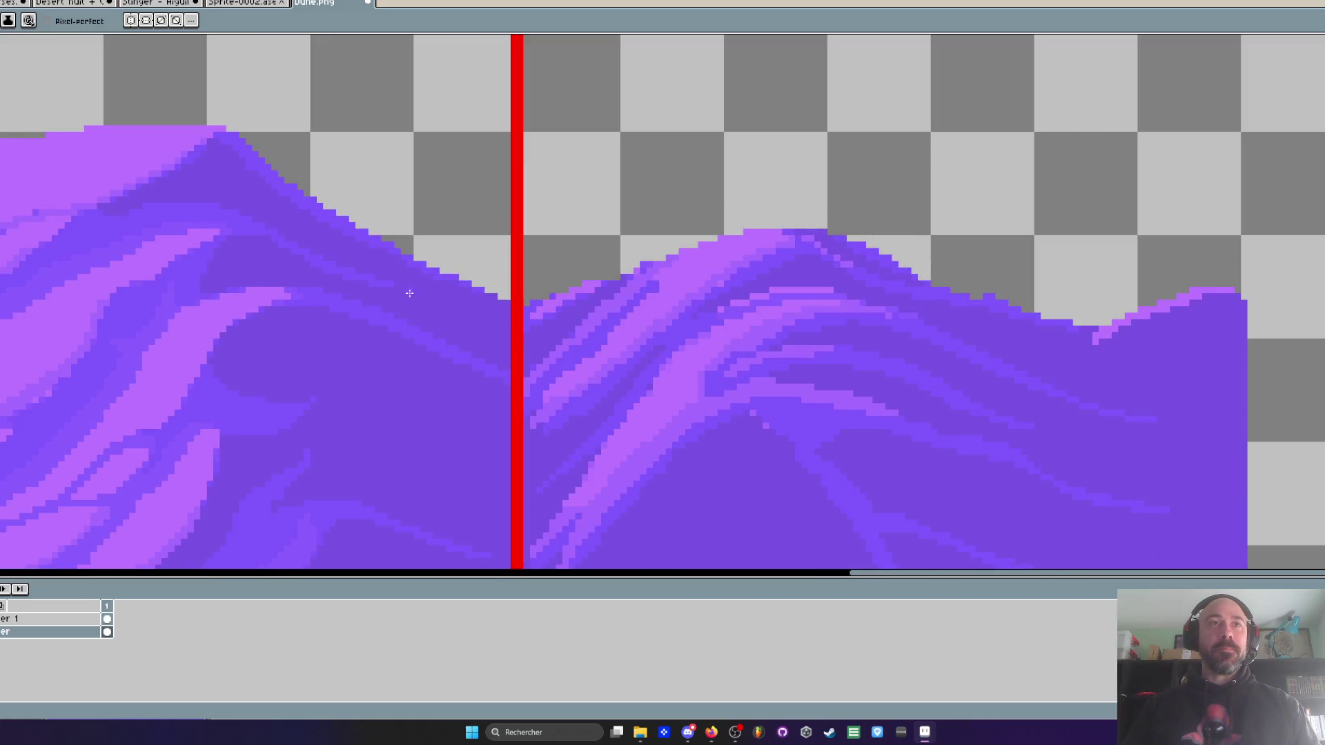
pyautogui.scroll(-2, 408, 291)
pyautogui.scroll(2, 638, 308)
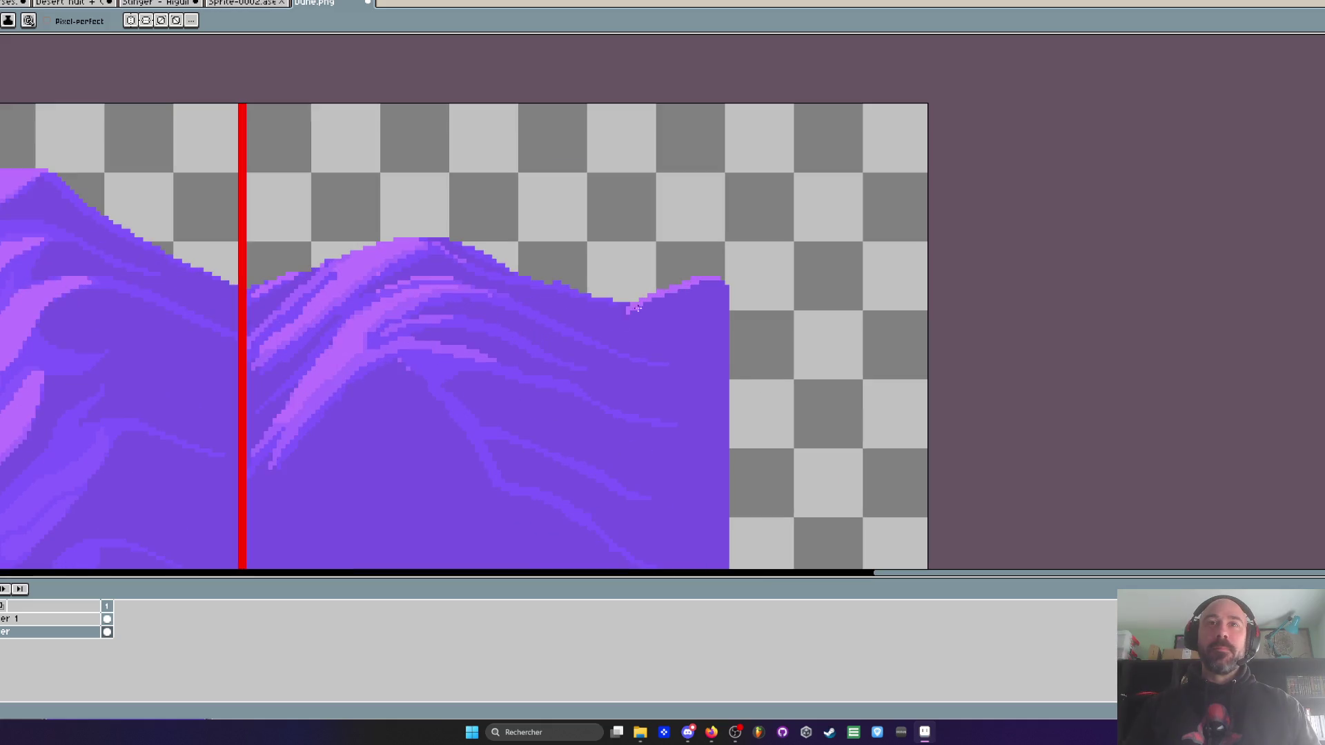
pyautogui.press('q')
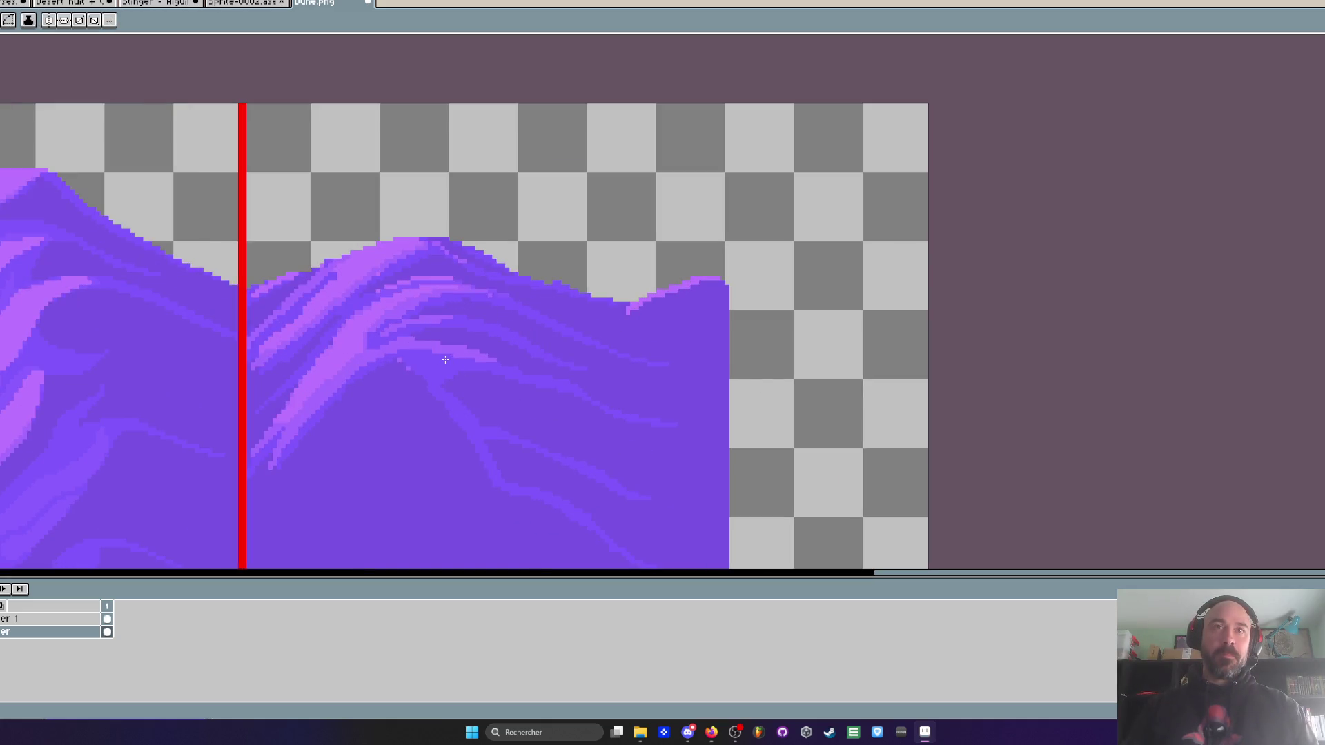
pyautogui.press('i')
pyautogui.click(445, 364)
pyautogui.press('b')
pyautogui.scroll(2, 510, 320)
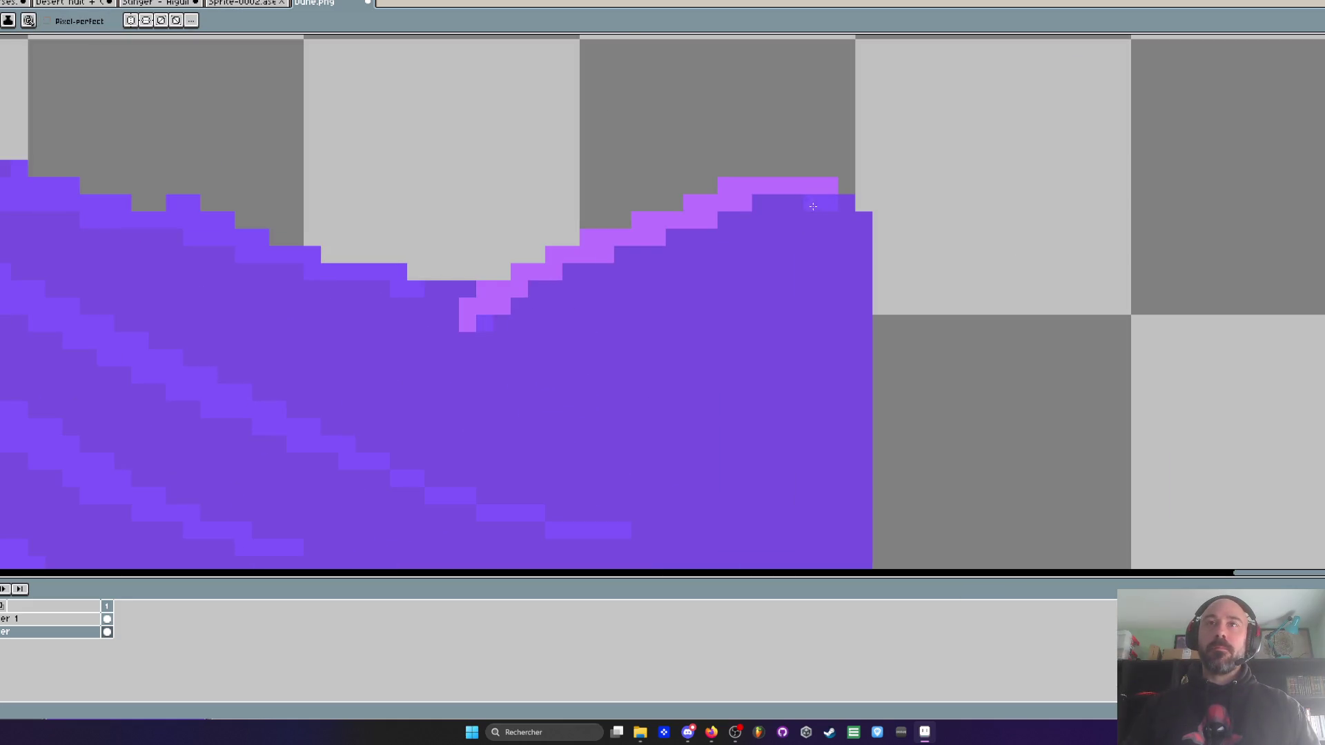
pyautogui.moveTo(502, 305); pyautogui.dragTo(467, 324)
pyautogui.scroll(-2, 372, 408)
pyautogui.scroll(2, 766, 345)
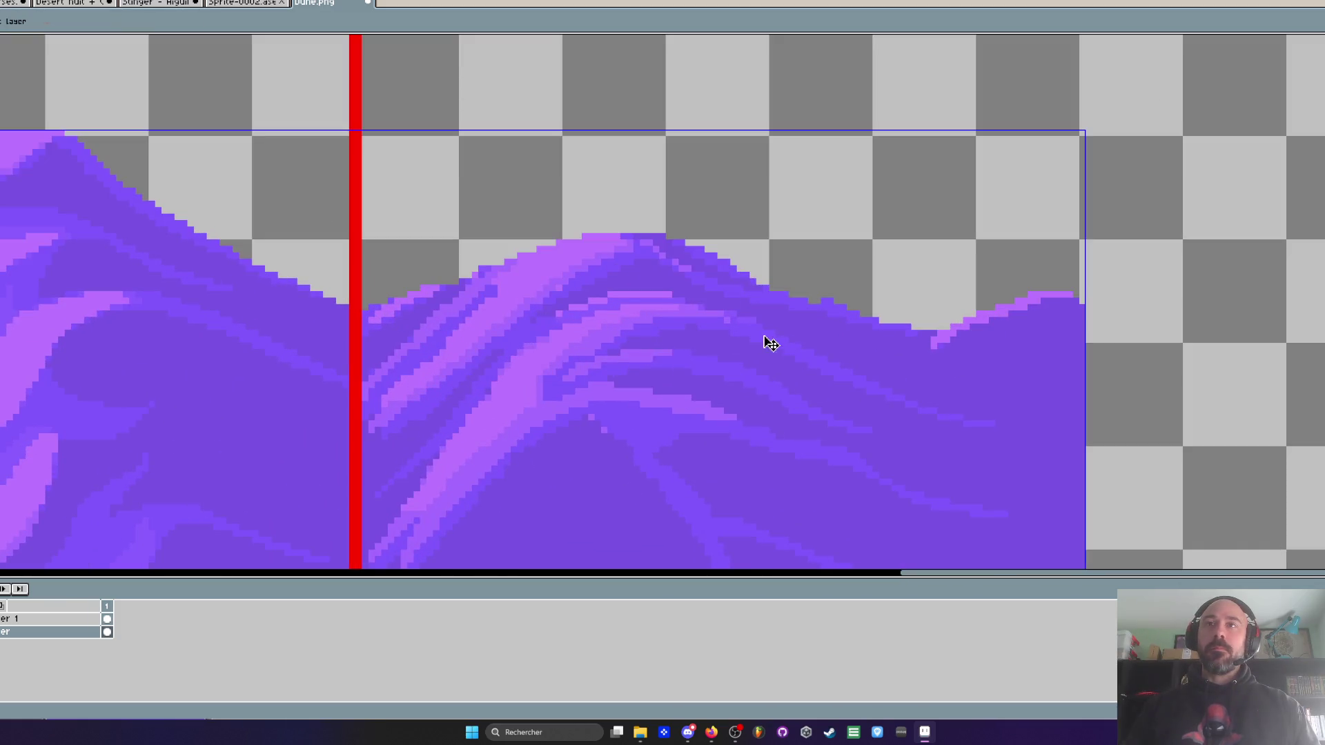
# - Sample the crest's light purple and draw a thick highlight running down-left from it
pyautogui.hscroll(2, 828, 326)
pyautogui.scroll(-3, 878, 334)
pyautogui.scroll(-1, 819, 311)
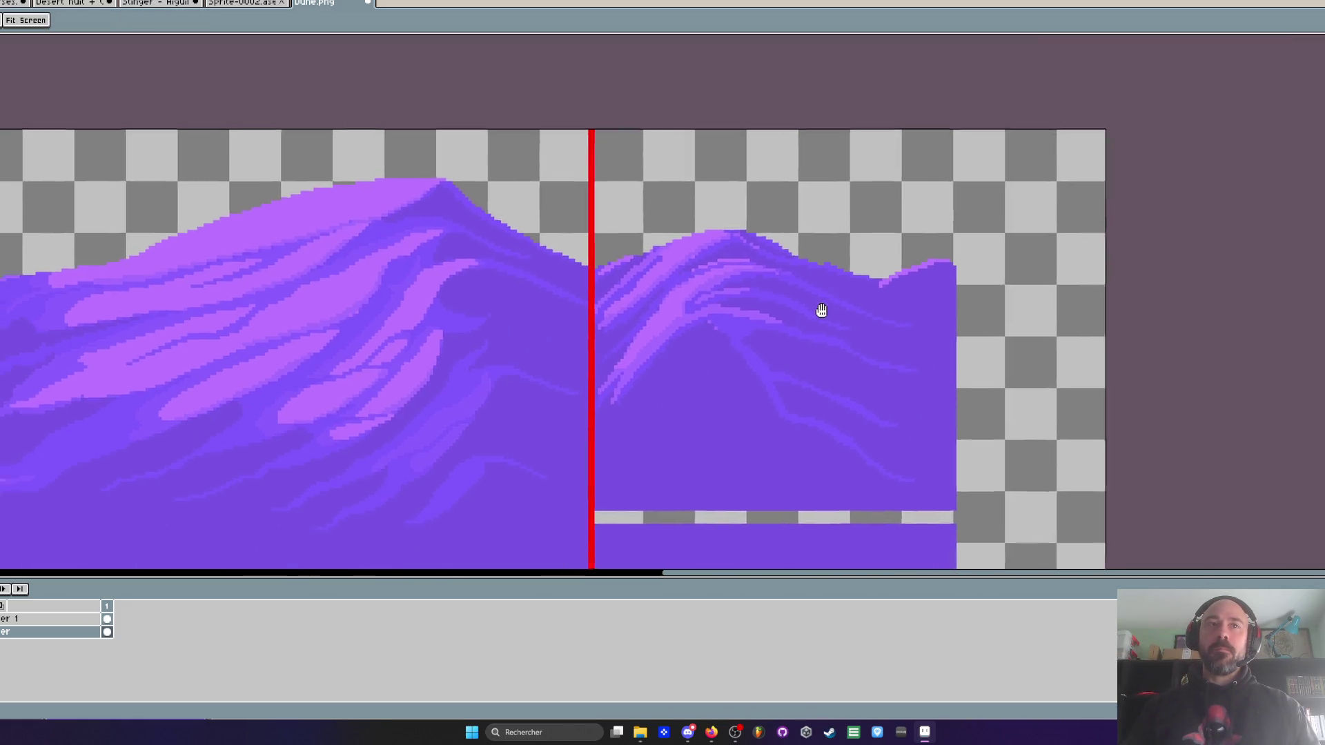
pyautogui.scroll(3, 904, 287)
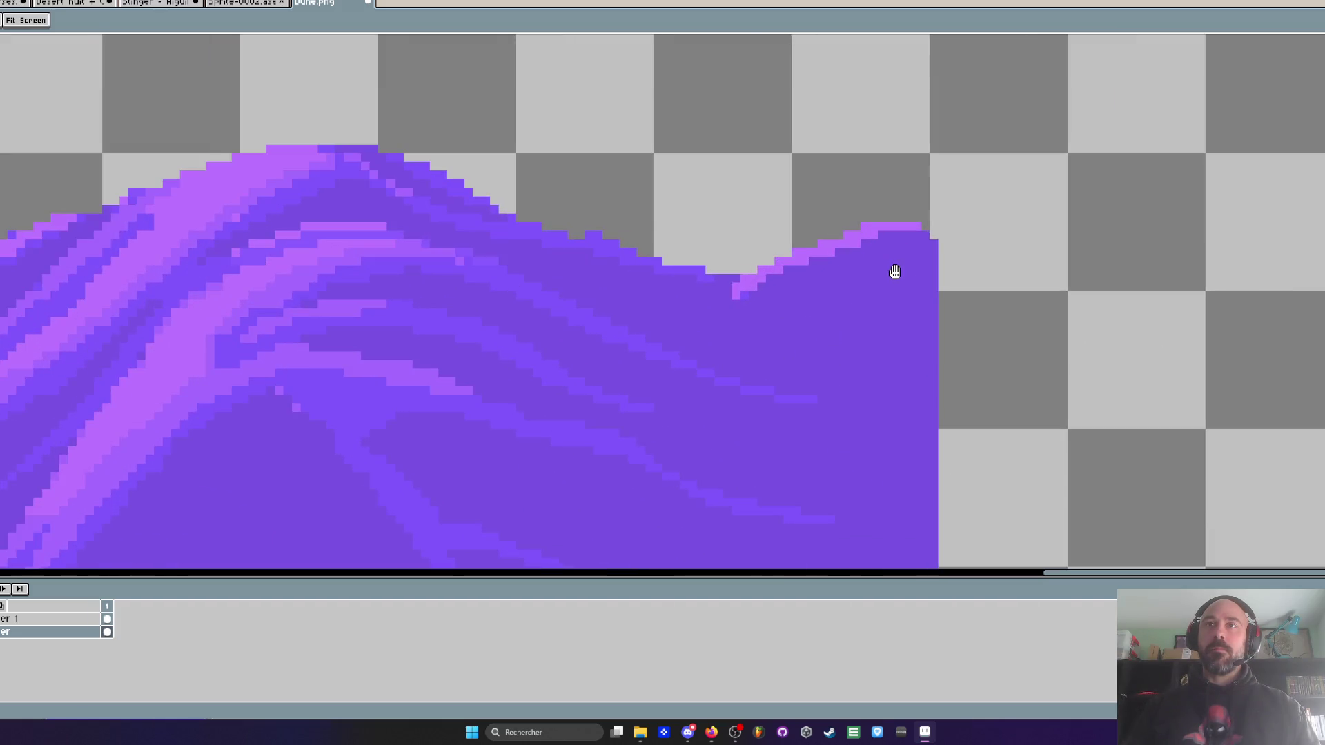
pyautogui.press('i')
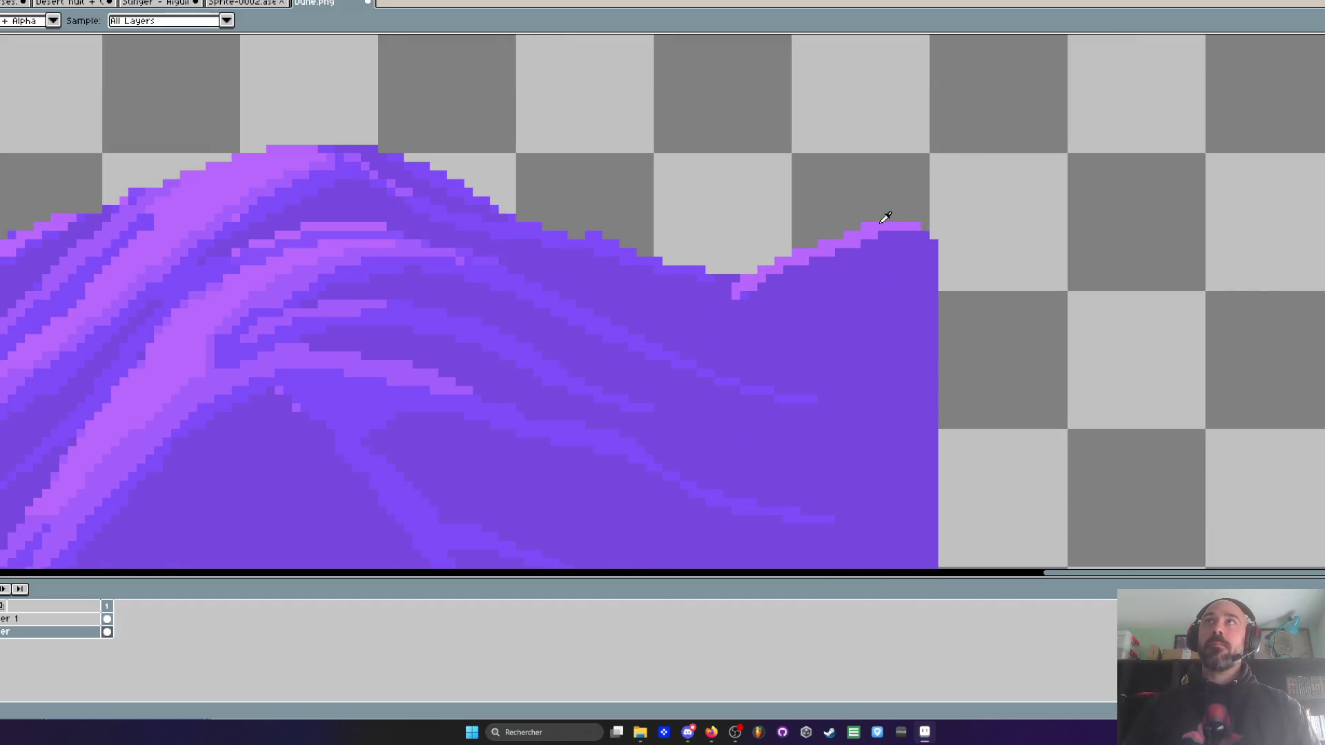
pyautogui.click(885, 218)
pyautogui.press('b')
pyautogui.scroll(1, 898, 251)
pyautogui.moveTo(951, 218)
pyautogui.mouseDown()
pyautogui.moveTo(890, 228)
pyautogui.moveTo(720, 391)
pyautogui.mouseUp()
pyautogui.moveTo(864, 218); pyautogui.dragTo(692, 442)
pyautogui.moveTo(753, 262)
pyautogui.mouseDown()
pyautogui.moveTo(606, 459)
pyautogui.moveTo(545, 373)
pyautogui.moveTo(726, 269)
pyautogui.moveTo(649, 421)
pyautogui.moveTo(529, 410)
pyautogui.mouseUp()
pyautogui.scroll(-10, 625, 442)
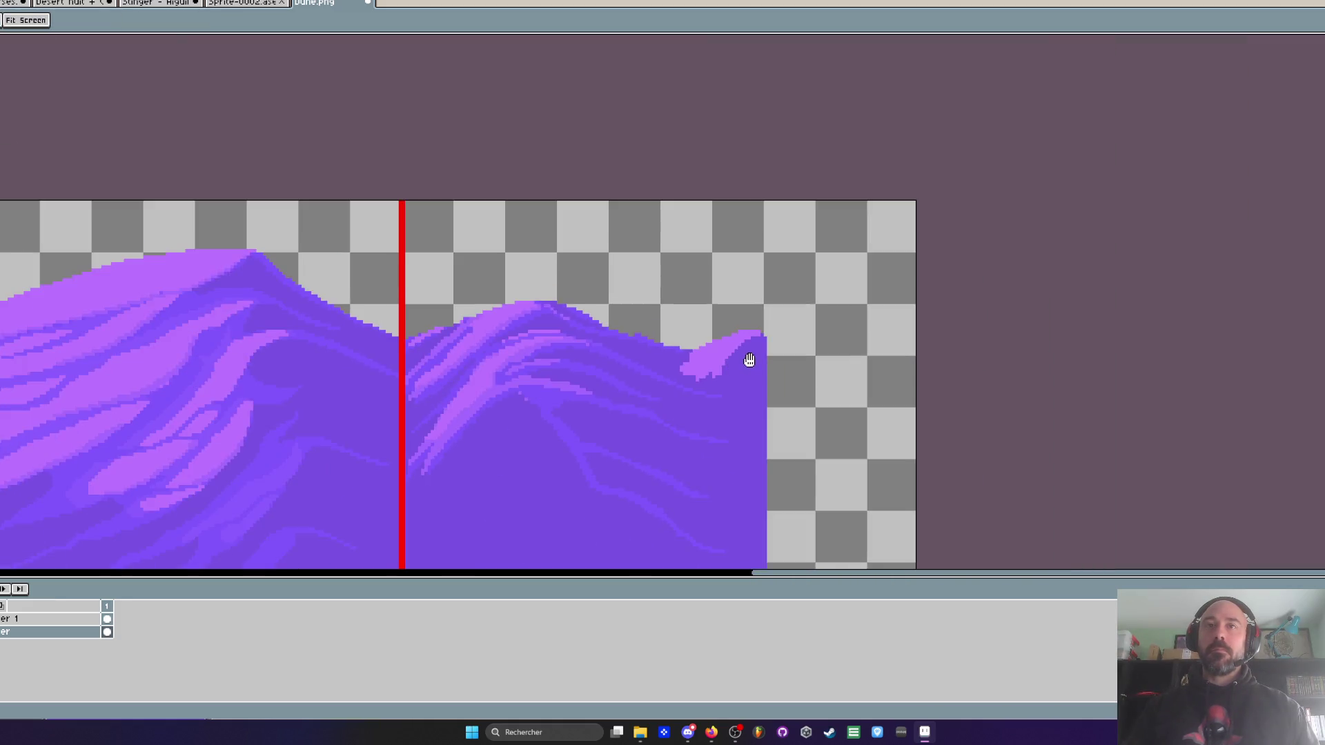
pyautogui.scroll(3, 780, 330)
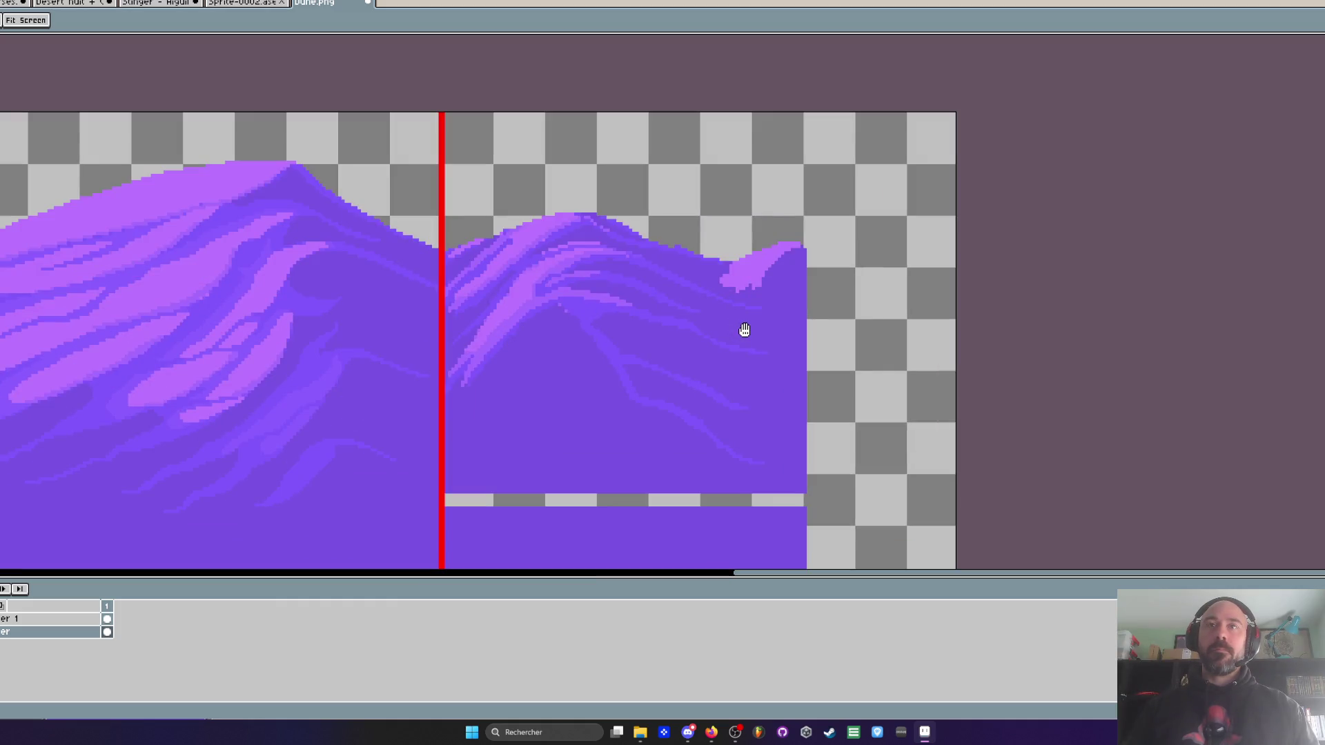
# - Undo the top-right highlight and paint the light ridge along the top edge dark purple
pyautogui.hotkey('ctrl', 'z')
pyautogui.scroll(2, 754, 337)
pyautogui.press('alt')
pyautogui.scroll(1, 808, 277)
pyautogui.moveTo(995, 74)
pyautogui.mouseDown()
pyautogui.moveTo(973, 55)
pyautogui.moveTo(856, 90)
pyautogui.moveTo(663, 173)
pyautogui.moveTo(739, 124)
pyautogui.moveTo(802, 124)
pyautogui.mouseUp()
pyautogui.scroll(-3, 802, 124)
pyautogui.scroll(1, 891, 85)
pyautogui.moveTo(856, 84); pyautogui.dragTo(891, 85)
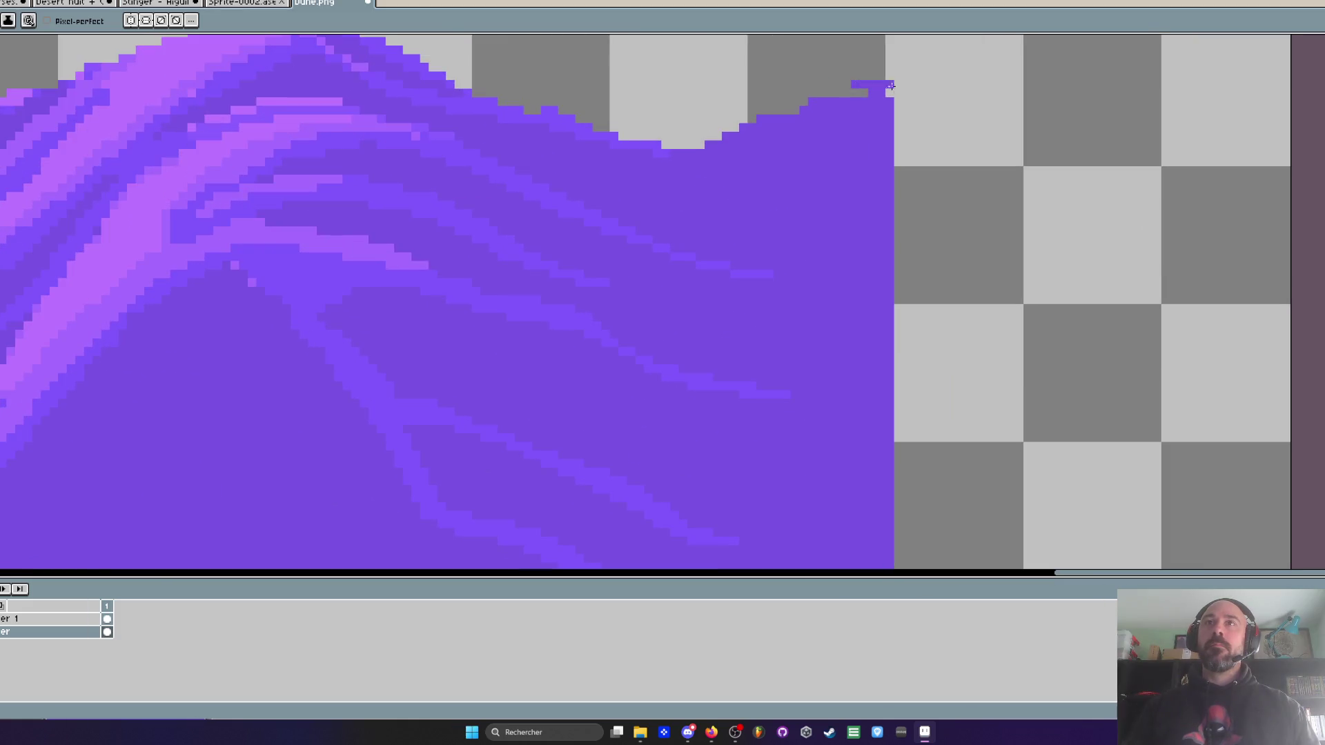
pyautogui.scroll(2, 883, 88)
pyautogui.hotkey('ctrl', 'z')
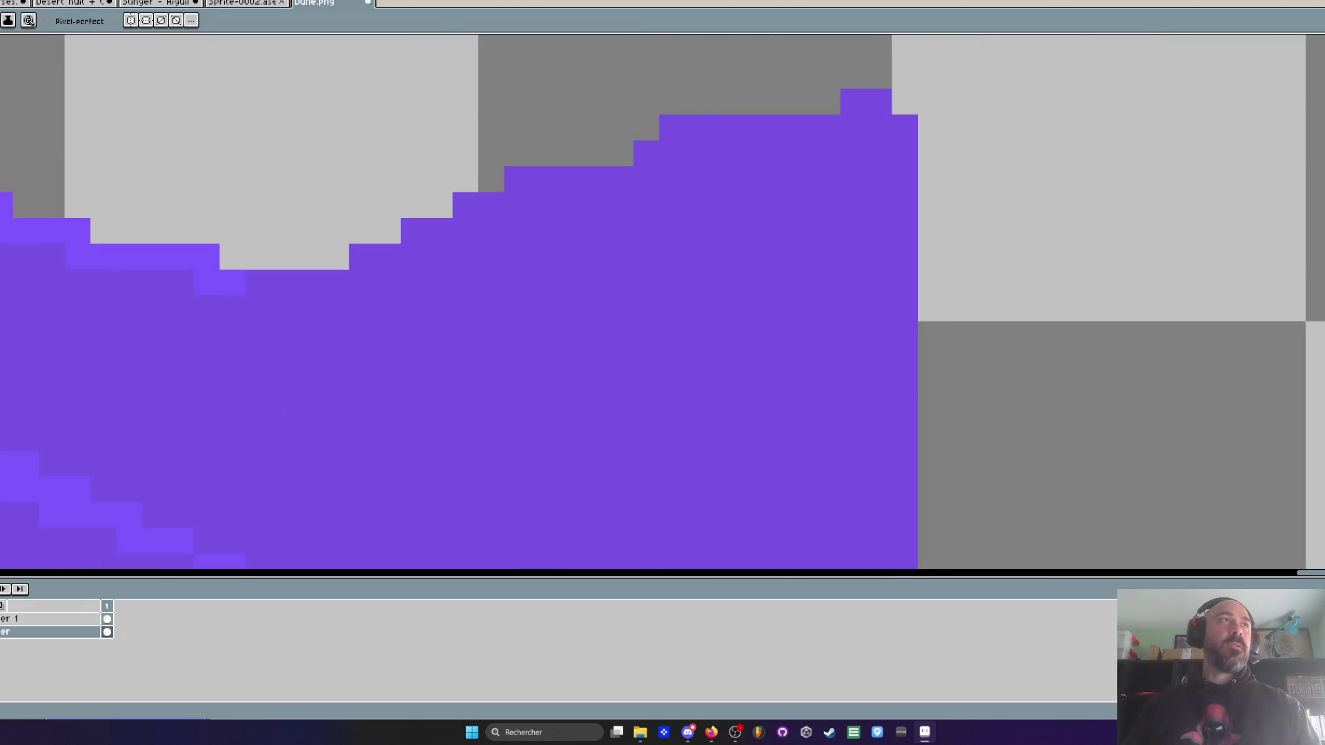
# - Erase the purple pixels along the dune's top edge at the seam
pyautogui.press('e')
pyautogui.moveTo(956, 124)
pyautogui.mouseDown()
pyautogui.moveTo(851, 101)
pyautogui.moveTo(595, 125)
pyautogui.moveTo(388, 205)
pyautogui.mouseUp()
pyautogui.scroll(-4, 384, 214)
pyautogui.scroll(1, 476, 256)
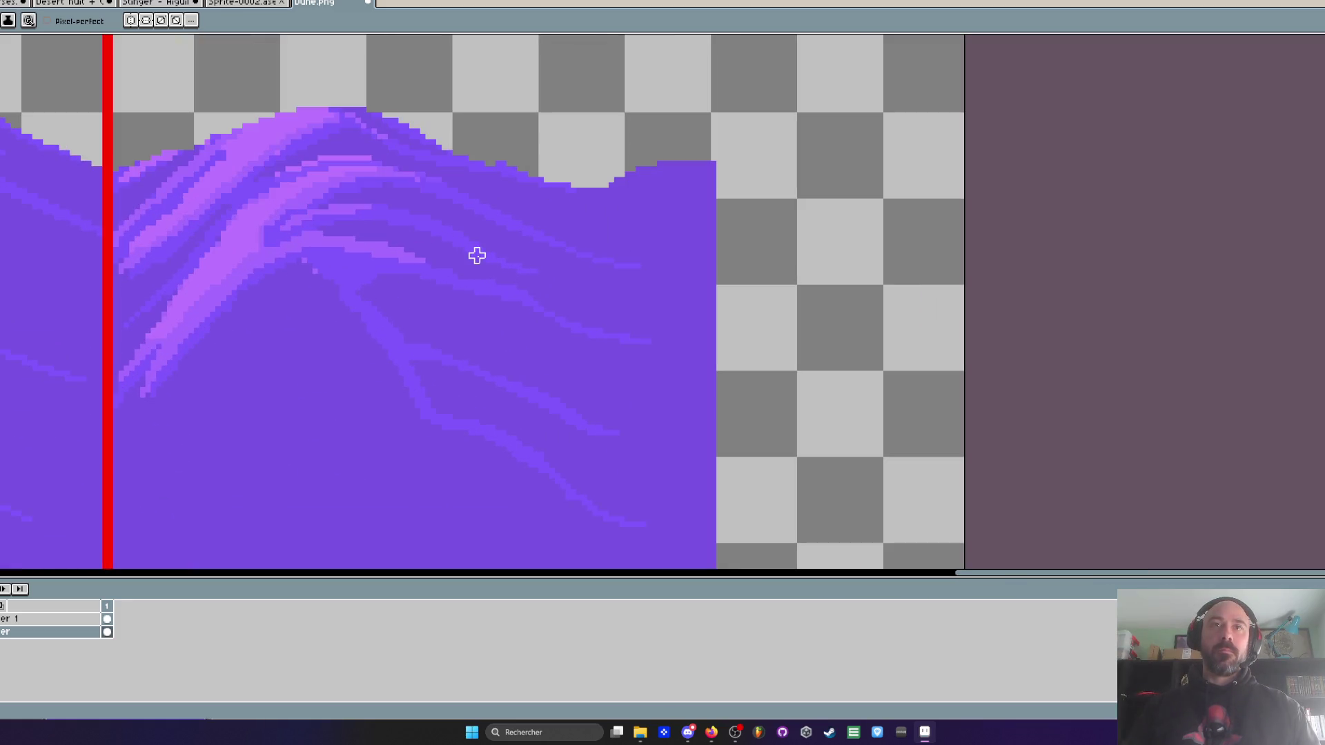
pyautogui.press('i')
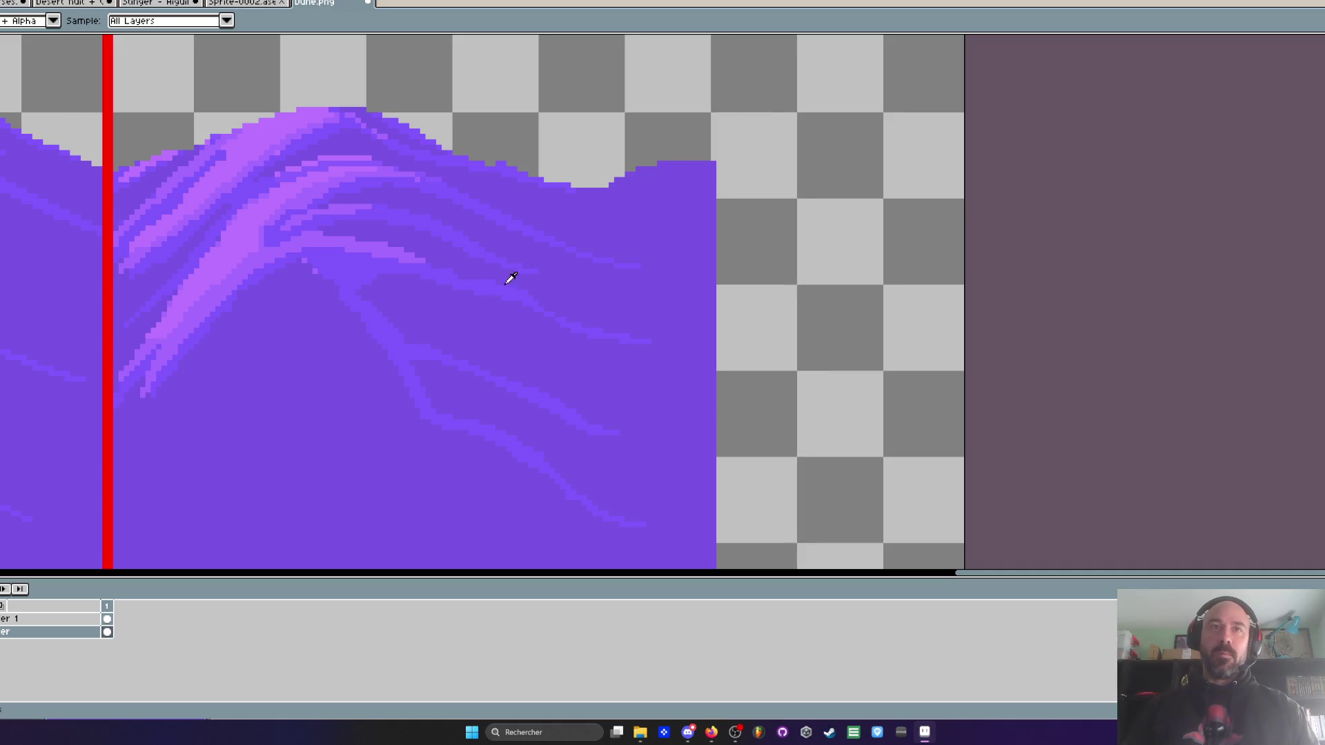
pyautogui.press('b')
# - Paint a purple stroke over the dune, undo it, and move toward the seam
pyautogui.scroll(2, 533, 223)
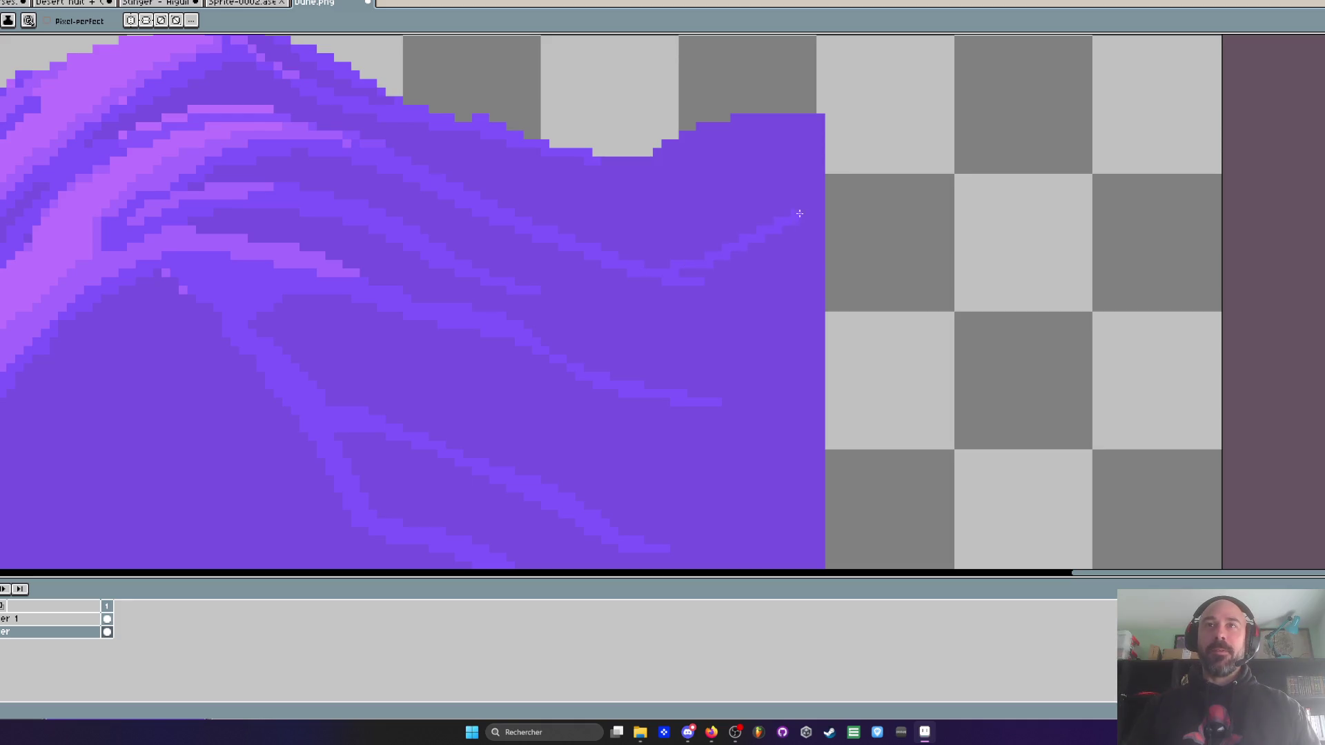
pyautogui.scroll(-3, 691, 242)
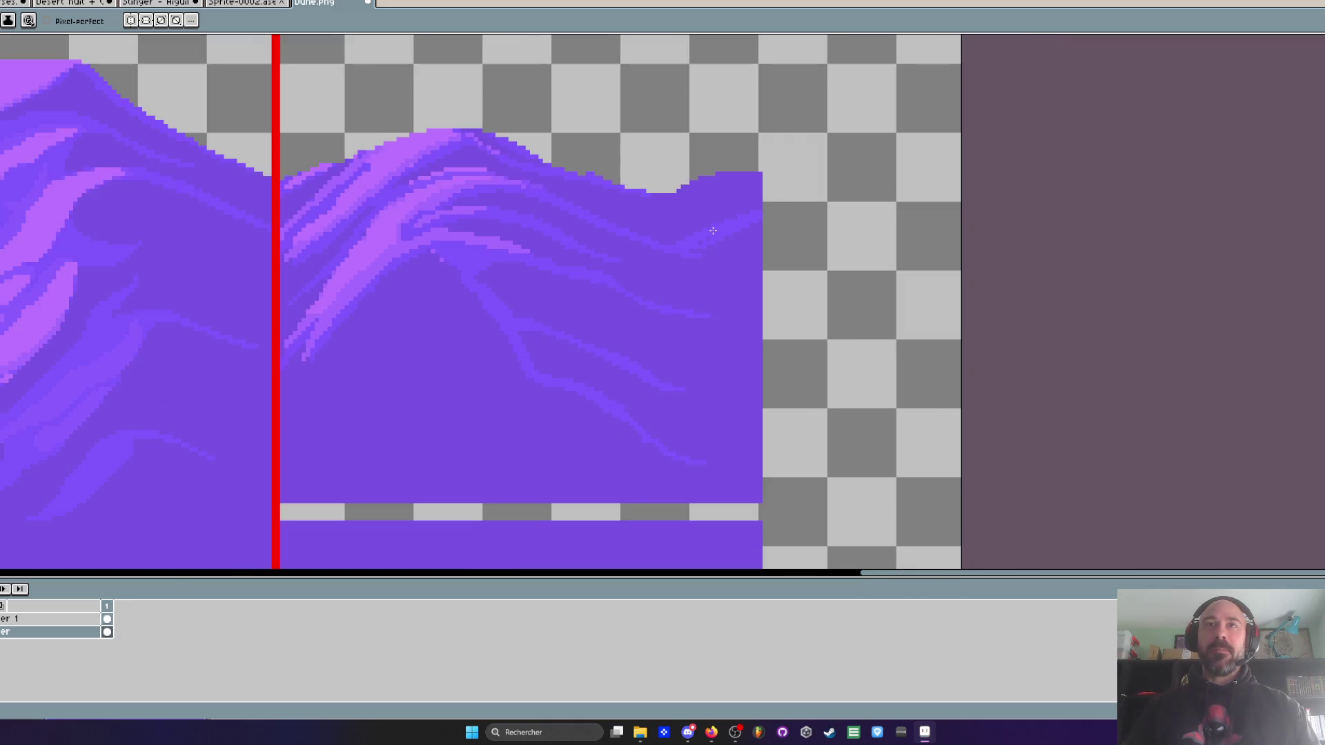
pyautogui.scroll(2, 704, 211)
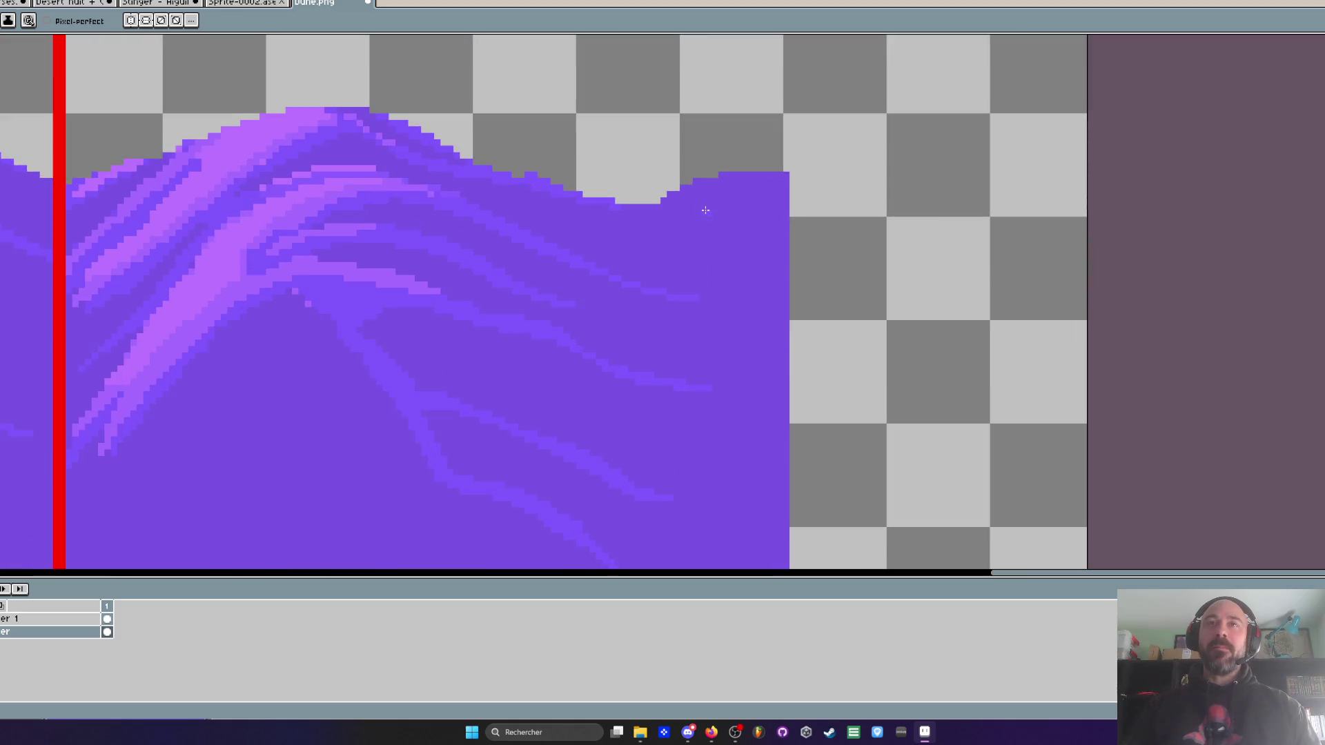
pyautogui.moveTo(652, 155); pyautogui.dragTo(712, 174)
pyautogui.hotkey('ctrl', 'z')
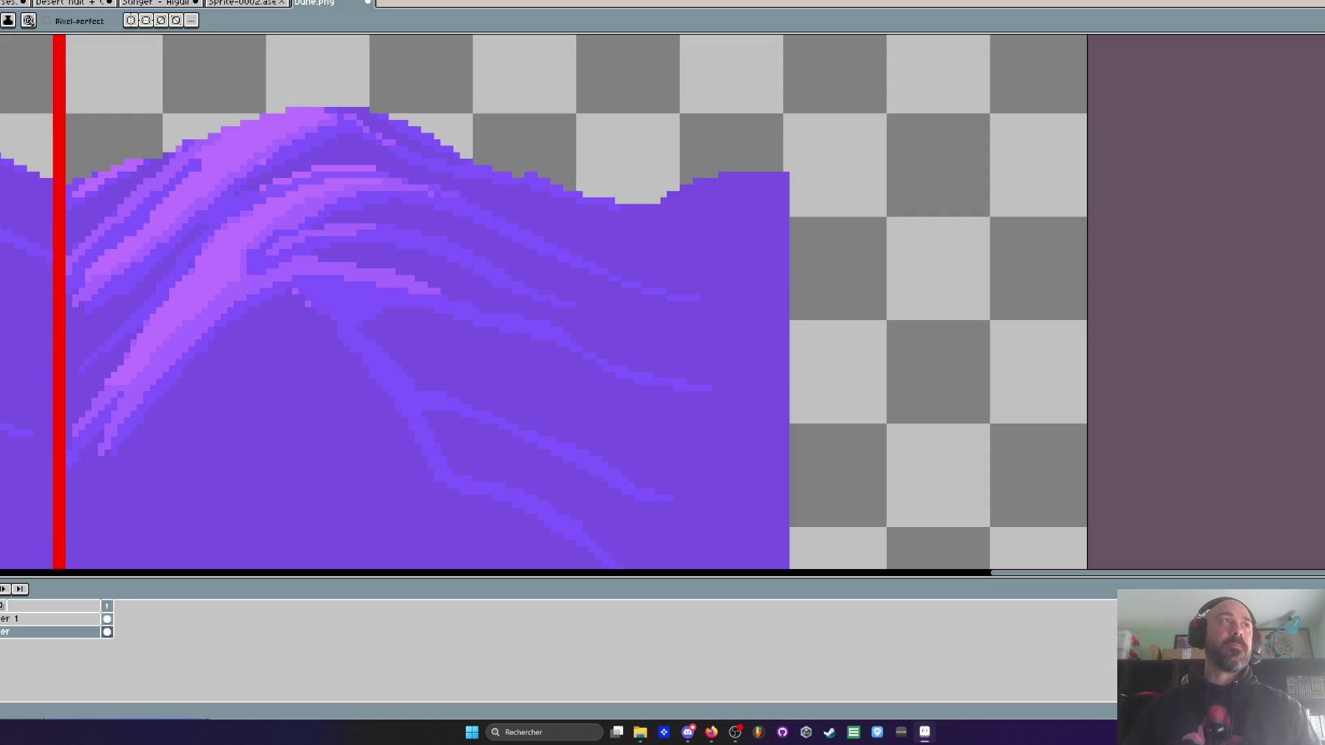
pyautogui.scroll(-2, 469, 217)
pyautogui.scroll(1, 470, 217)
pyautogui.moveTo(399, 315); pyautogui.dragTo(527, 287)
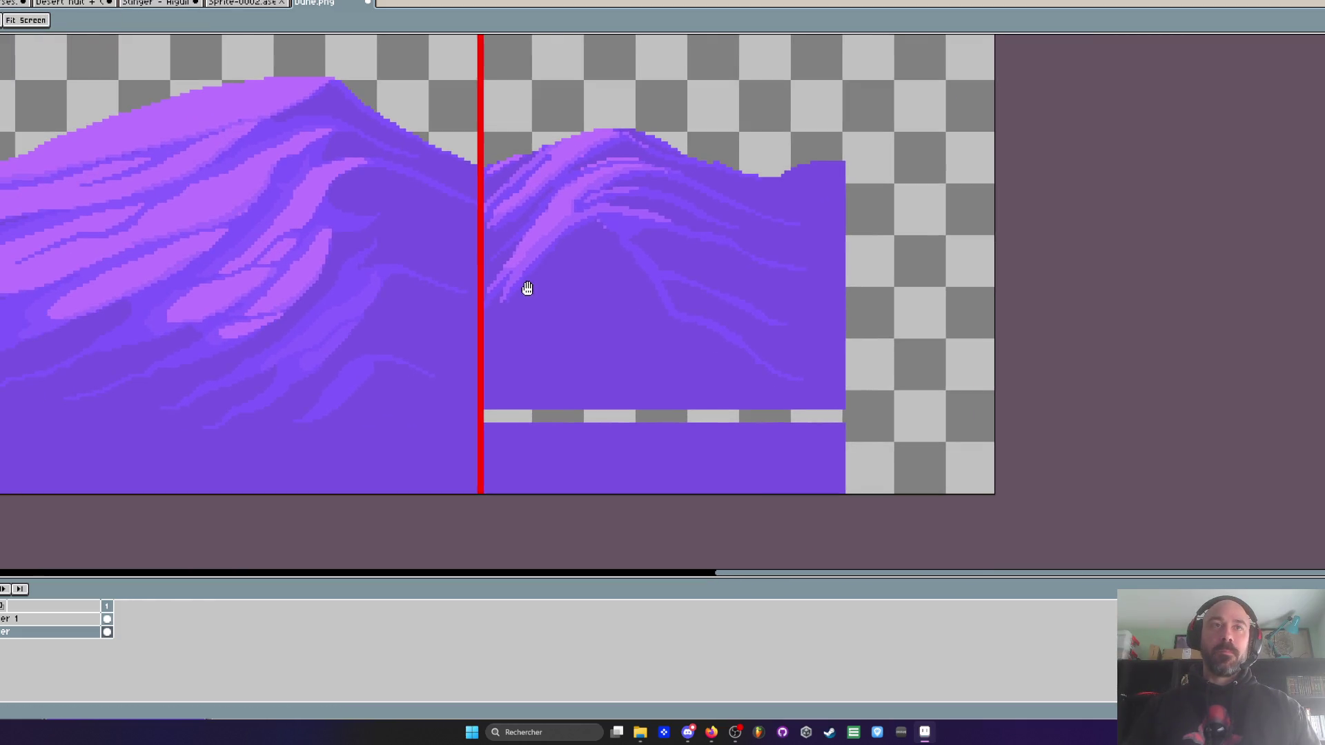
pyautogui.scroll(-3, 407, 412)
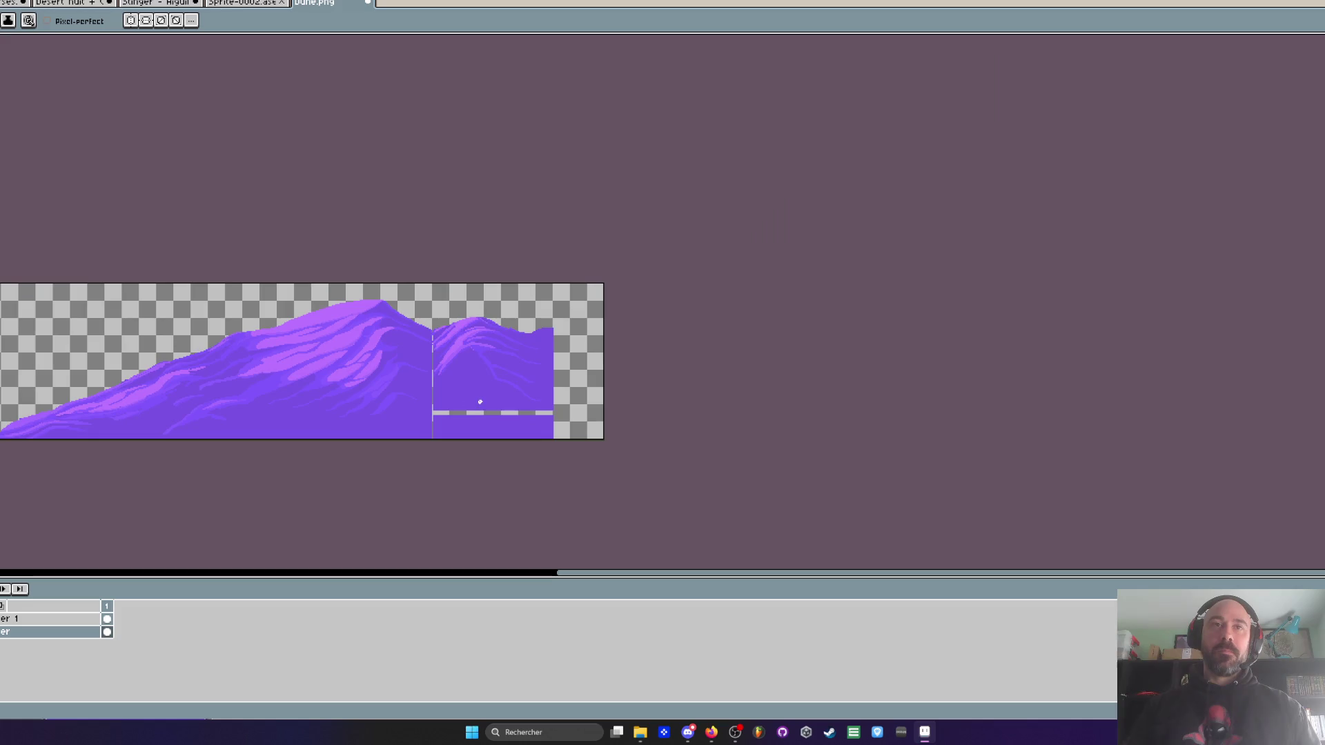
# - Zoom in on the seam, sample the dune purple and pencil over the grey gap at the seam top
pyautogui.scroll(2, 477, 401)
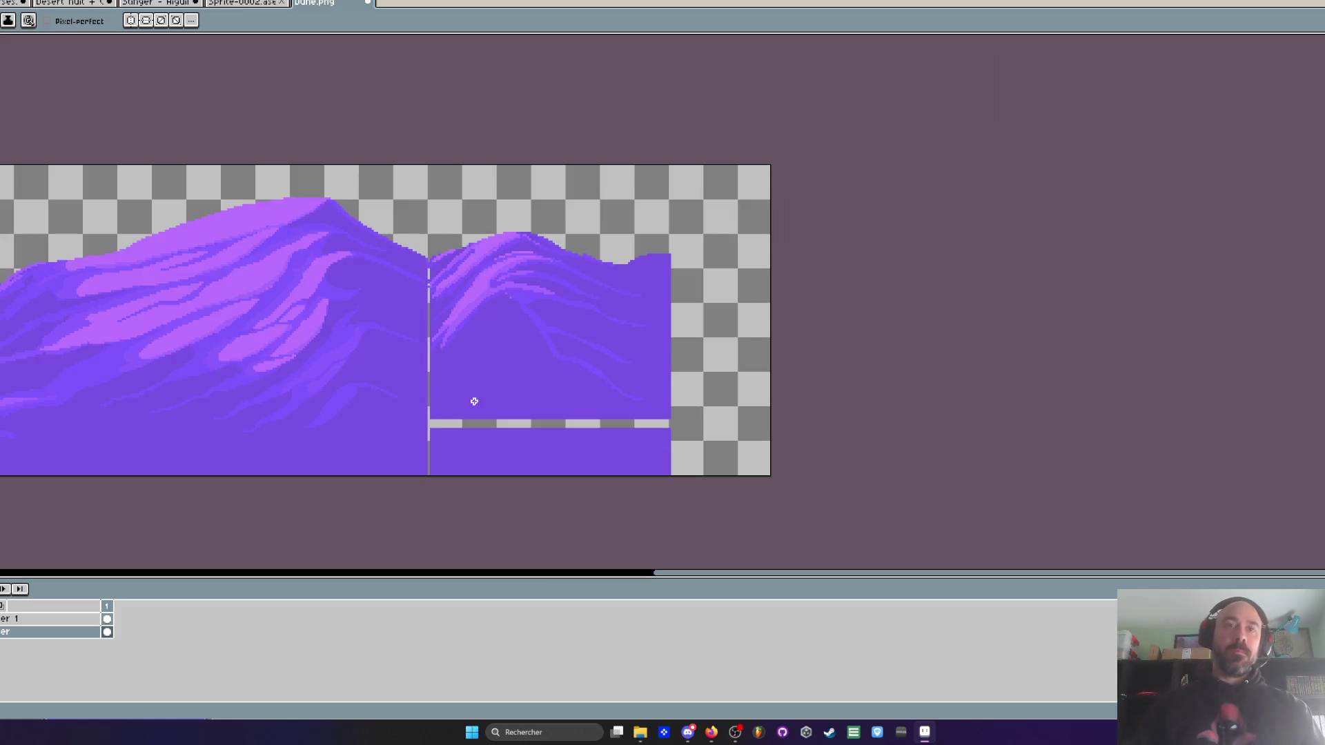
pyautogui.press('m')
pyautogui.scroll(2, 428, 236)
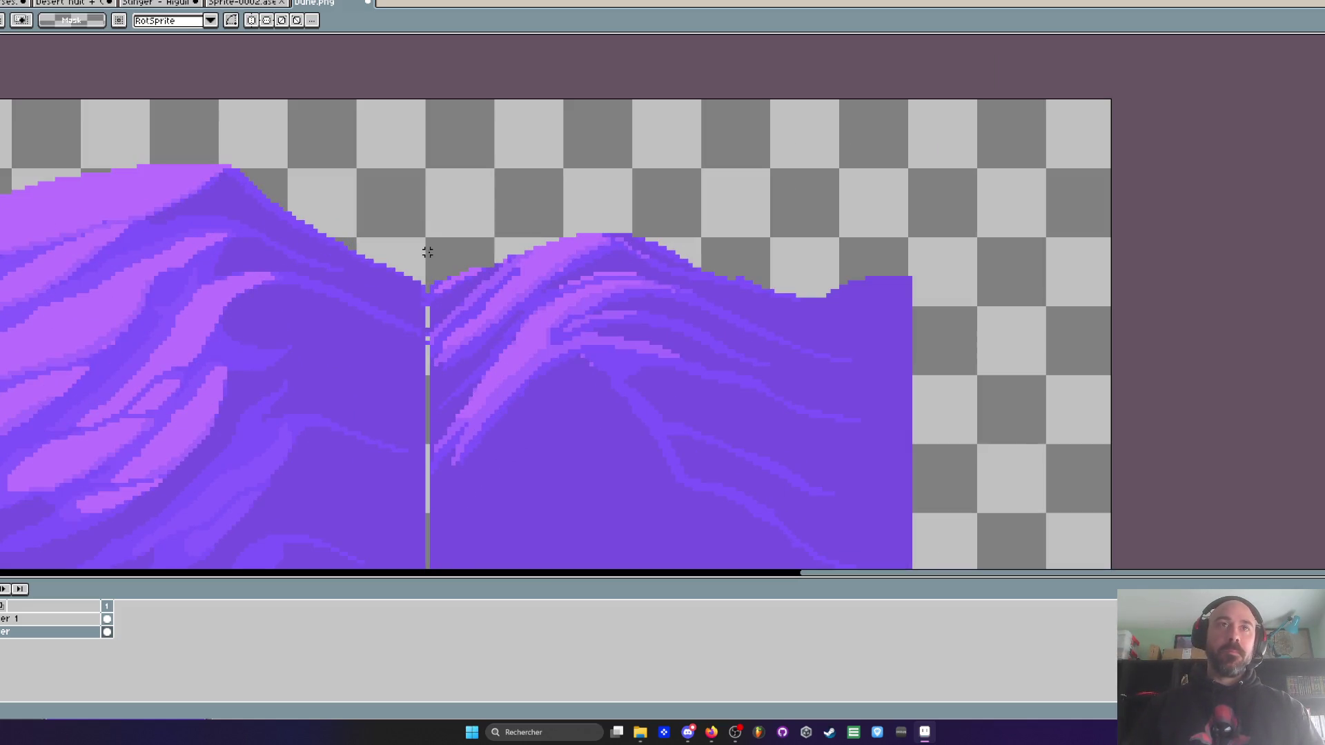
pyautogui.scroll(1, 428, 252)
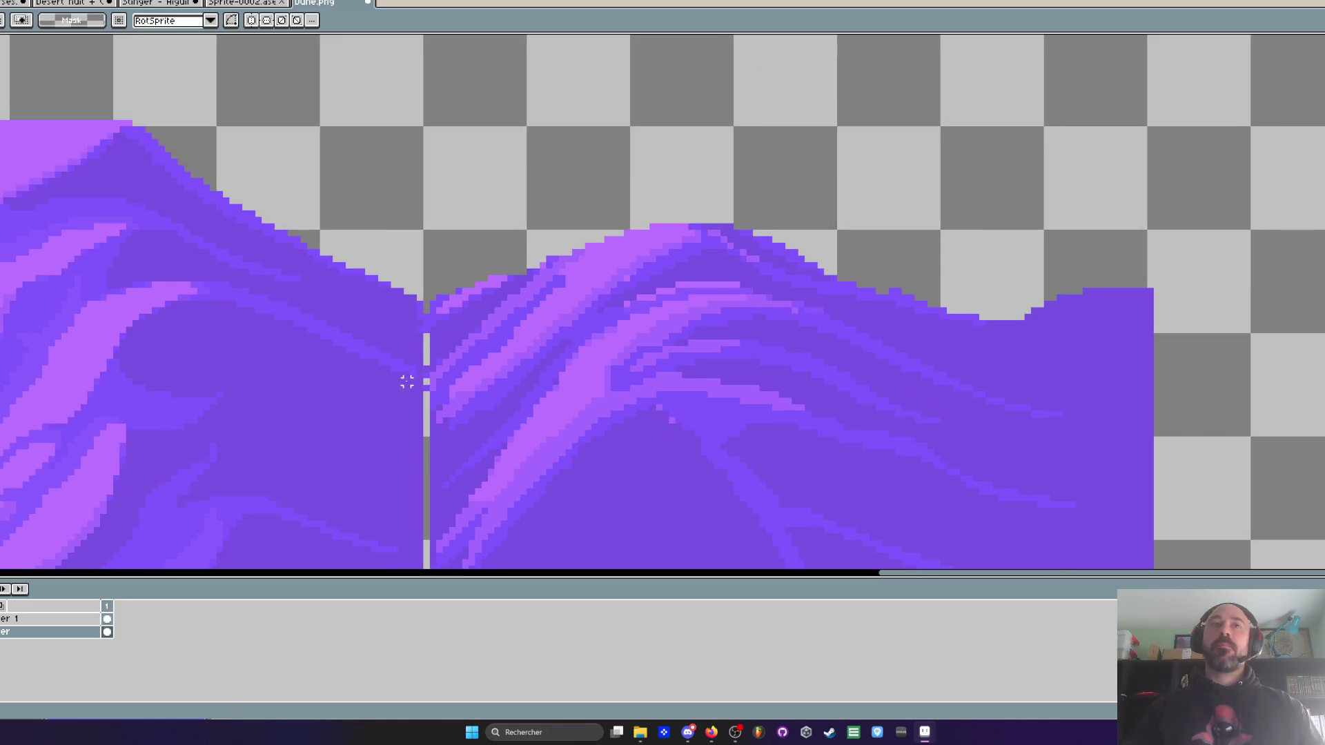
pyautogui.scroll(2, 407, 381)
pyautogui.press('i')
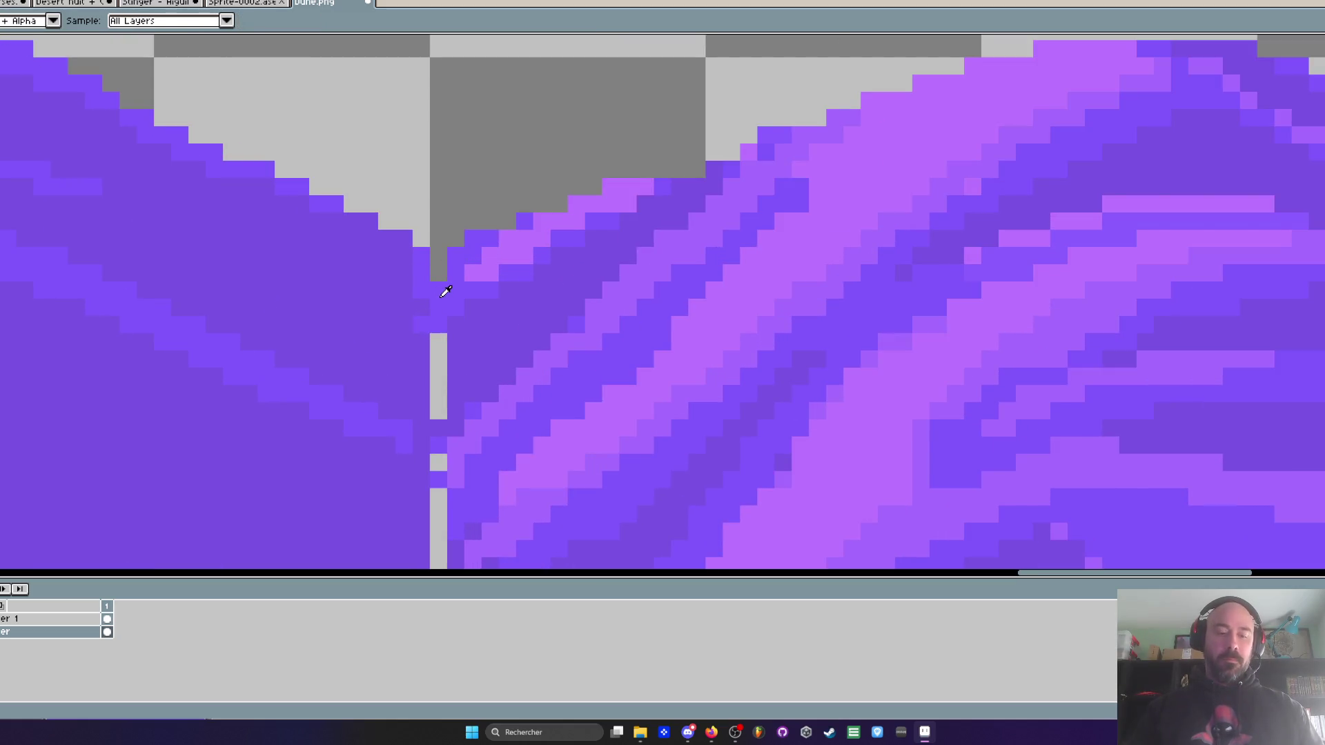
pyautogui.click(446, 291)
pyautogui.press('b')
pyautogui.moveTo(438, 274); pyautogui.dragTo(438, 254)
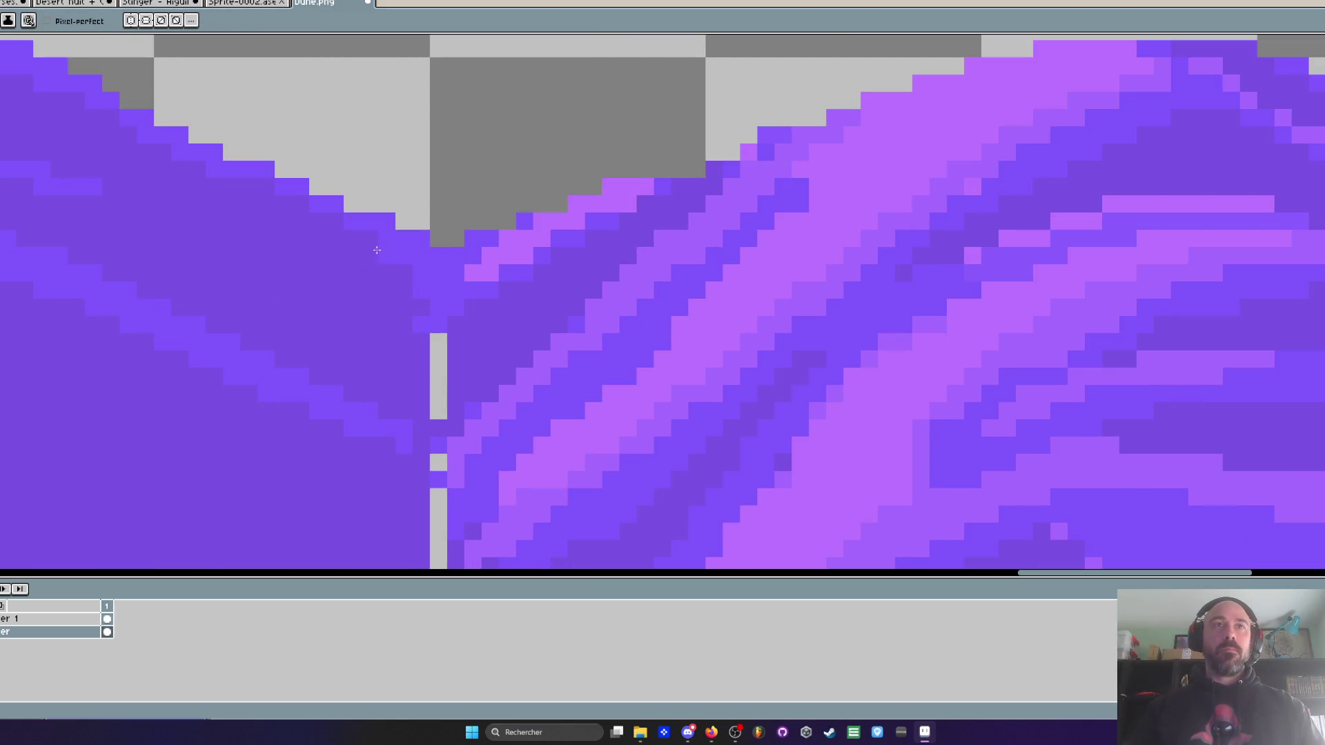
# - Pan along the seam with the pencil ready, inspecting the remaining gap pixels
pyautogui.scroll(-3, 269, 210)
pyautogui.scroll(3, 346, 234)
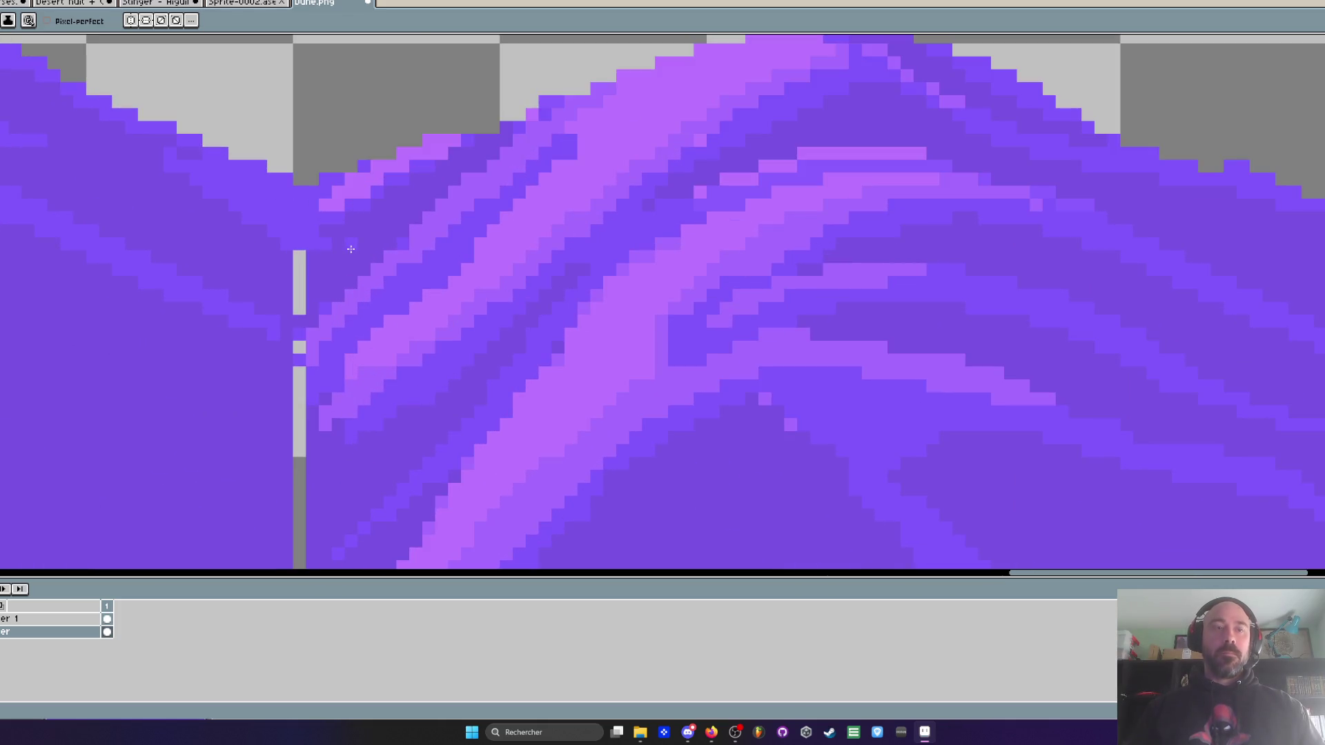
pyautogui.press('i')
pyautogui.press('b')
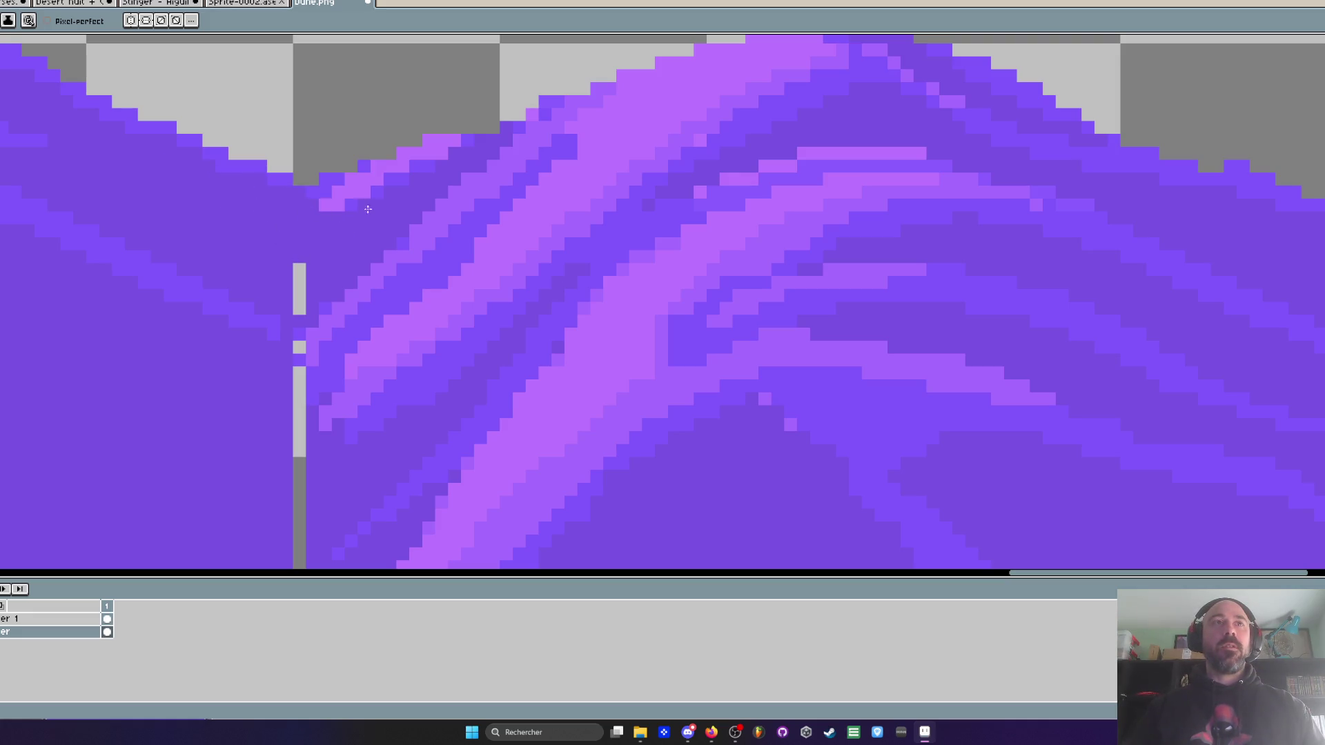
pyautogui.scroll(-2, 344, 237)
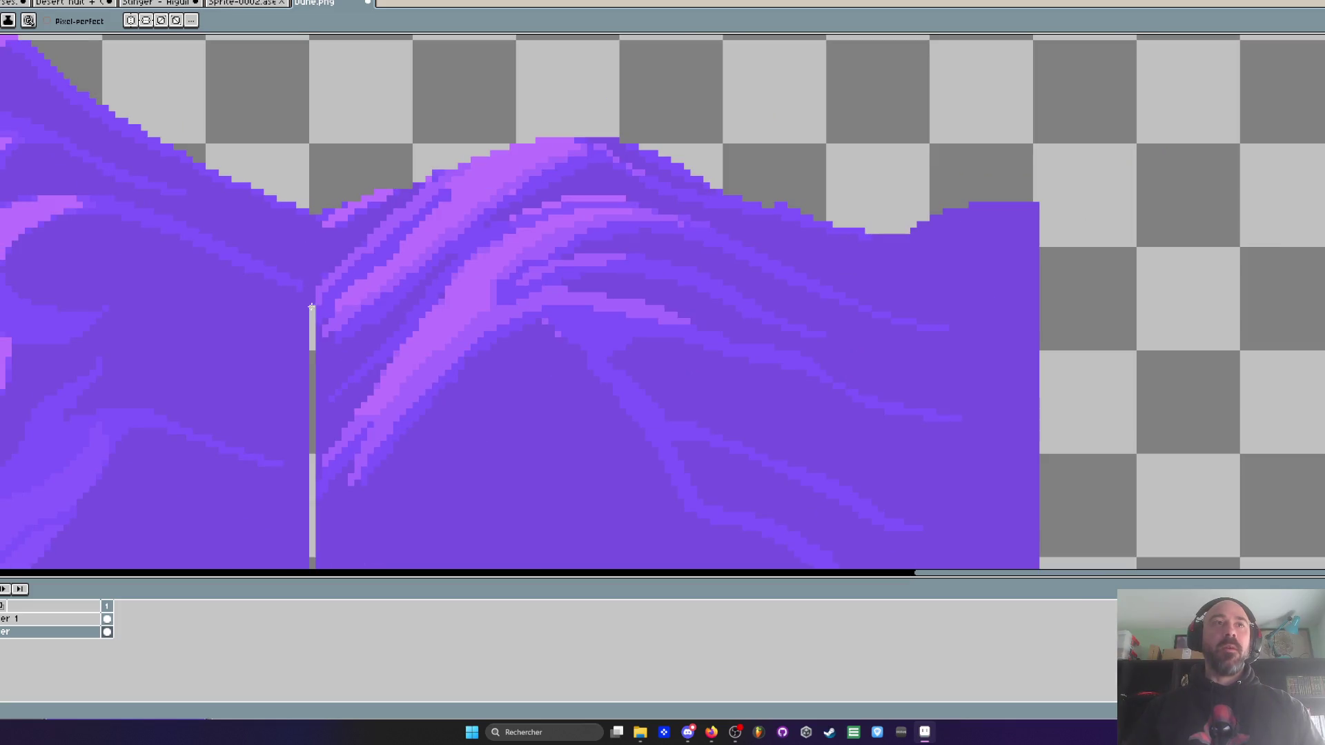
pyautogui.scroll(-1, 312, 341)
pyautogui.moveTo(312, 340)
pyautogui.mouseDown()
pyautogui.moveTo(308, 288)
pyautogui.moveTo(325, 311)
pyautogui.mouseUp()
pyautogui.scroll(2, 308, 243)
pyautogui.scroll(2, 333, 278)
pyautogui.press('b')
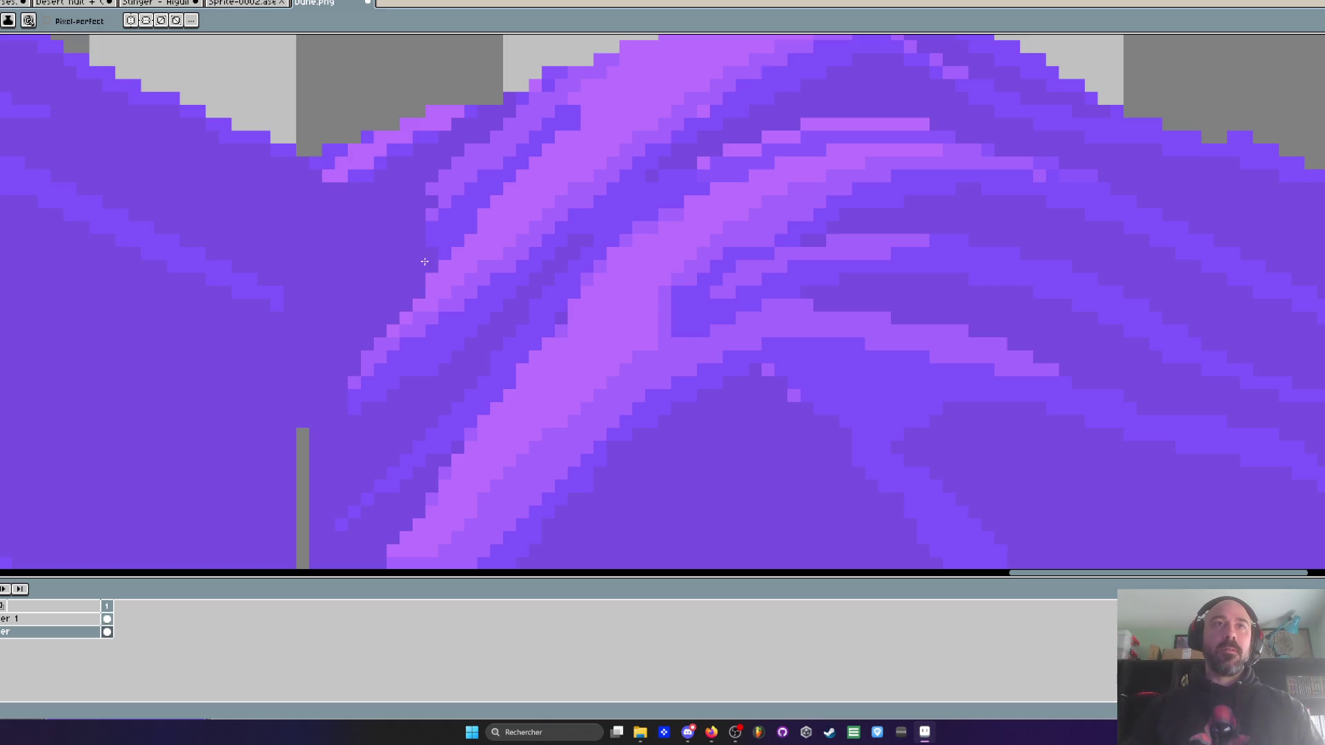
# - View the whole dune strip, then bring the Props folder window to the front
pyautogui.scroll(-3, 424, 262)
pyautogui.scroll(1, 398, 257)
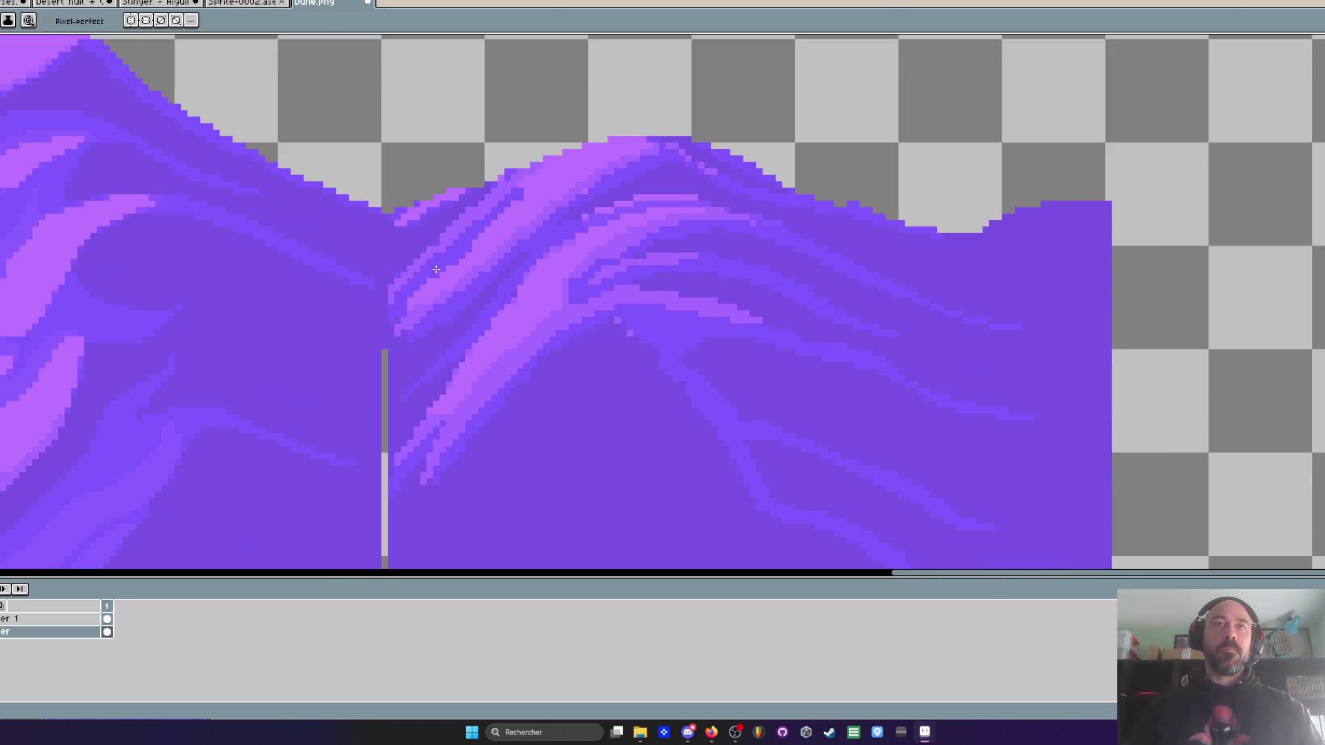
pyautogui.scroll(-3, 436, 269)
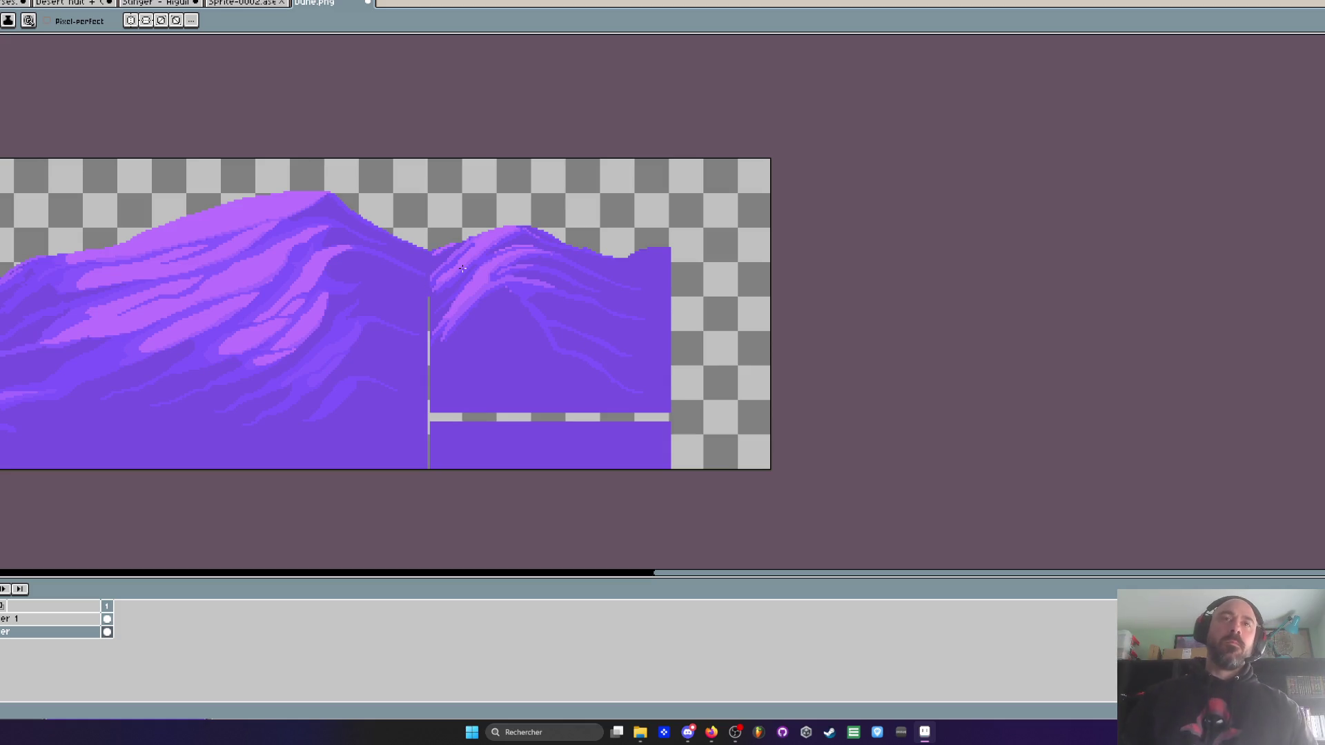
pyautogui.moveTo(457, 266); pyautogui.dragTo(551, 267)
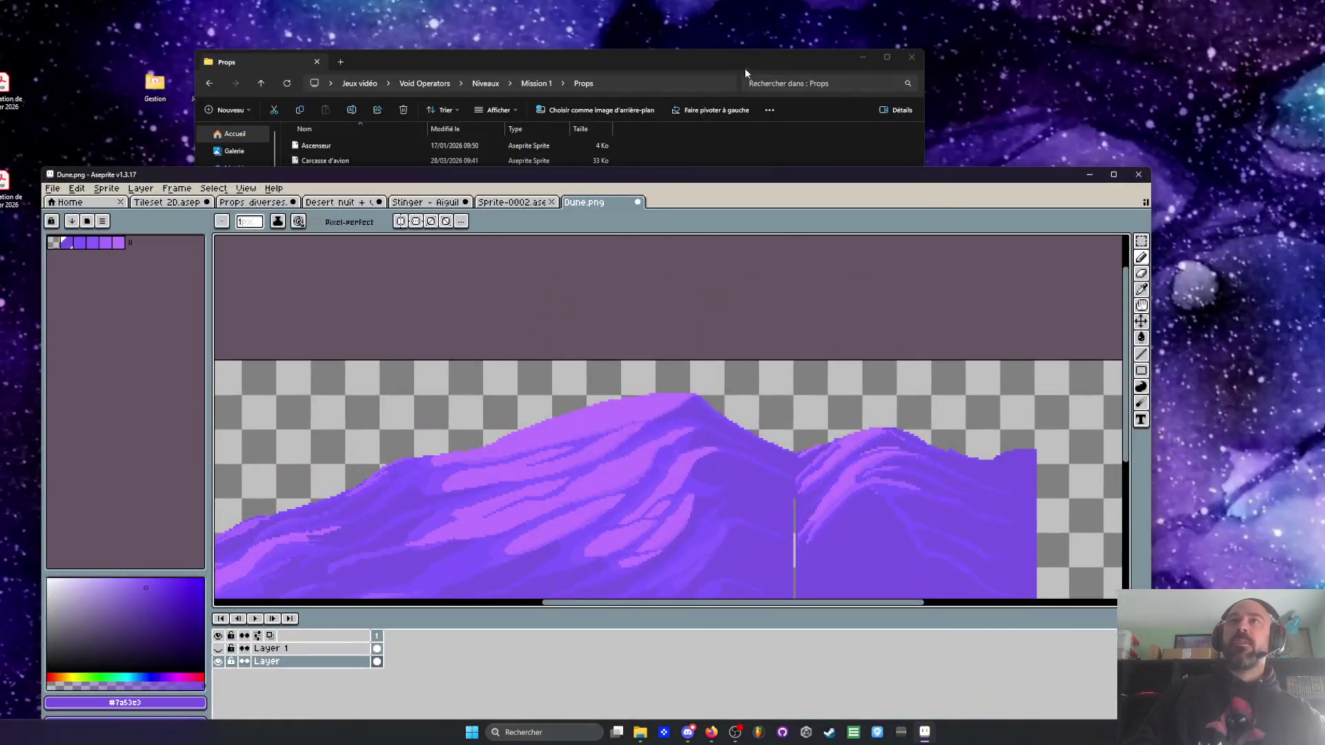
pyautogui.click(744, 68)
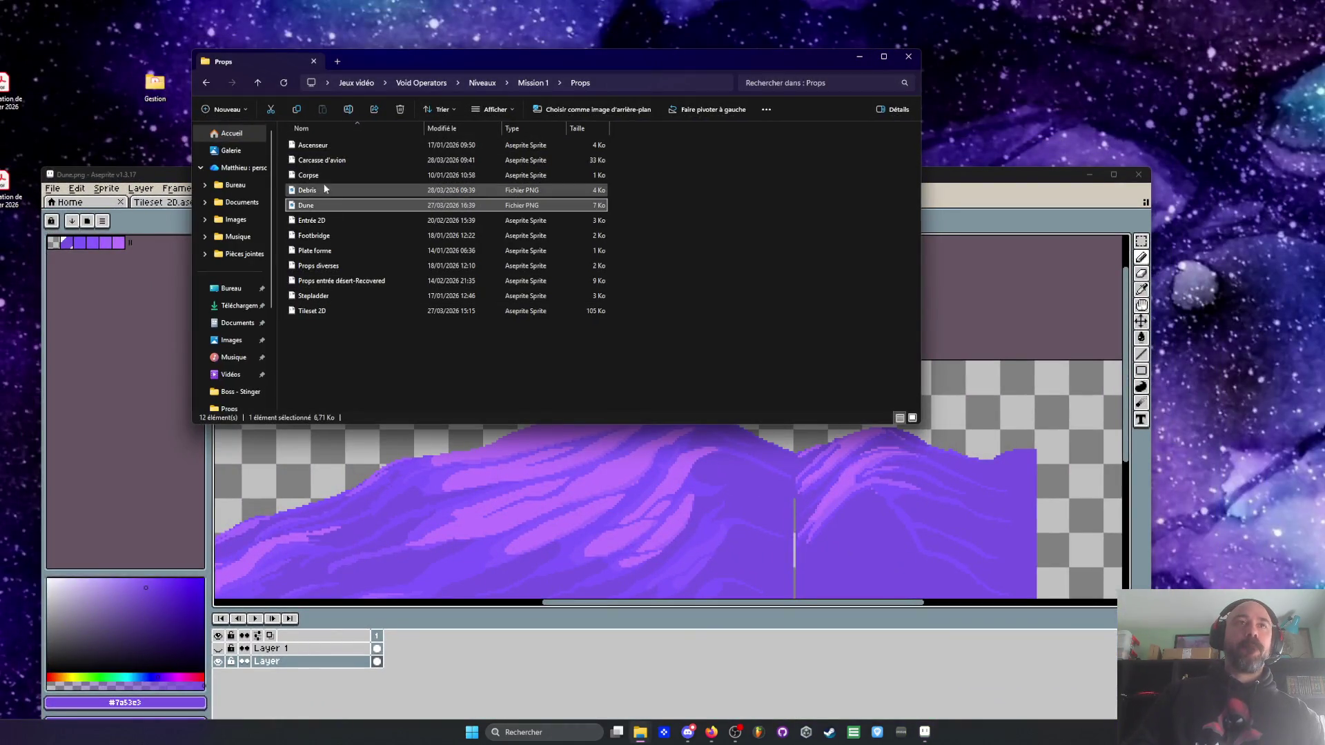
# - Return to the Mission 1 folder and open Desert nuit + ville.aseprite
pyautogui.click(205, 84)
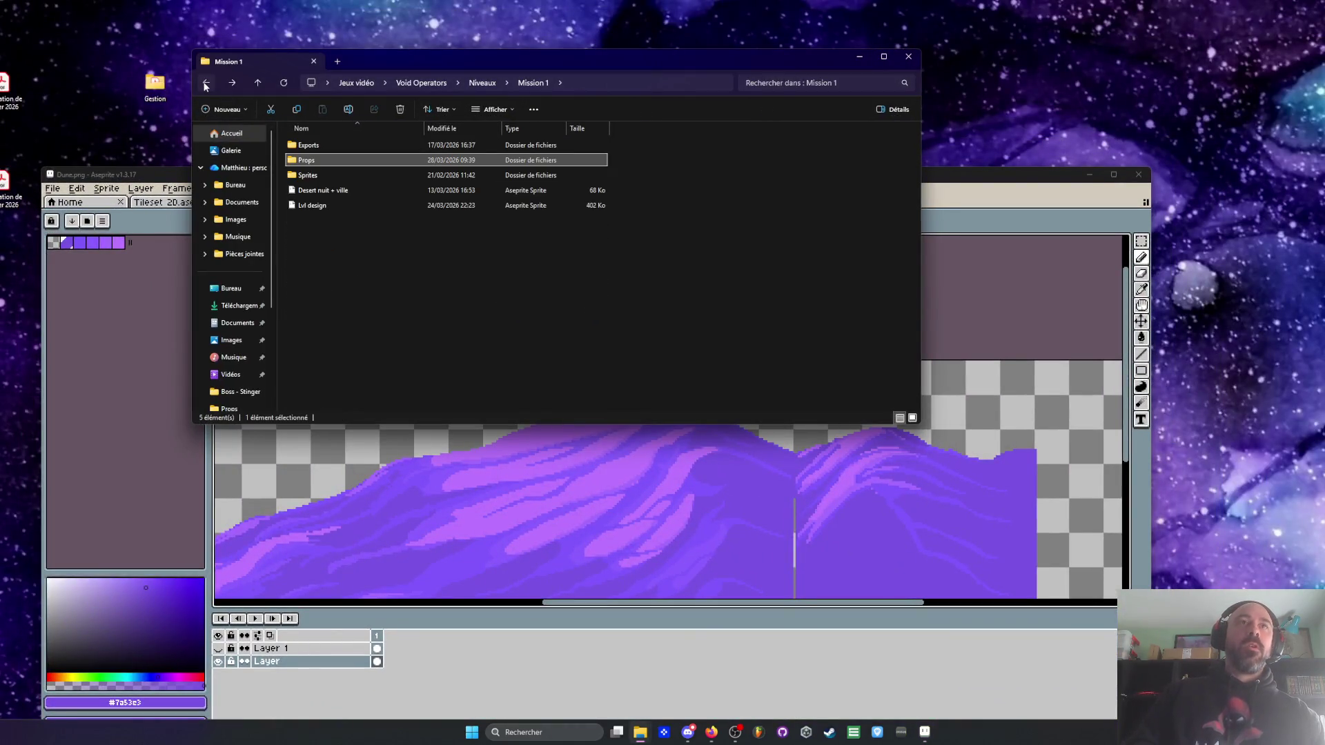
pyautogui.doubleClick(330, 192)
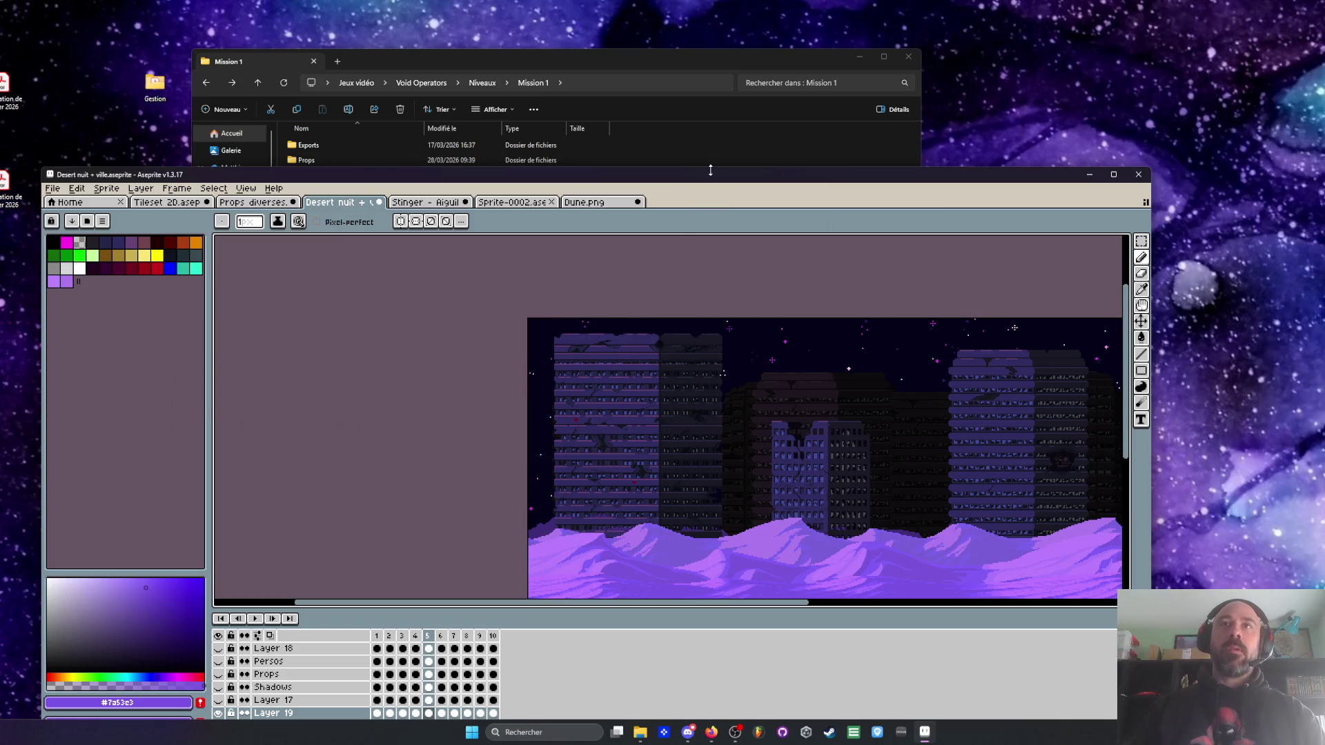
# - Maximise Aseprite and hide the Layer 19, FX and Sol layers to expose the dunes
pyautogui.doubleClick(710, 170)
pyautogui.scroll(2, 744, 387)
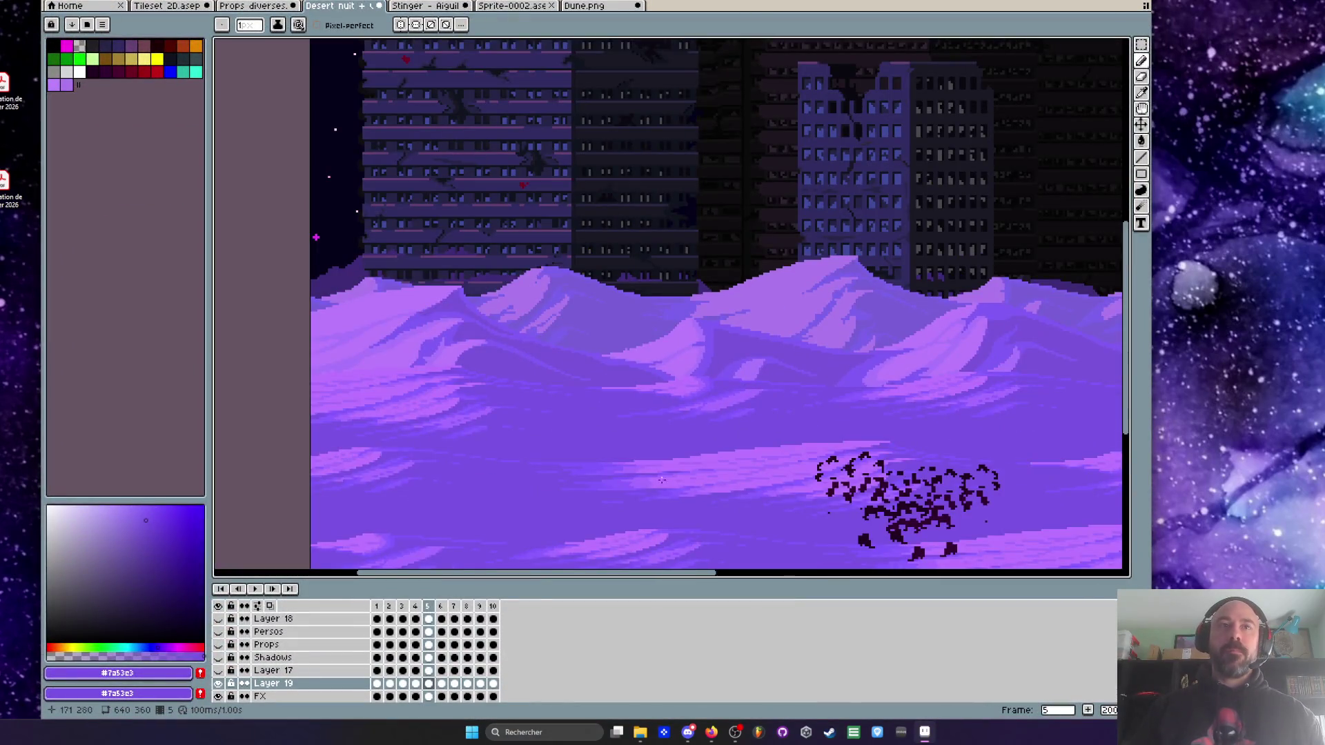
pyautogui.scroll(-1, 235, 663)
pyautogui.scroll(1, 236, 671)
pyautogui.scroll(-1, 227, 670)
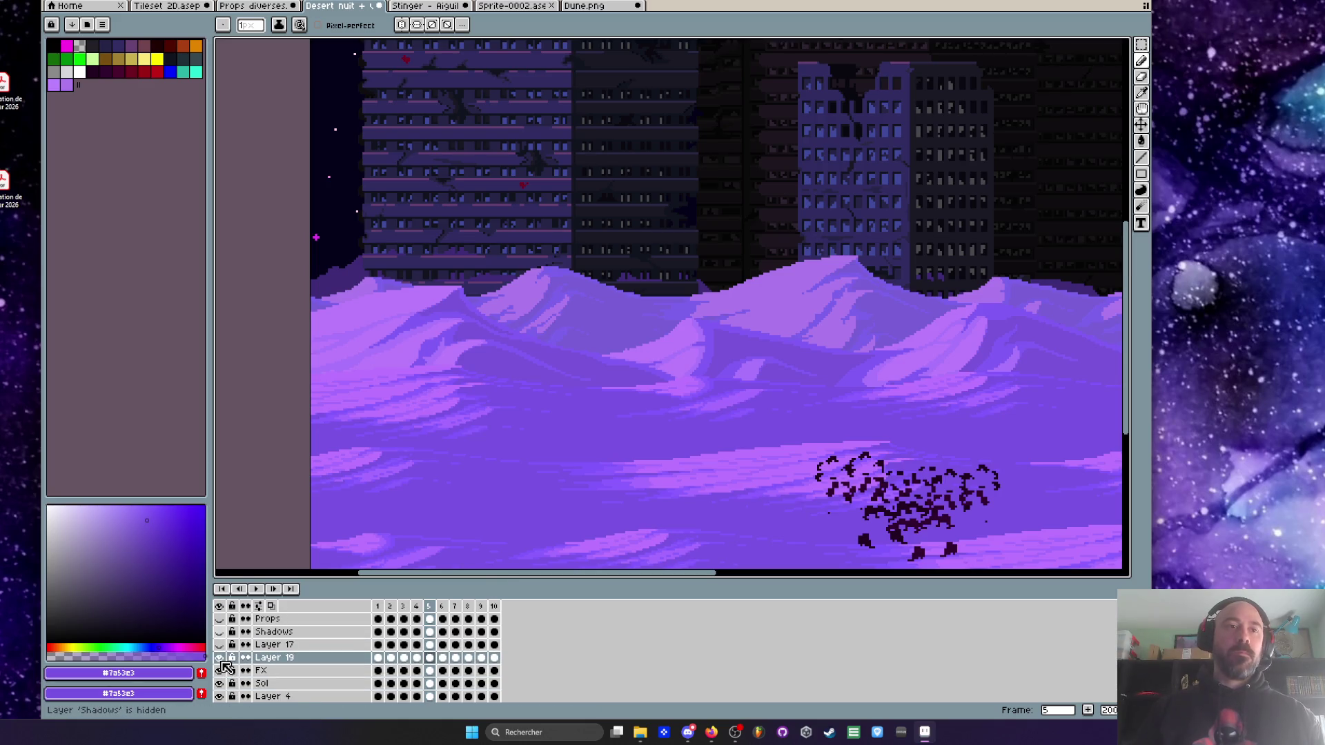
pyautogui.click(220, 659)
pyautogui.click(219, 671)
pyautogui.scroll(-1, 221, 671)
pyautogui.click(219, 658)
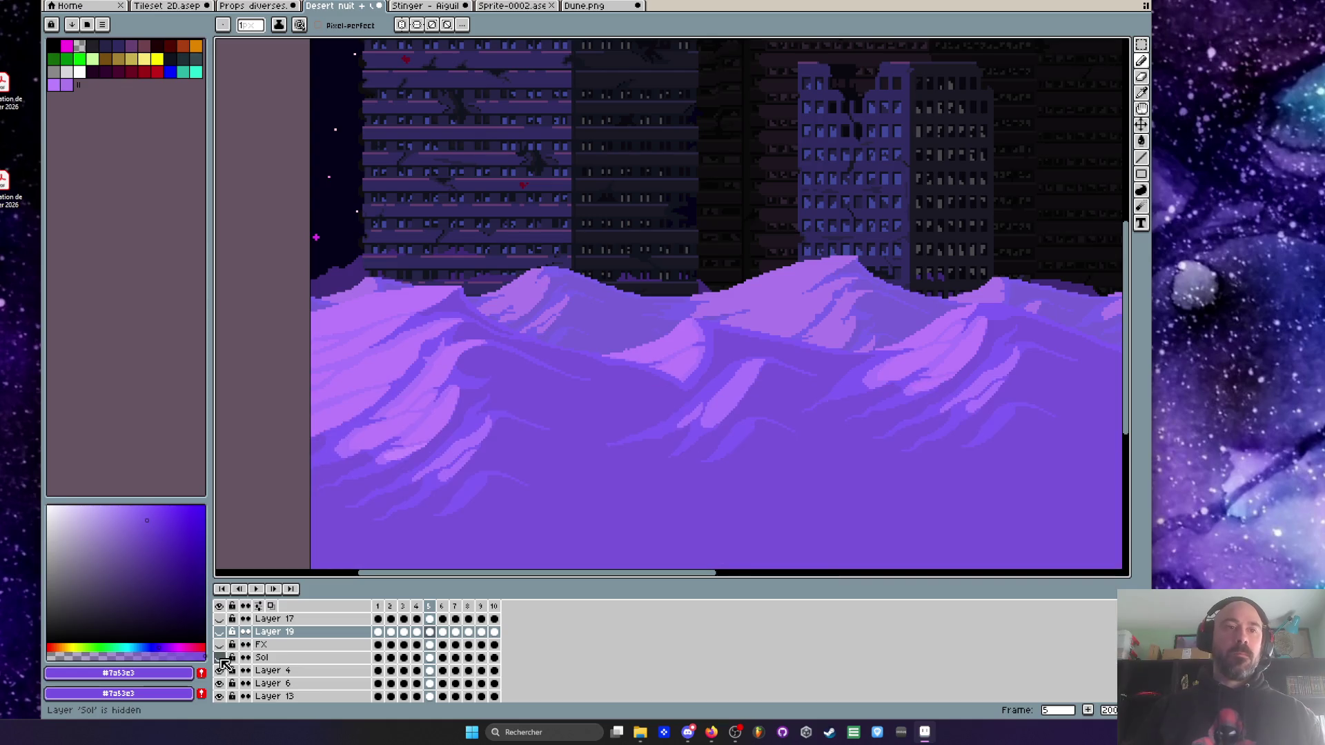
pyautogui.scroll(-2, 692, 447)
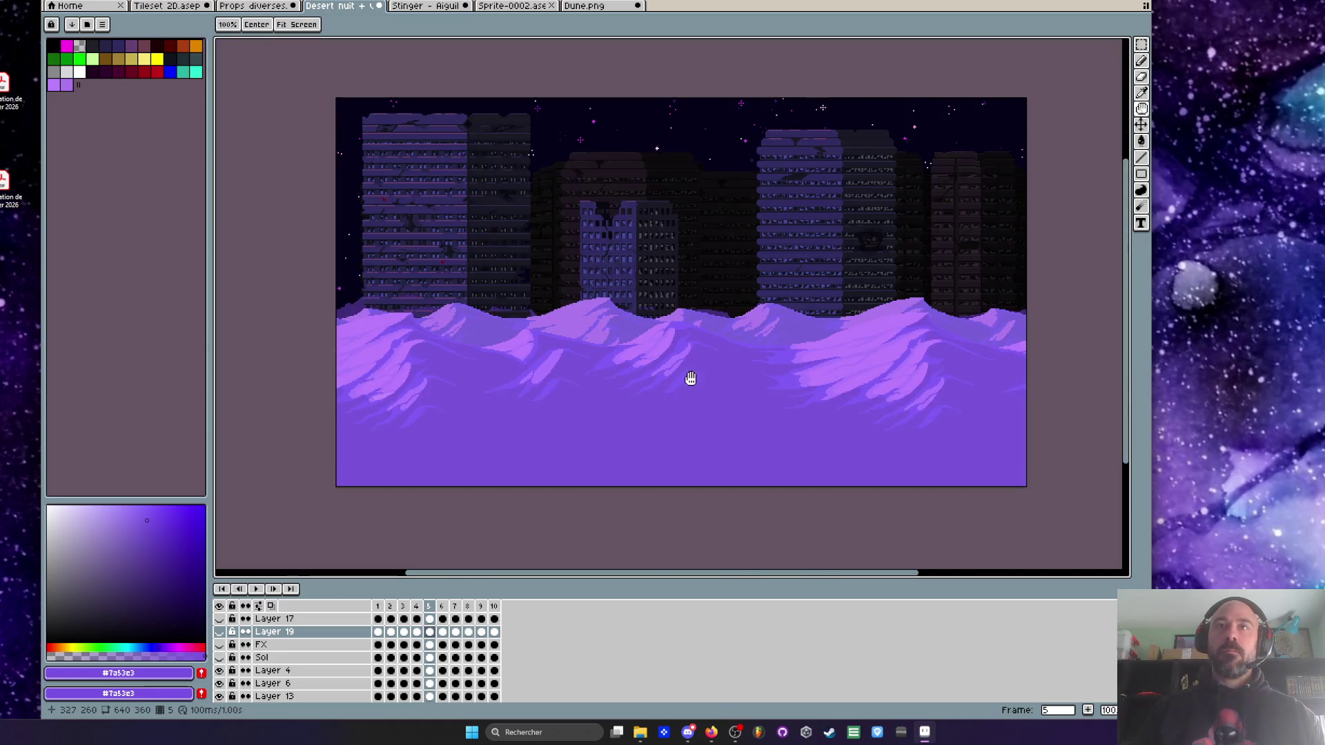
pyautogui.moveTo(691, 378)
pyautogui.mouseDown()
pyautogui.moveTo(572, 388)
pyautogui.moveTo(615, 387)
pyautogui.mouseUp()
pyautogui.scroll(1, 602, 368)
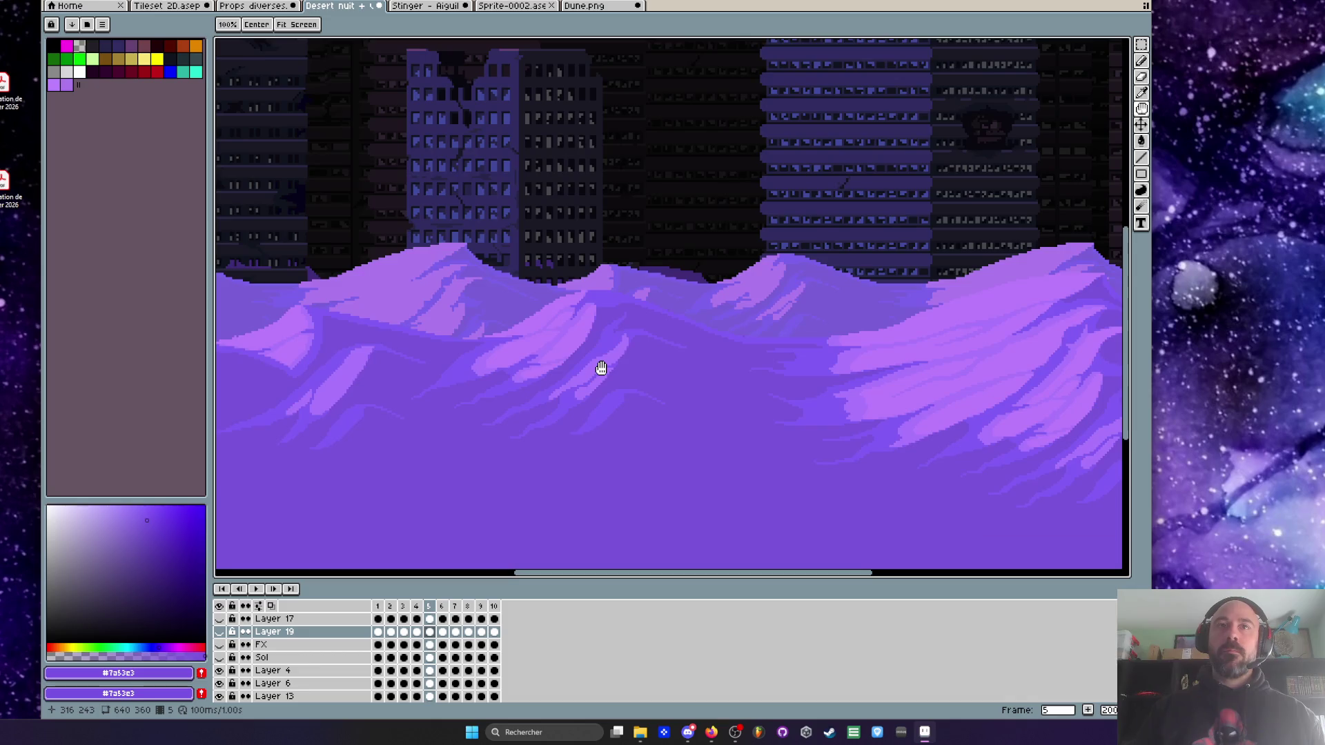
# - Rectangle-select a chunk of dunes in the scene's middle on Layer 4
pyautogui.click(594, 6)
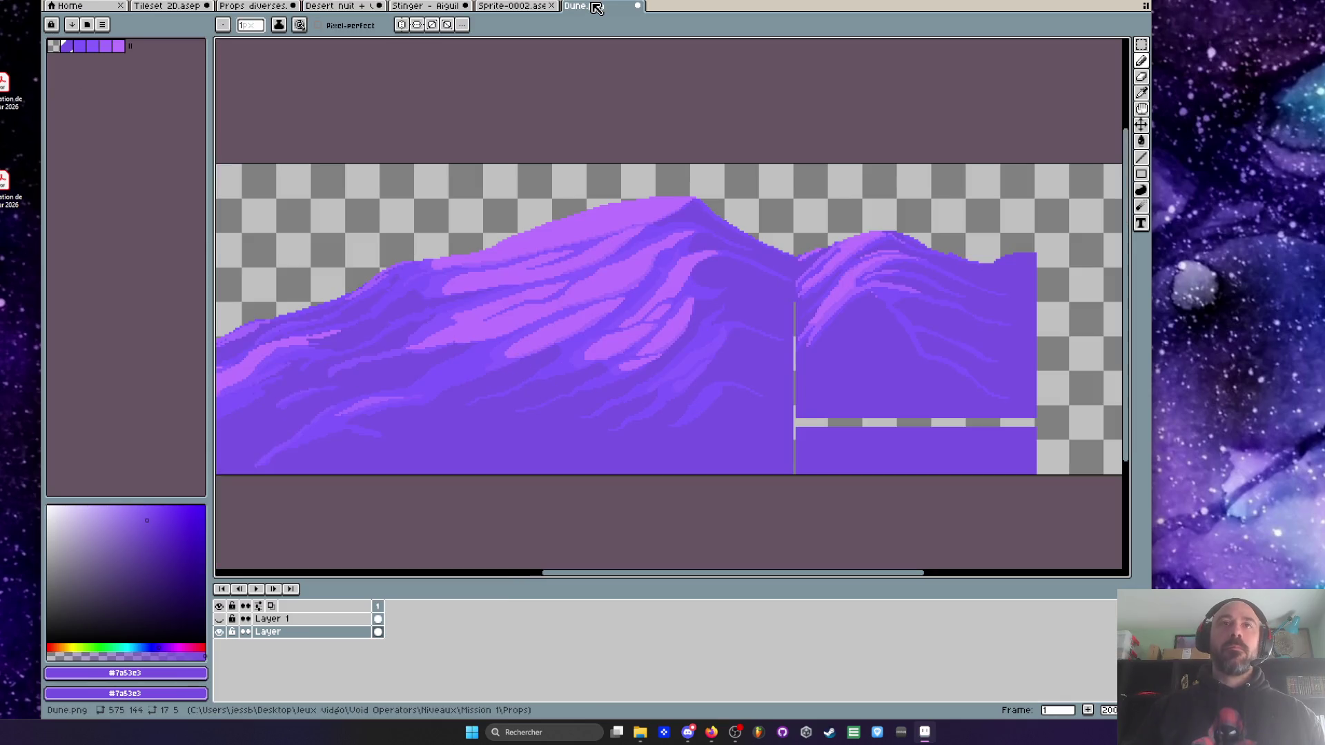
pyautogui.click(431, 6)
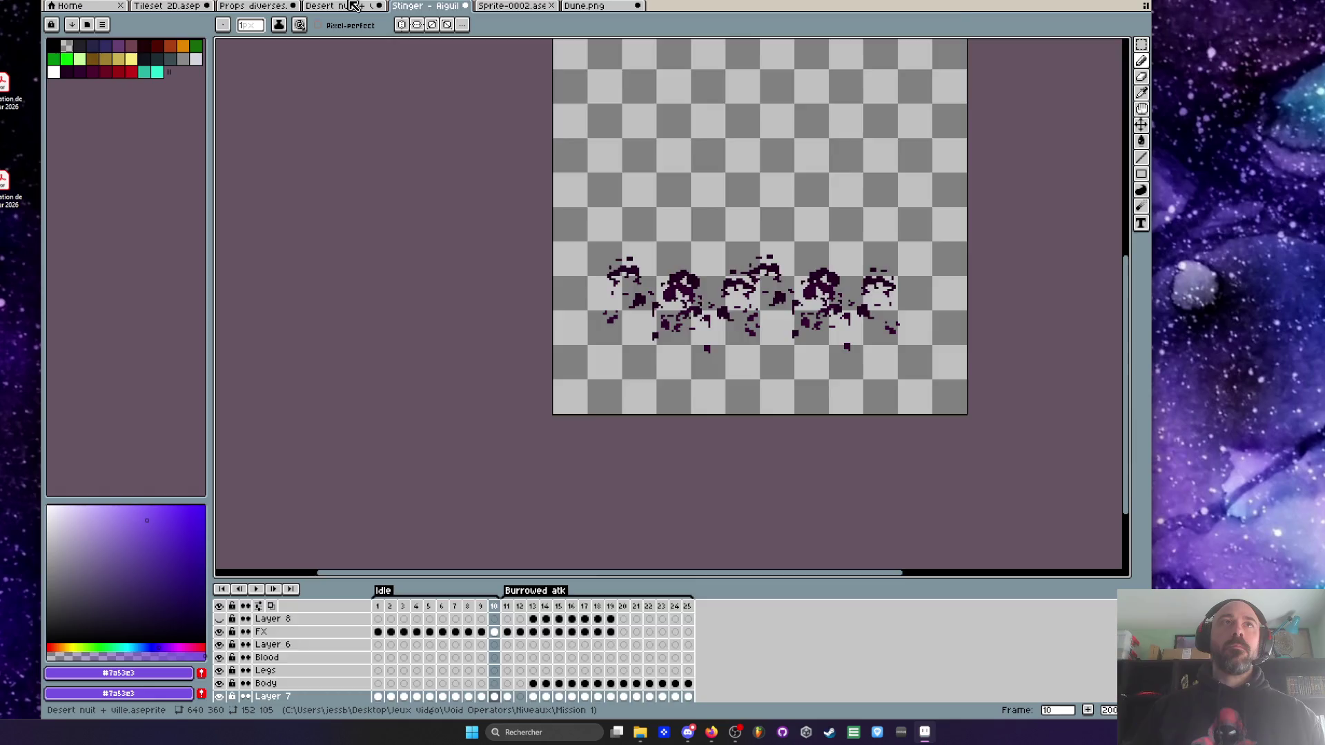
pyautogui.click(338, 5)
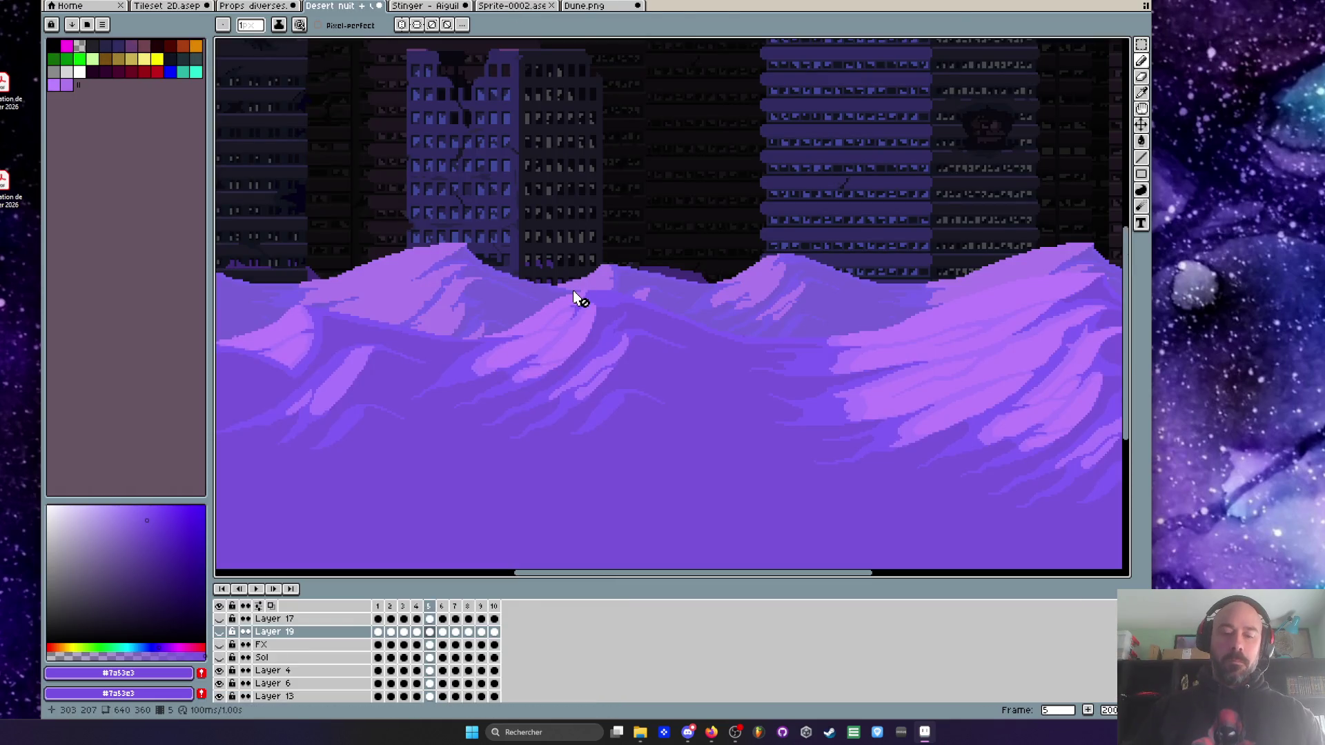
pyautogui.press('m')
pyautogui.moveTo(391, 201)
pyautogui.mouseDown()
pyautogui.moveTo(835, 538)
pyautogui.moveTo(797, 539)
pyautogui.mouseUp()
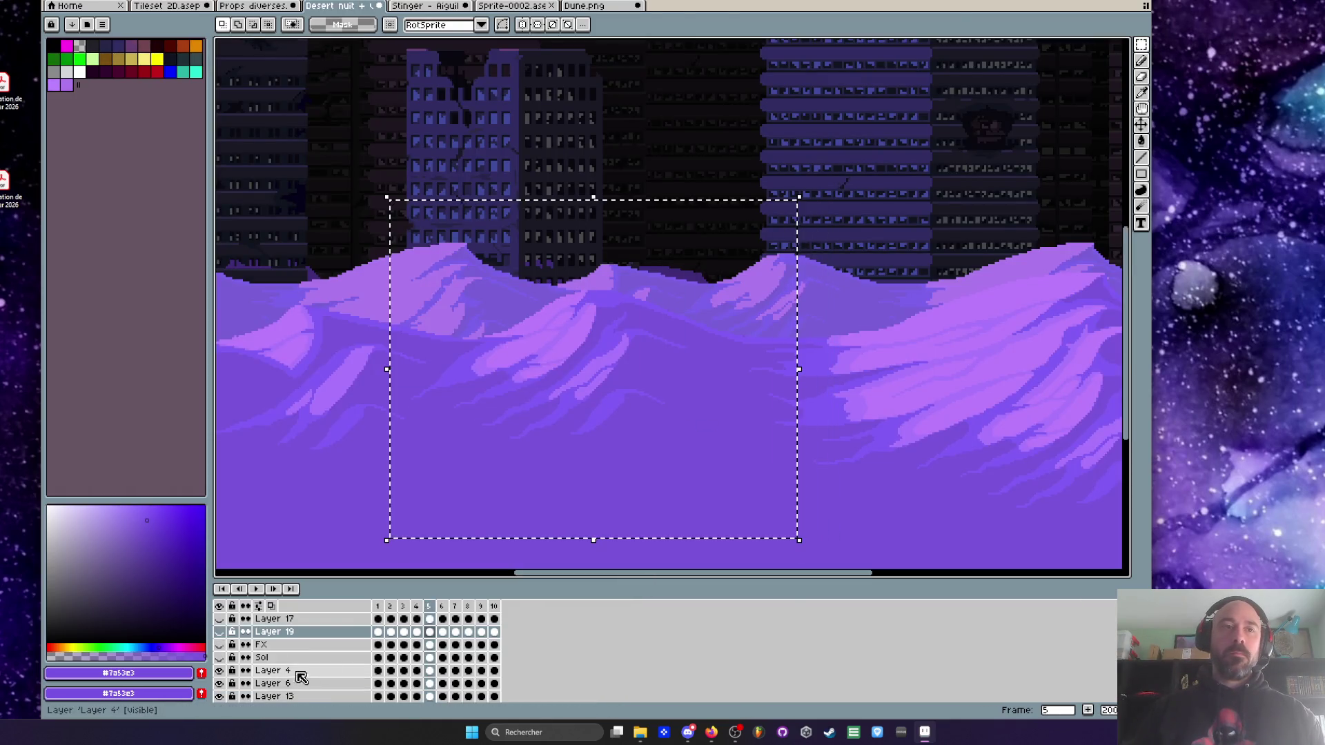
pyautogui.click(431, 671)
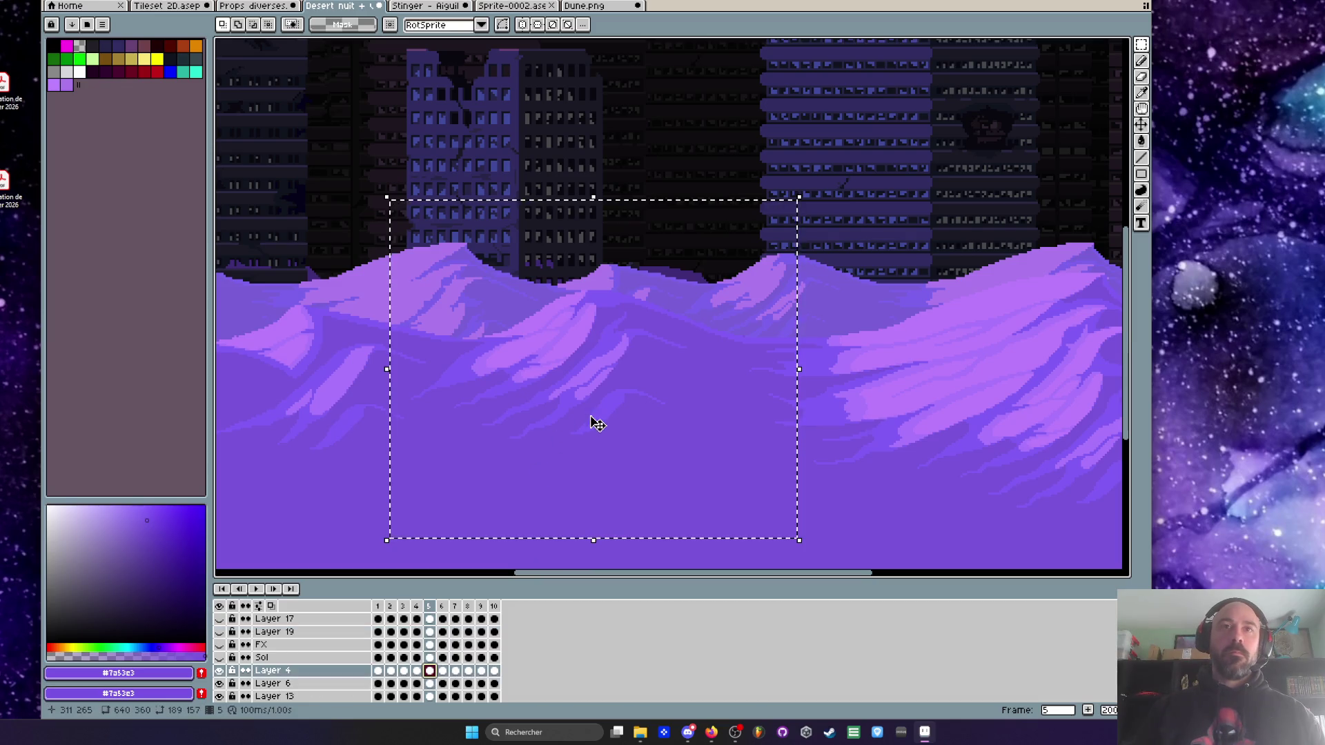
# - Copy the selected dune chunk from the desert scene and paste it into Dune.png
pyautogui.click(600, 6)
pyautogui.scroll(2, 591, 325)
pyautogui.press('Delete')
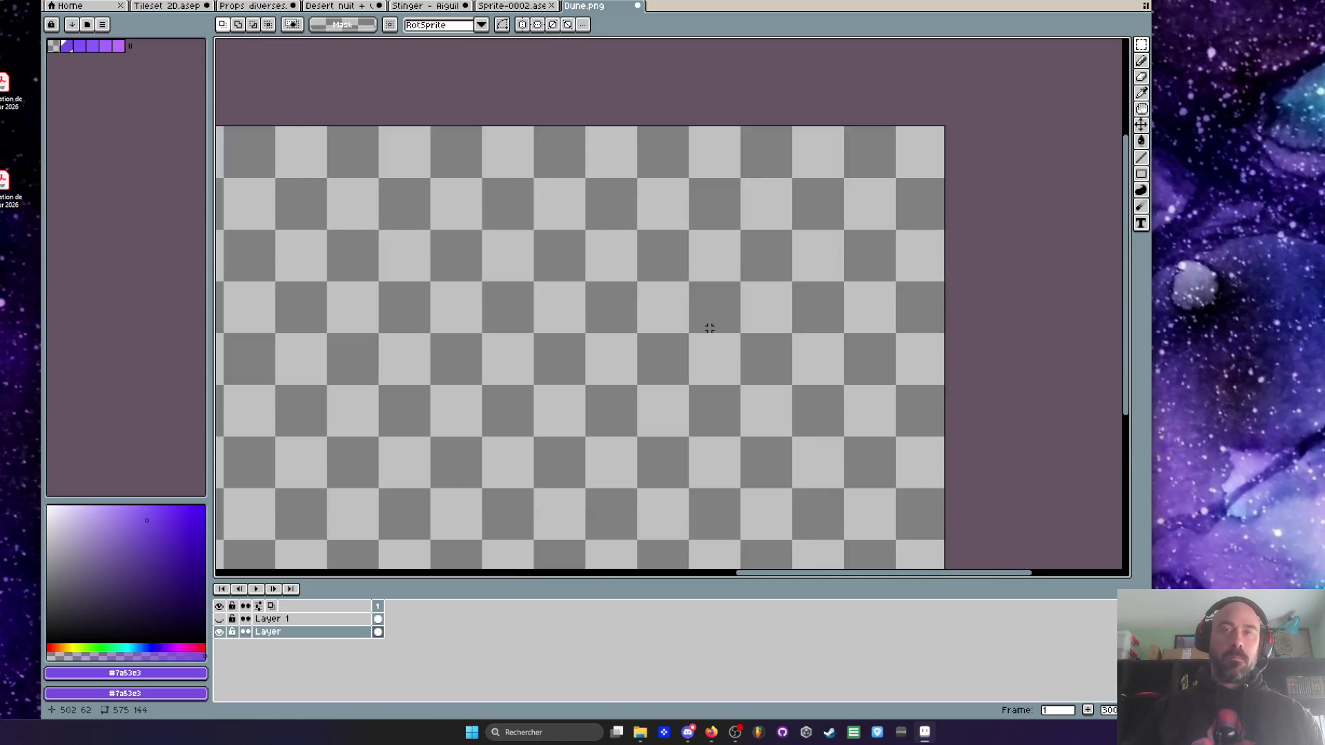
pyautogui.hotkey('ctrl', 'z')
pyautogui.click(335, 6)
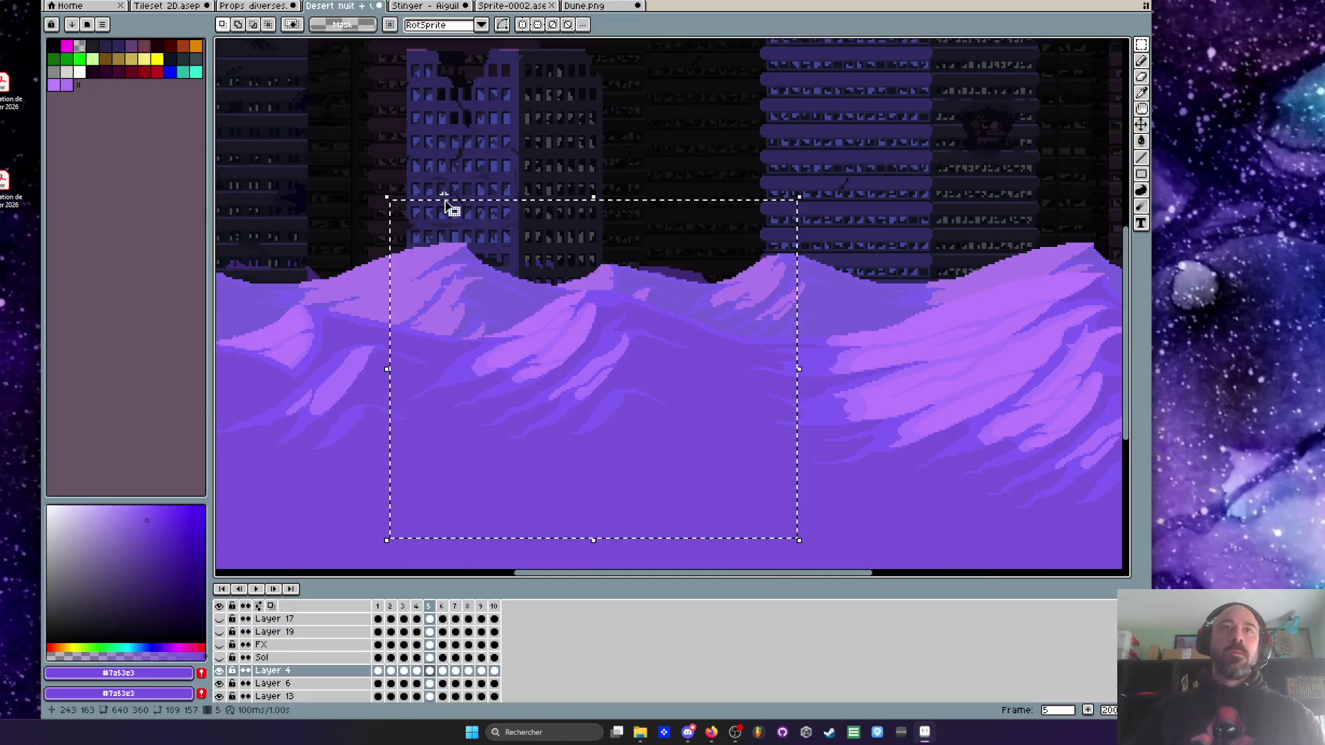
pyautogui.hotkey('ctrl', 'v')
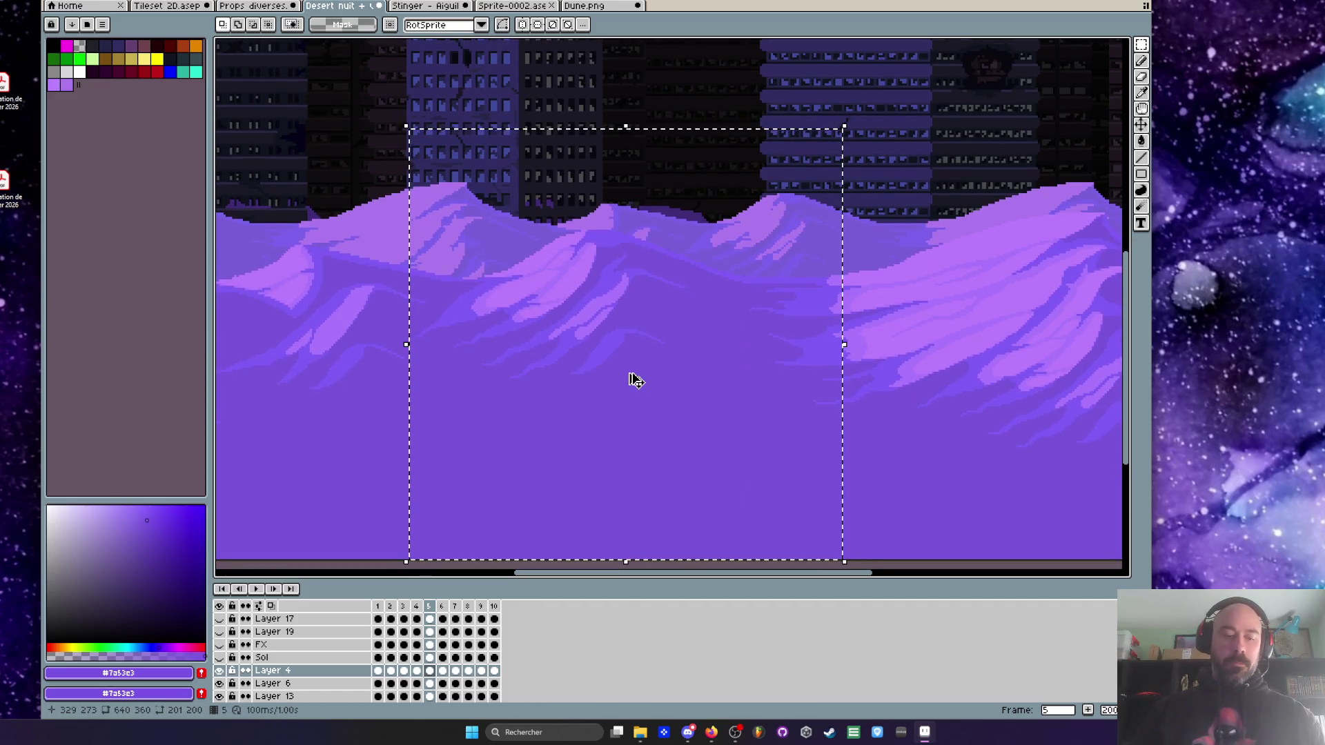
pyautogui.press('Return')
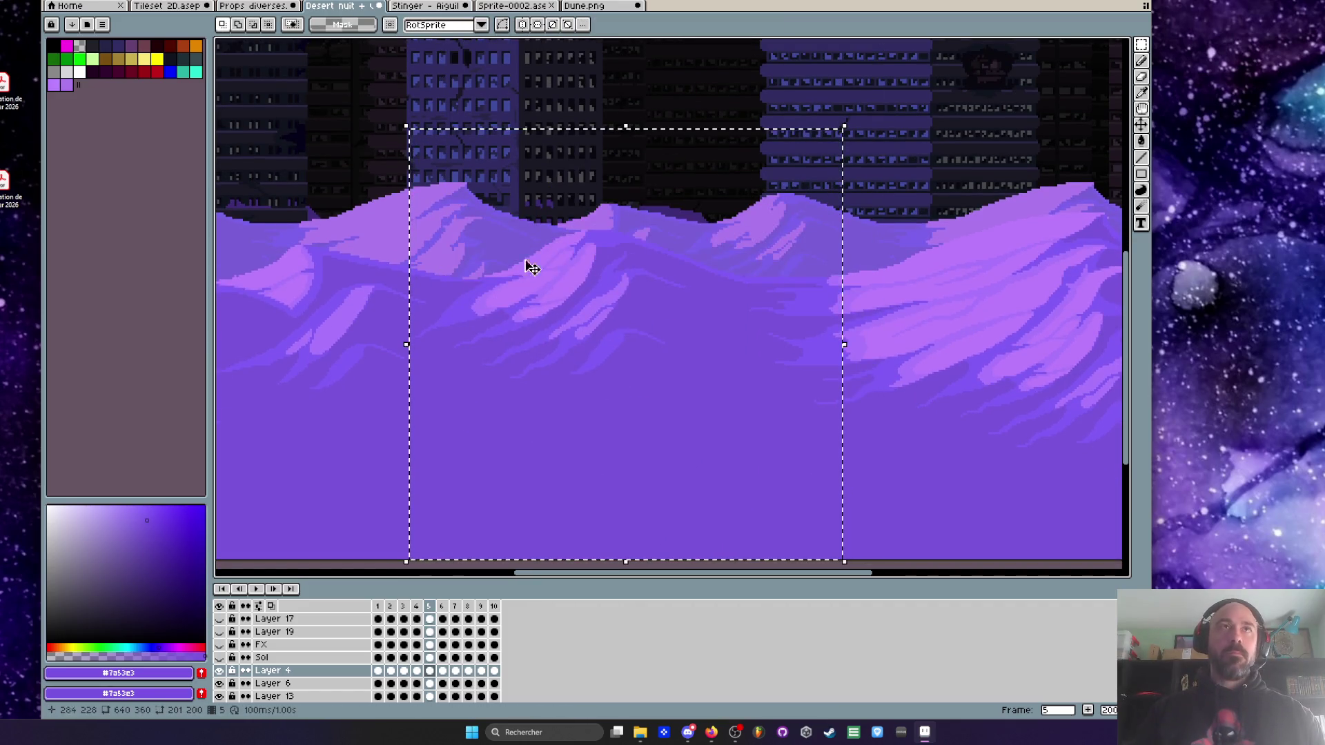
pyautogui.click(592, 9)
pyautogui.hotkey('ctrl', 'v')
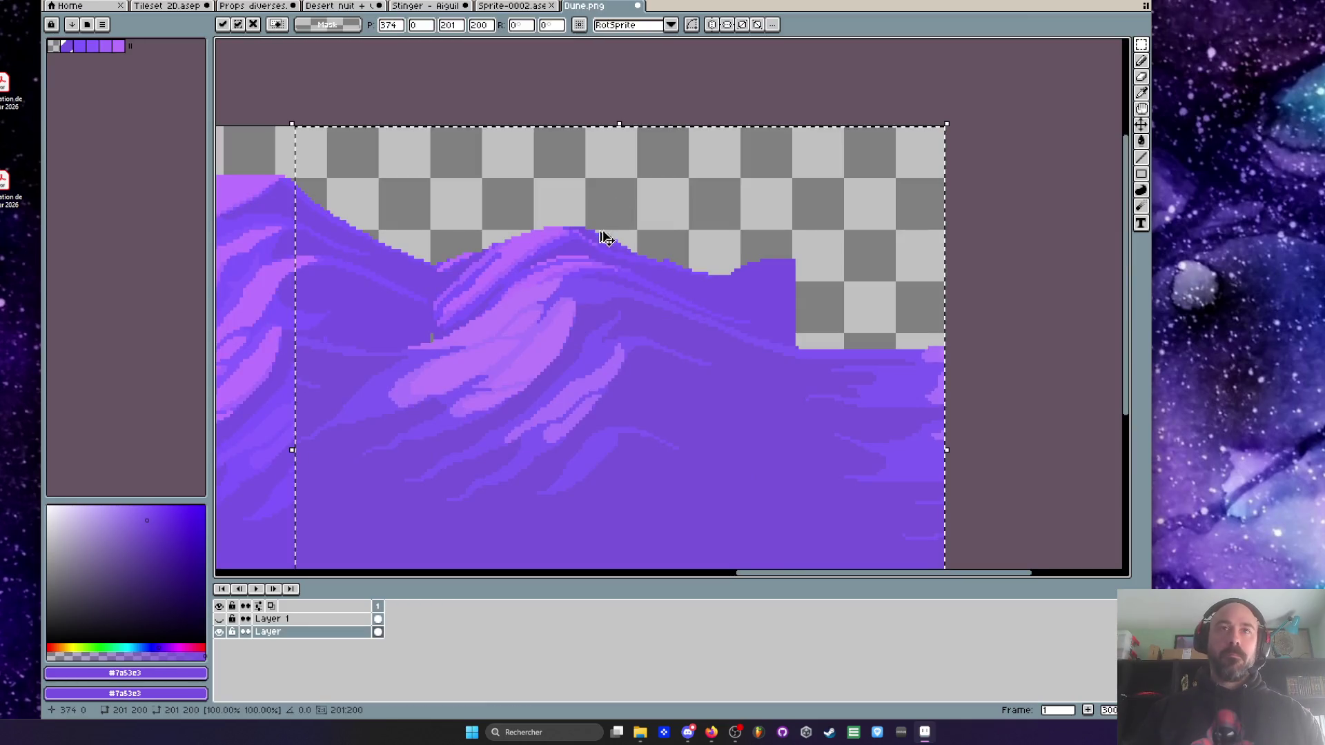
# - Align the pasted dune piece against the existing dune and commit its placement
pyautogui.scroll(-3, 677, 298)
pyautogui.moveTo(671, 296)
pyautogui.mouseDown()
pyautogui.moveTo(642, 370)
pyautogui.moveTo(553, 310)
pyautogui.moveTo(702, 330)
pyautogui.moveTo(695, 302)
pyautogui.moveTo(669, 292)
pyautogui.moveTo(713, 337)
pyautogui.moveTo(642, 287)
pyautogui.mouseUp()
pyautogui.scroll(-1, 702, 329)
pyautogui.scroll(1, 693, 326)
pyautogui.scroll(2, 713, 337)
pyautogui.scroll(3, 550, 251)
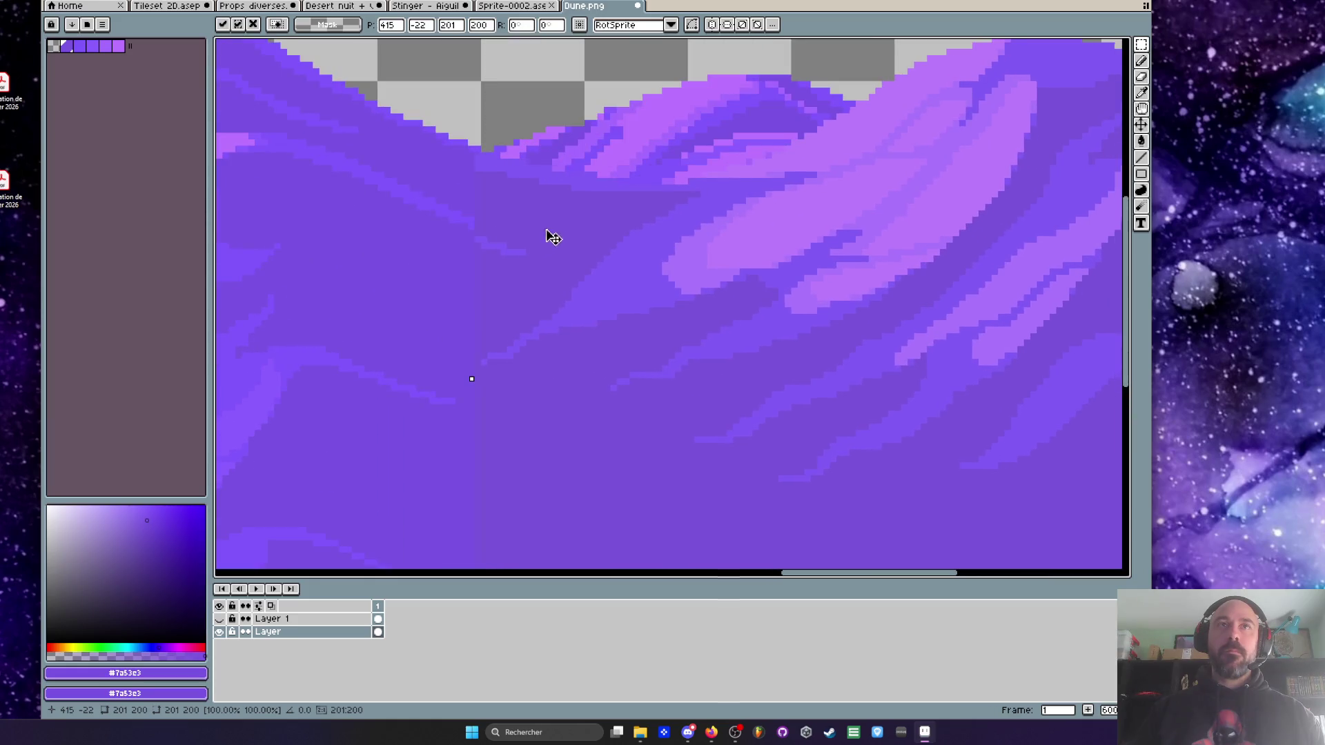
pyautogui.moveTo(561, 233); pyautogui.dragTo(553, 240)
pyautogui.scroll(-3, 552, 239)
pyautogui.press('Return')
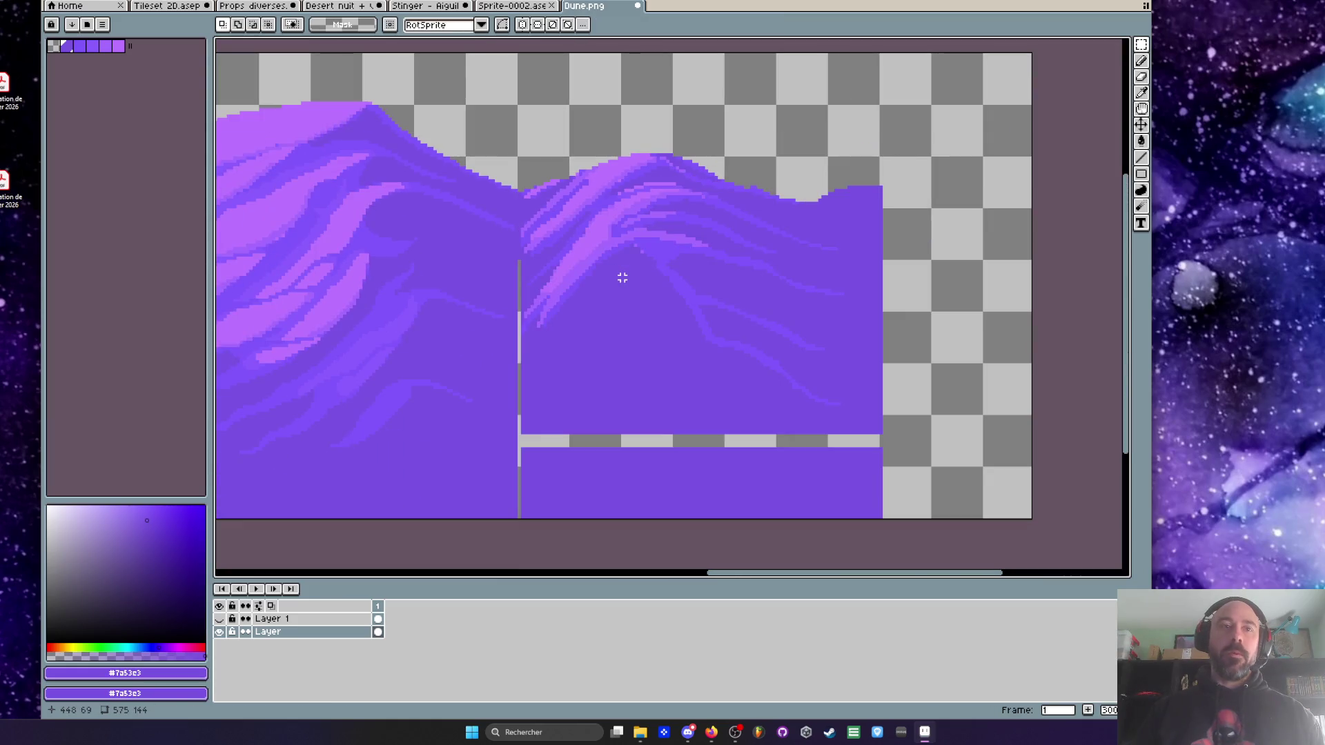
# - Show Layer 1's red seam guide and paste another dune copy onto it, shifted right
pyautogui.click(221, 619)
pyautogui.click(379, 619)
pyautogui.hotkey('ctrl', 'v')
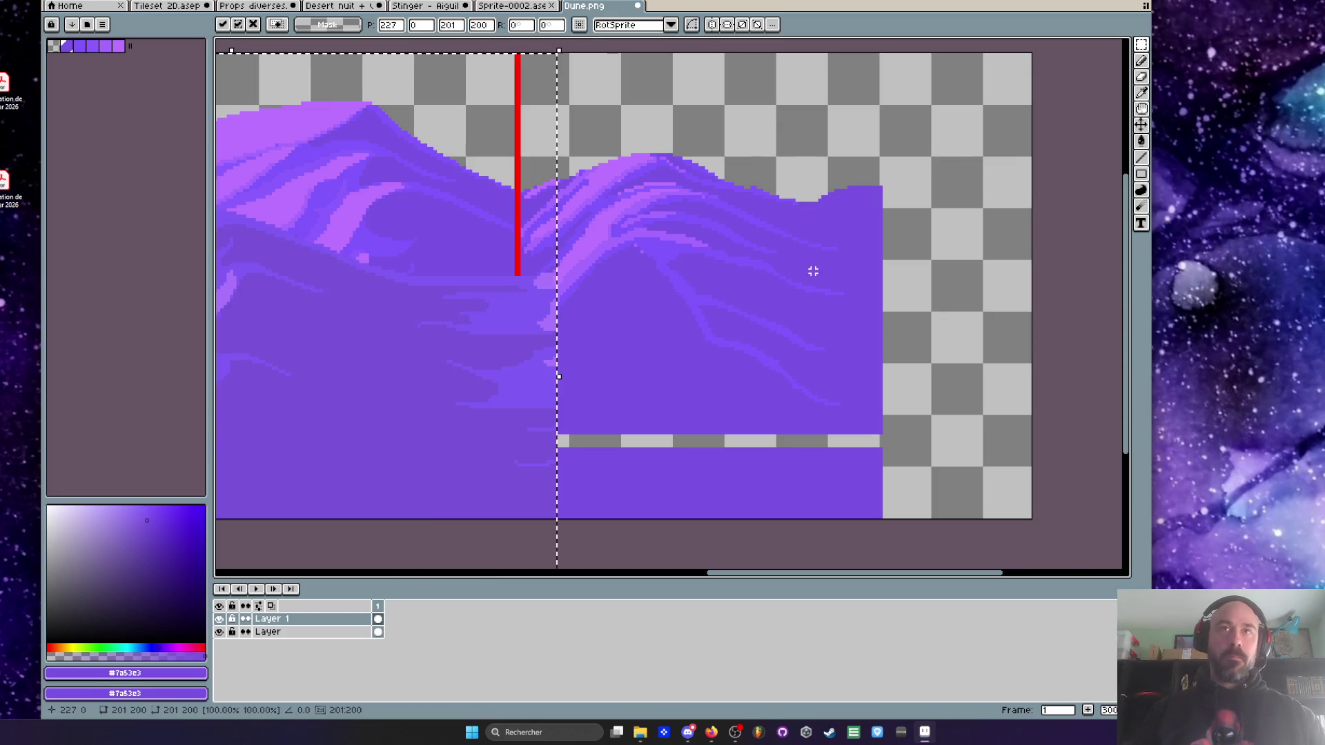
pyautogui.scroll(-1, 586, 284)
pyautogui.scroll(-2, 586, 284)
pyautogui.moveTo(532, 301)
pyautogui.mouseDown()
pyautogui.moveTo(613, 284)
pyautogui.moveTo(610, 295)
pyautogui.moveTo(559, 275)
pyautogui.moveTo(610, 310)
pyautogui.moveTo(648, 308)
pyautogui.moveTo(598, 308)
pyautogui.mouseUp()
pyautogui.click(832, 328)
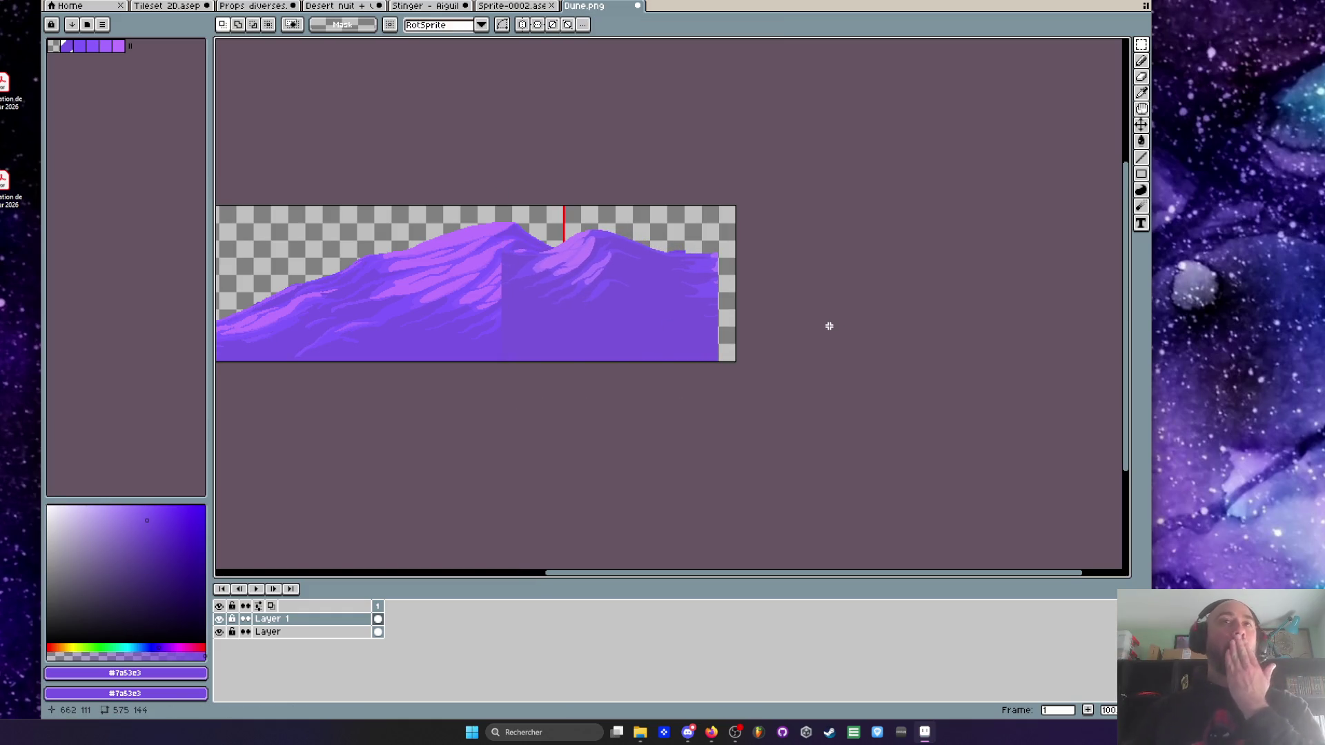
# - Reselect the previous selection and return to the right-hand dune piece on Layer 1
pyautogui.click(379, 631)
pyautogui.scroll(4, 544, 318)
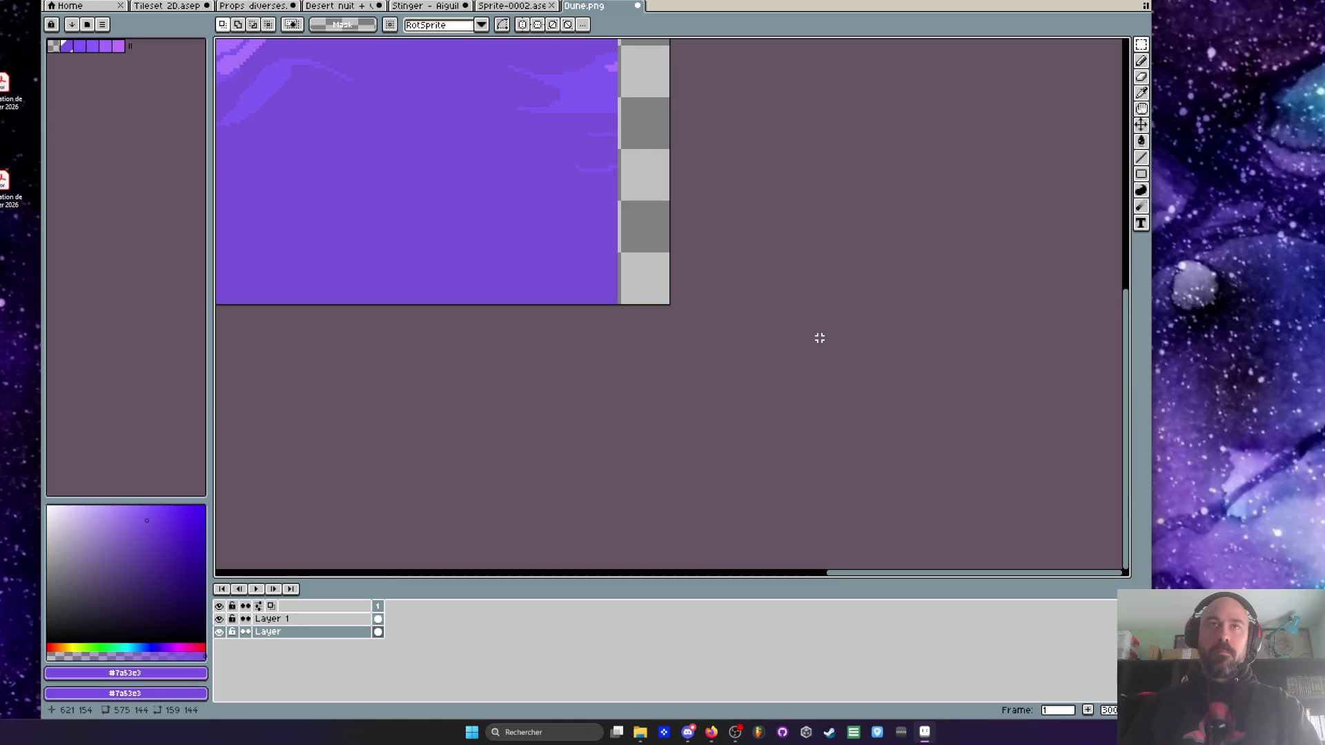
pyautogui.scroll(-4, 821, 339)
pyautogui.hotkey('ctrl', 'space')
pyautogui.press('Escape')
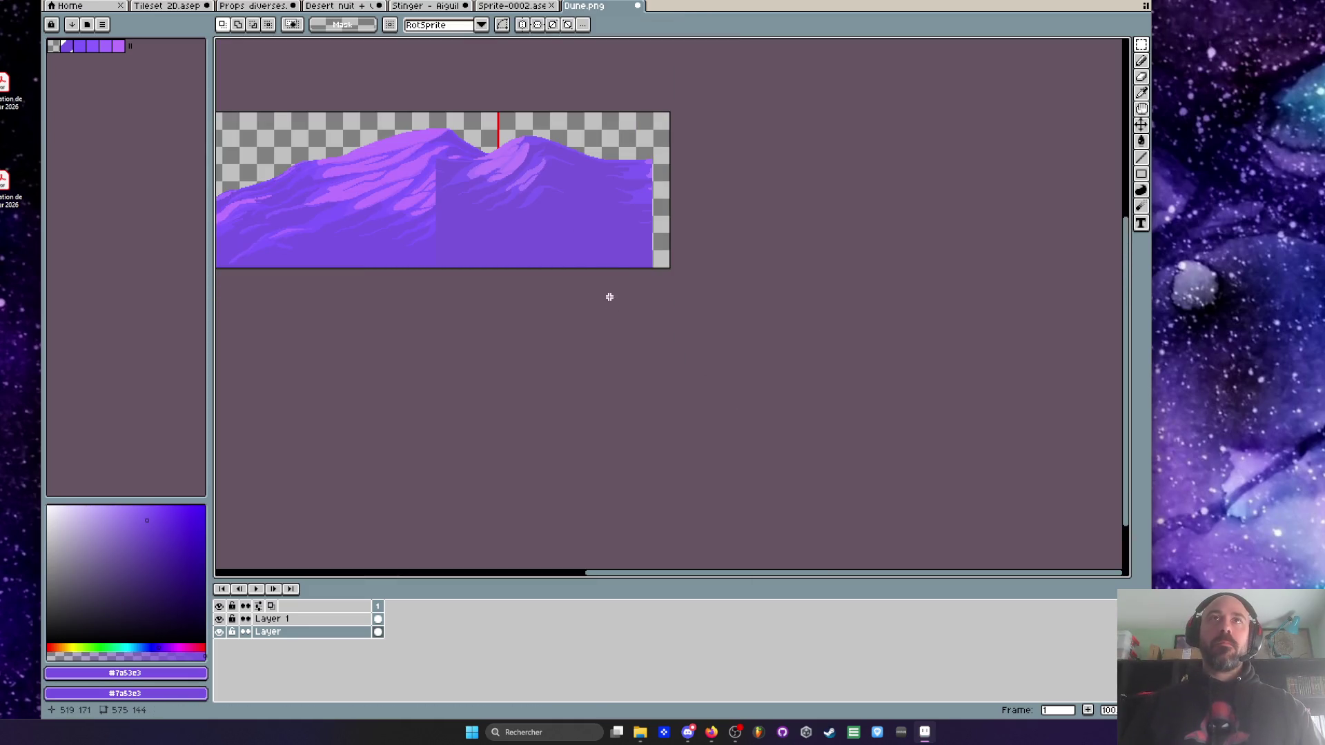
pyautogui.hotkey('ctrl', 'shift', 'd')
pyautogui.click(377, 619)
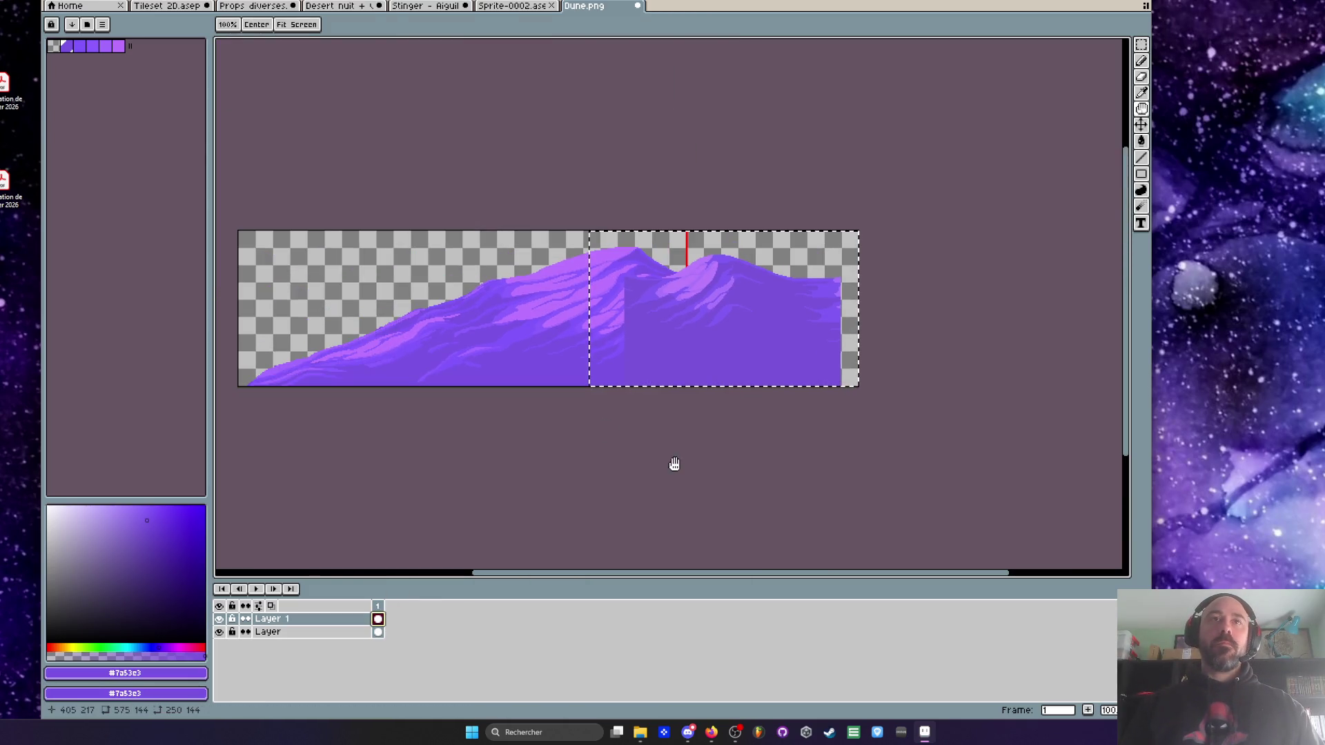
# - Try an 815-pixel canvas width, then undo the resize and the extra paste
pyautogui.hotkey('ctrl', 'alt', 'c')
pyautogui.write('815')
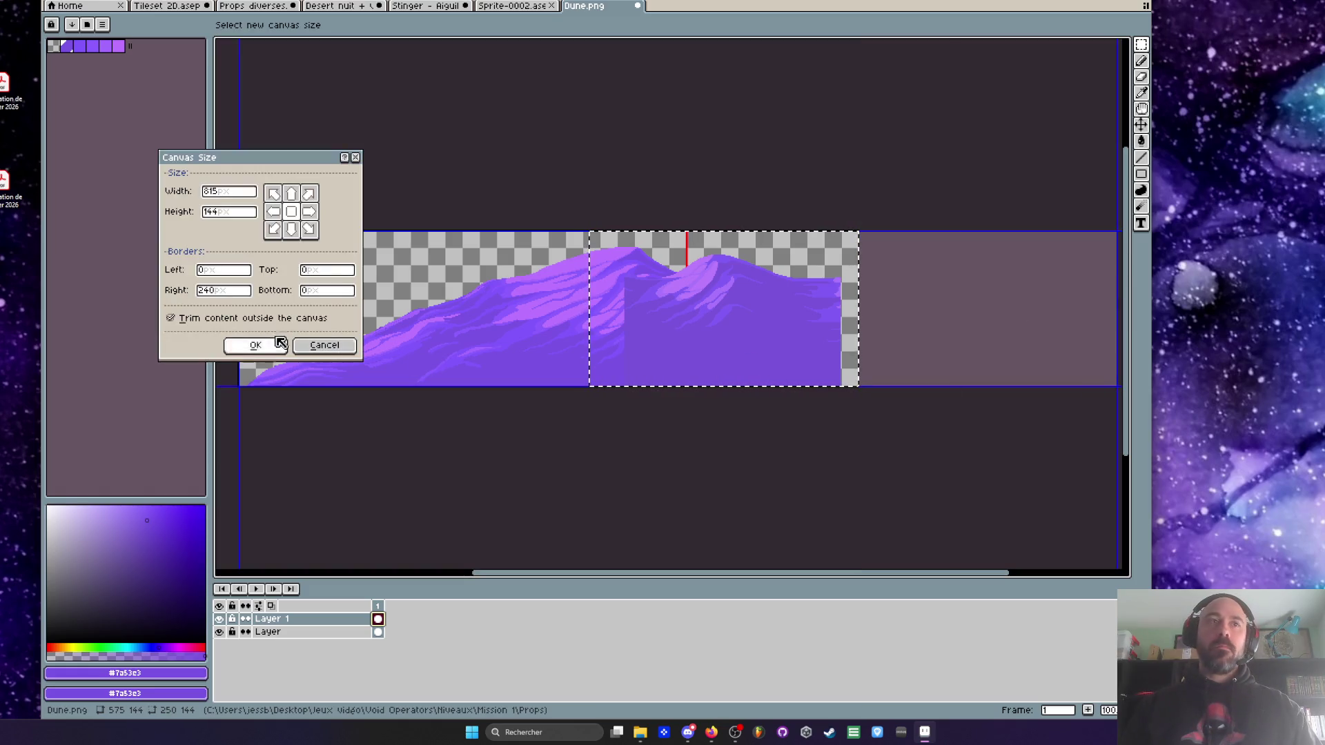
pyautogui.click(254, 346)
pyautogui.moveTo(758, 316)
pyautogui.mouseDown()
pyautogui.moveTo(877, 317)
pyautogui.moveTo(784, 297)
pyautogui.mouseUp()
pyautogui.scroll(1, 790, 302)
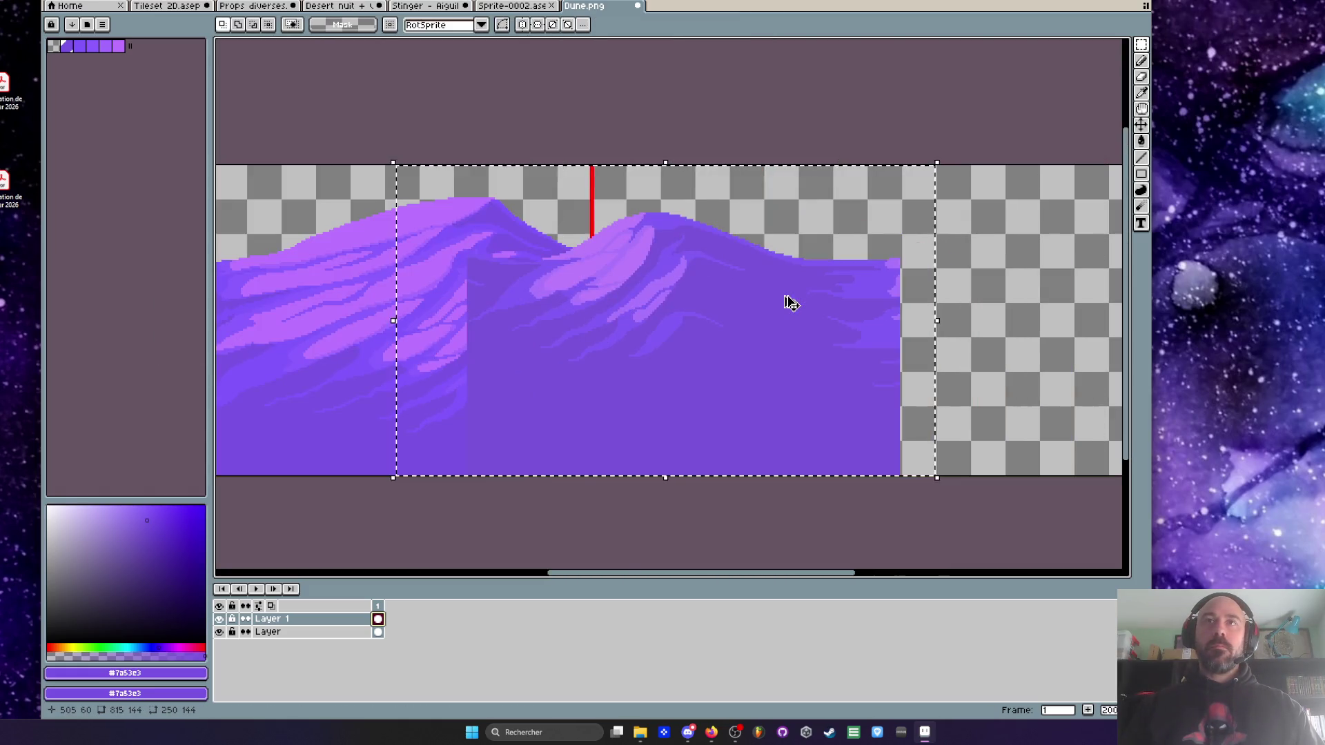
pyautogui.hotkey('ctrl', 'z')
pyautogui.hotkey('ctrl', 'z')
pyautogui.scroll(-1, 621, 246)
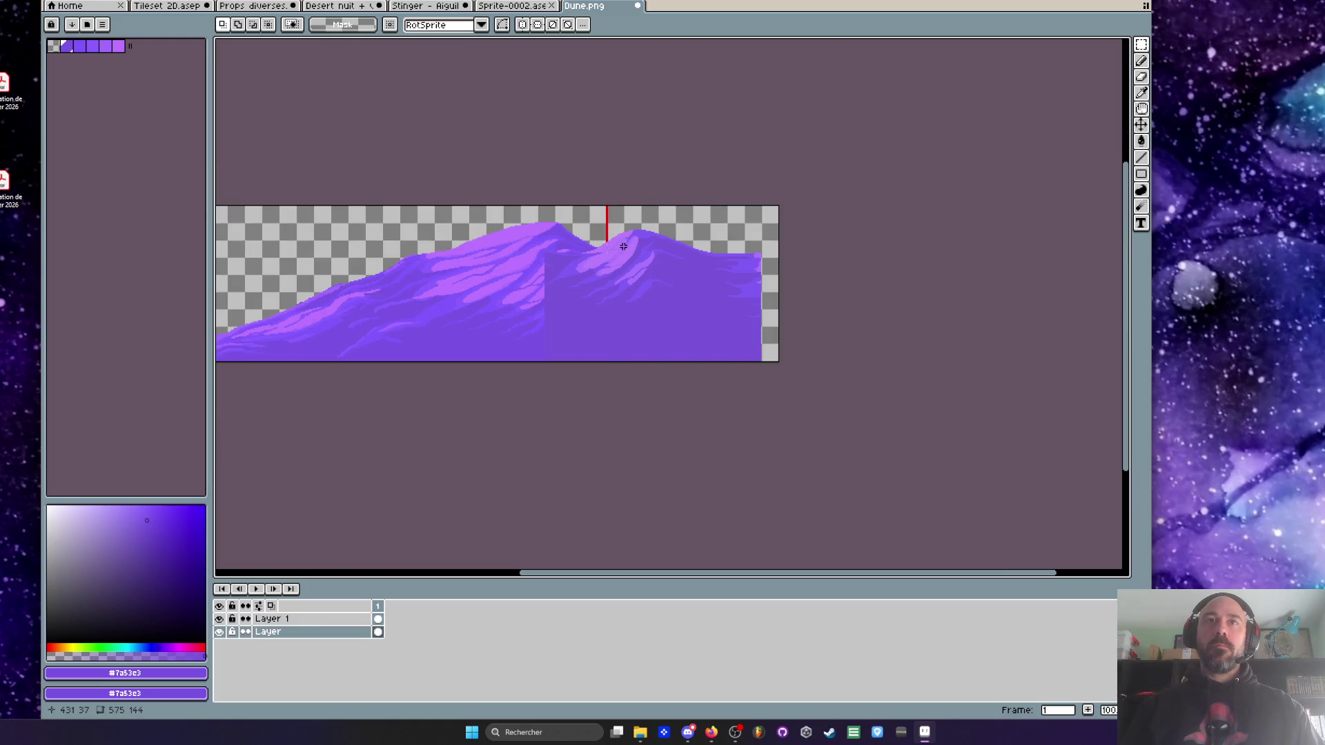
pyautogui.hotkey('ctrl', 'z')
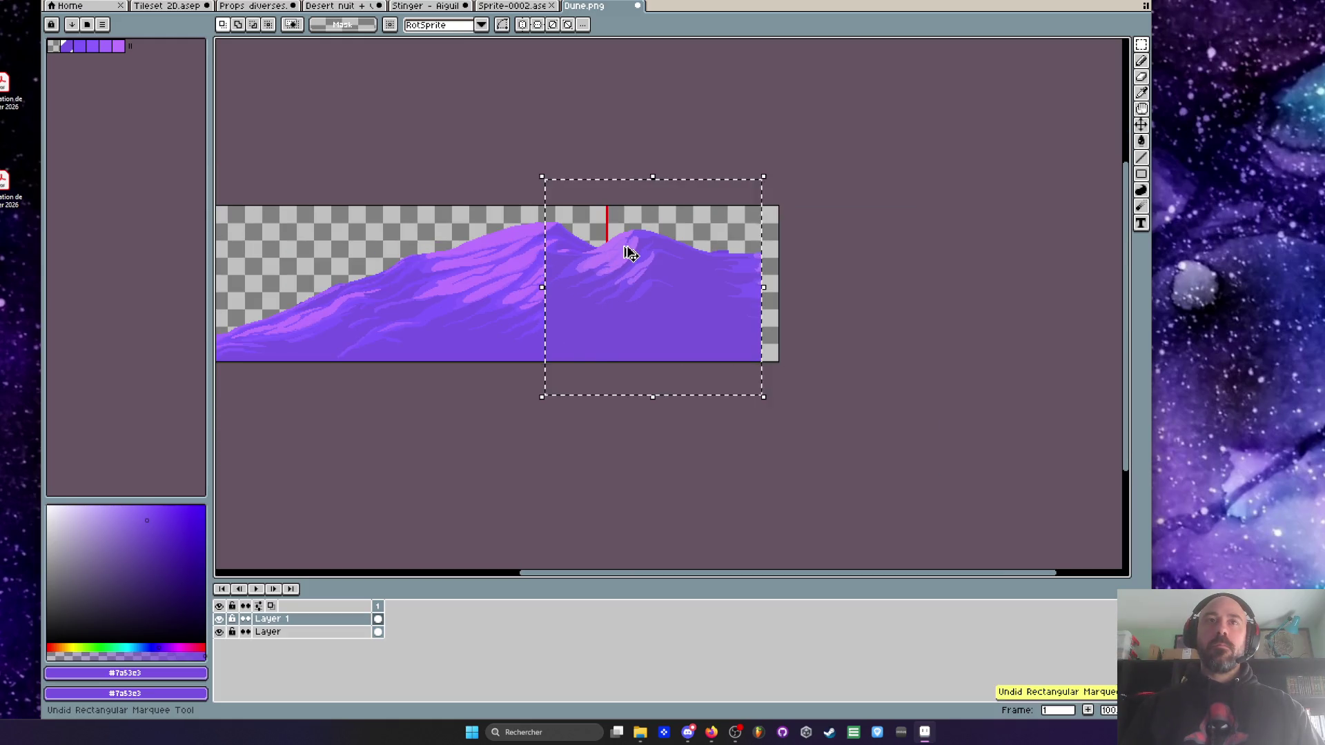
pyautogui.hotkey('ctrl', 'z')
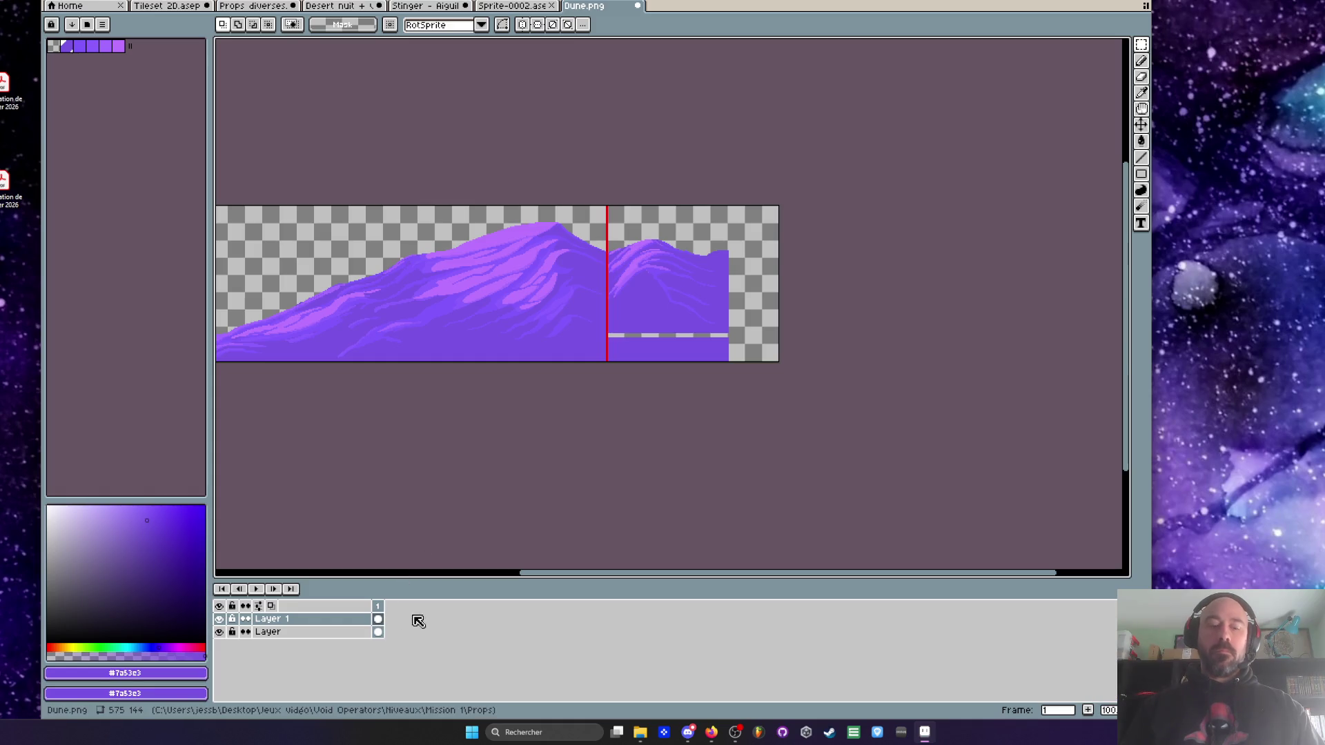
# - Extend the canvas to 963 px and place a pasted dune copy in the new right space
pyautogui.hotkey('ctrl', 'alt', 'c')
pyautogui.moveTo(766, 351); pyautogui.dragTo(1199, 332)
pyautogui.click(255, 345)
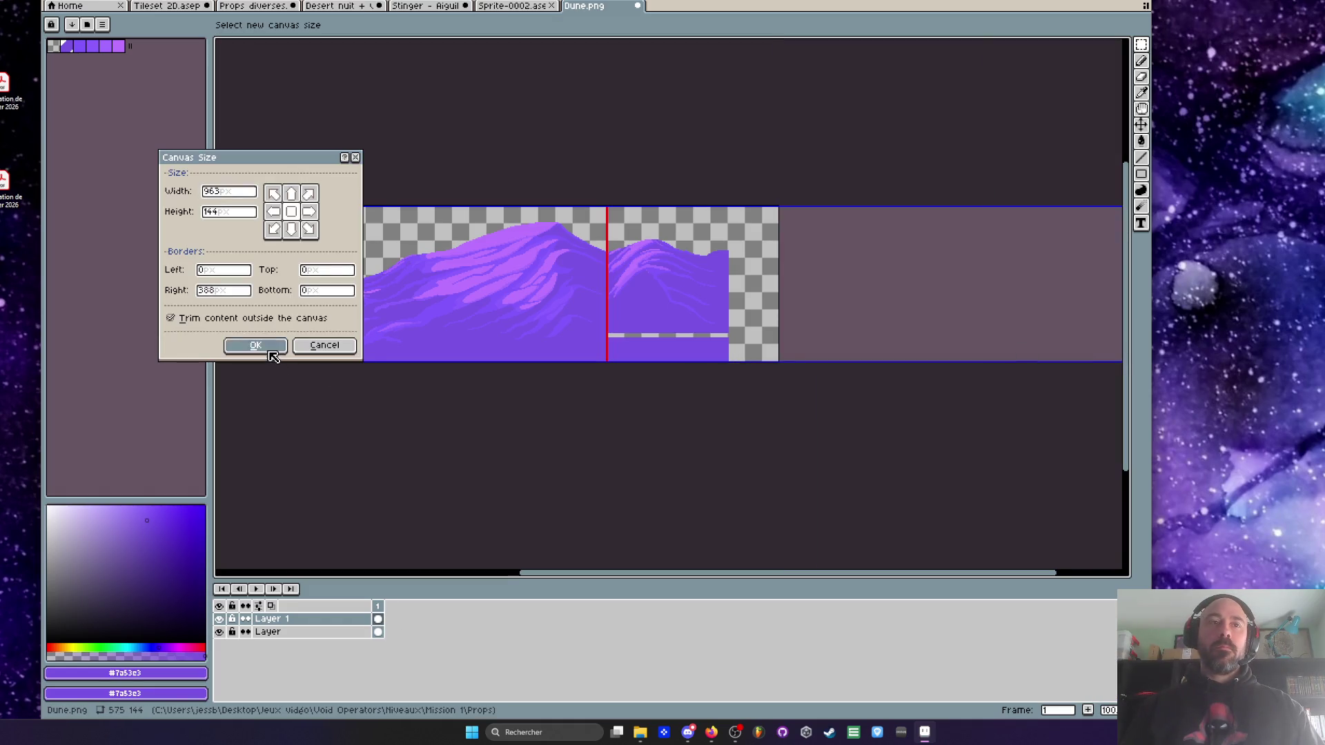
pyautogui.hotkey('ctrl', 'v')
pyautogui.moveTo(539, 340)
pyautogui.mouseDown()
pyautogui.moveTo(899, 288)
pyautogui.moveTo(897, 308)
pyautogui.mouseUp()
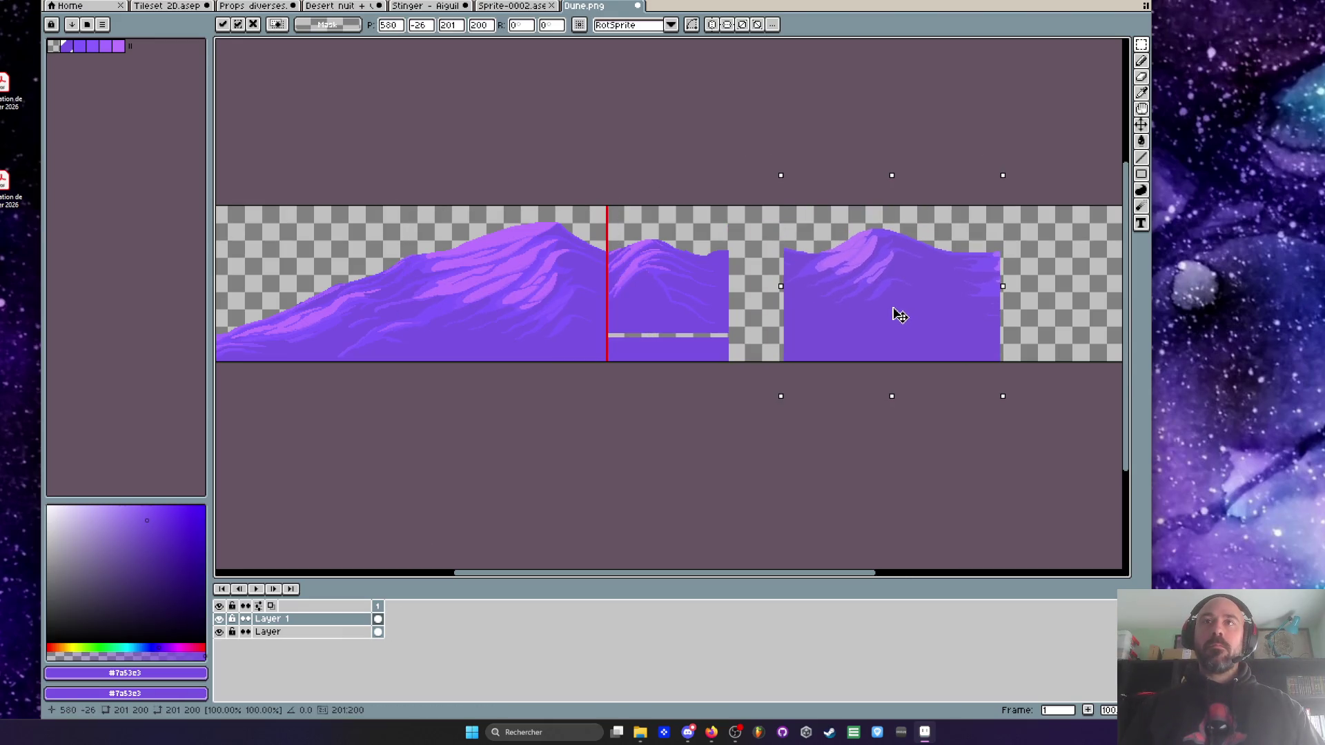
# - Commit the pasted copy, then delete the middle dune piece from the base layer
pyautogui.press('Return')
pyautogui.scroll(3, 611, 209)
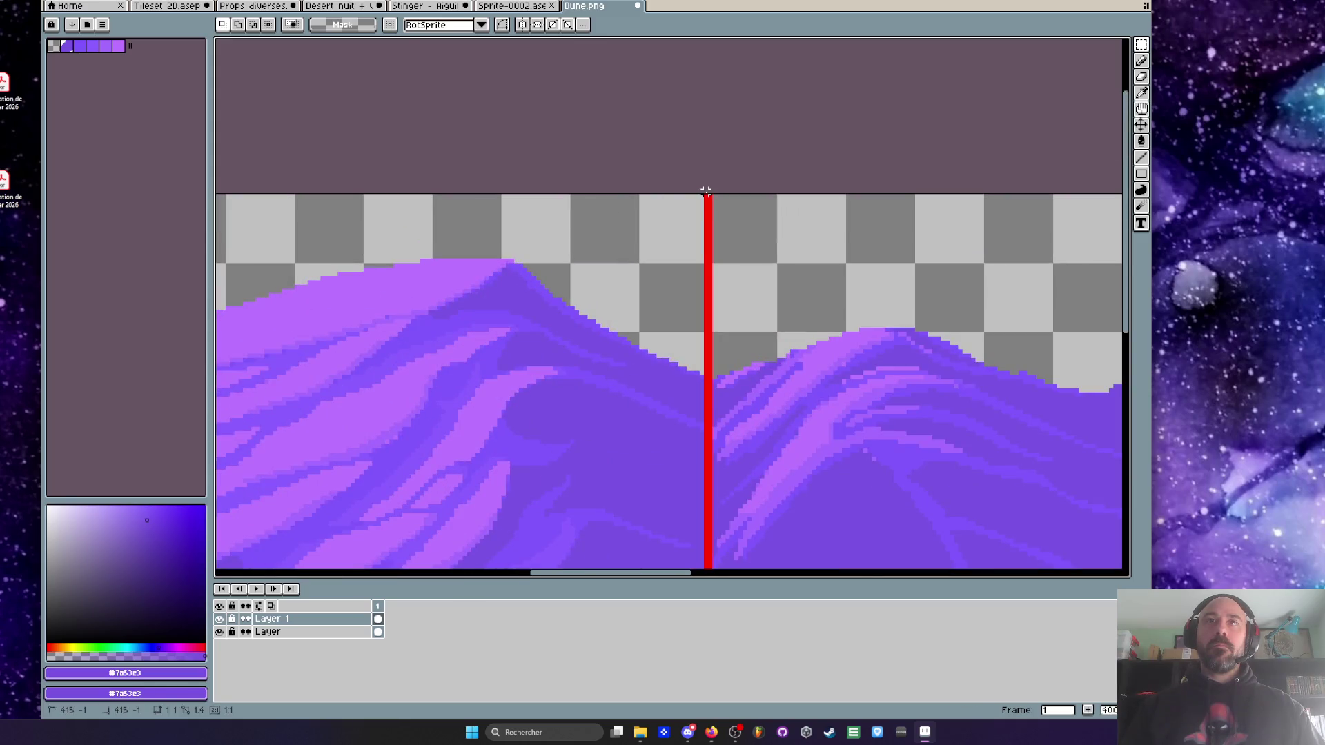
pyautogui.scroll(-3, 710, 190)
pyautogui.moveTo(711, 191); pyautogui.dragTo(851, 407)
pyautogui.click(379, 632)
pyautogui.press('Delete')
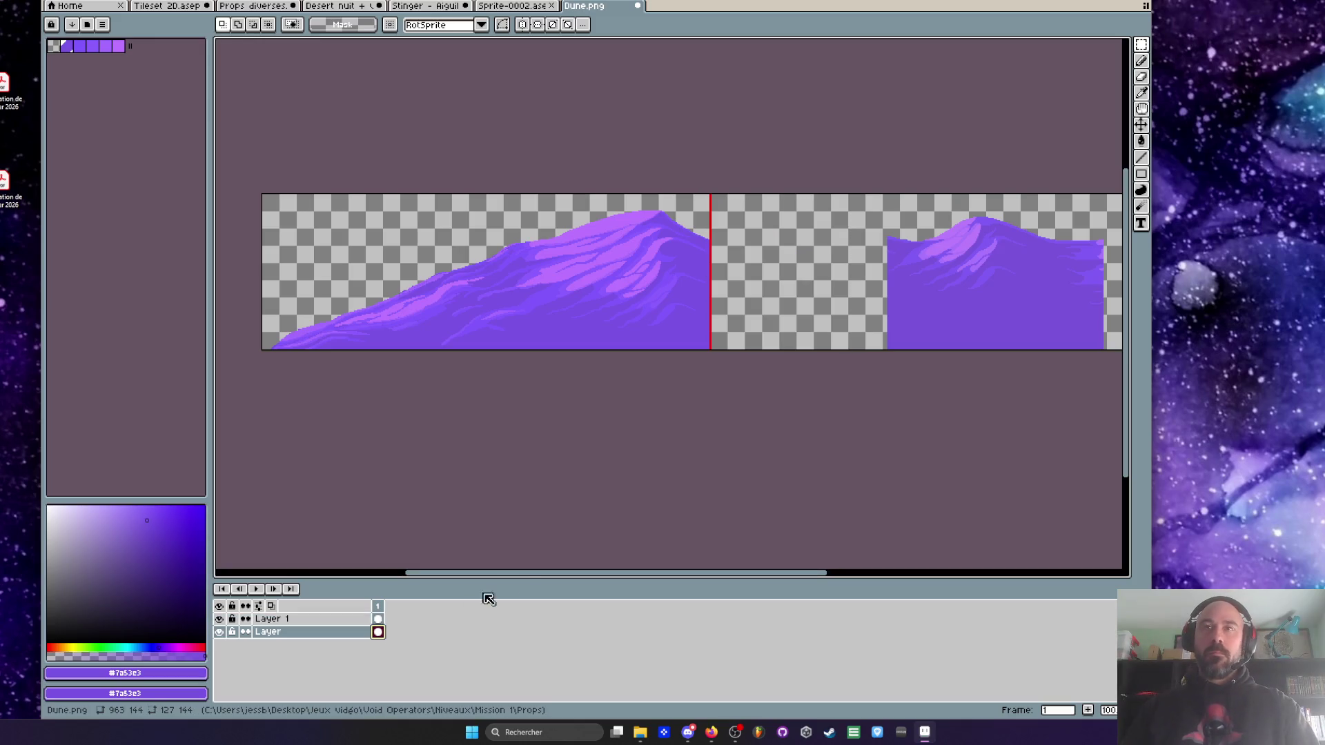
# - Move the right dune piece from Layer 1 onto Layer, flush against the red line
pyautogui.click(317, 619)
pyautogui.moveTo(839, 200)
pyautogui.mouseDown()
pyautogui.moveTo(737, 190)
pyautogui.moveTo(1047, 343)
pyautogui.mouseUp()
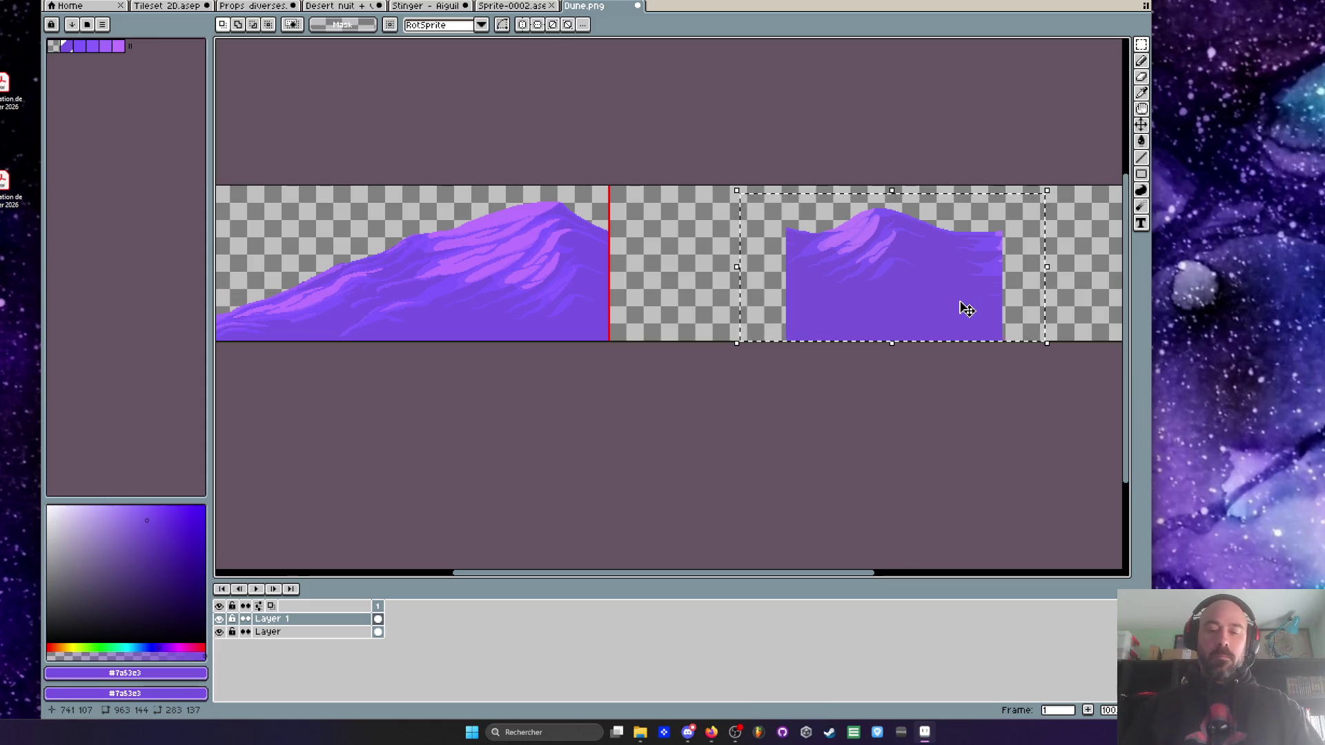
pyautogui.press('Delete')
pyautogui.click(379, 632)
pyautogui.hotkey('ctrl', 'v')
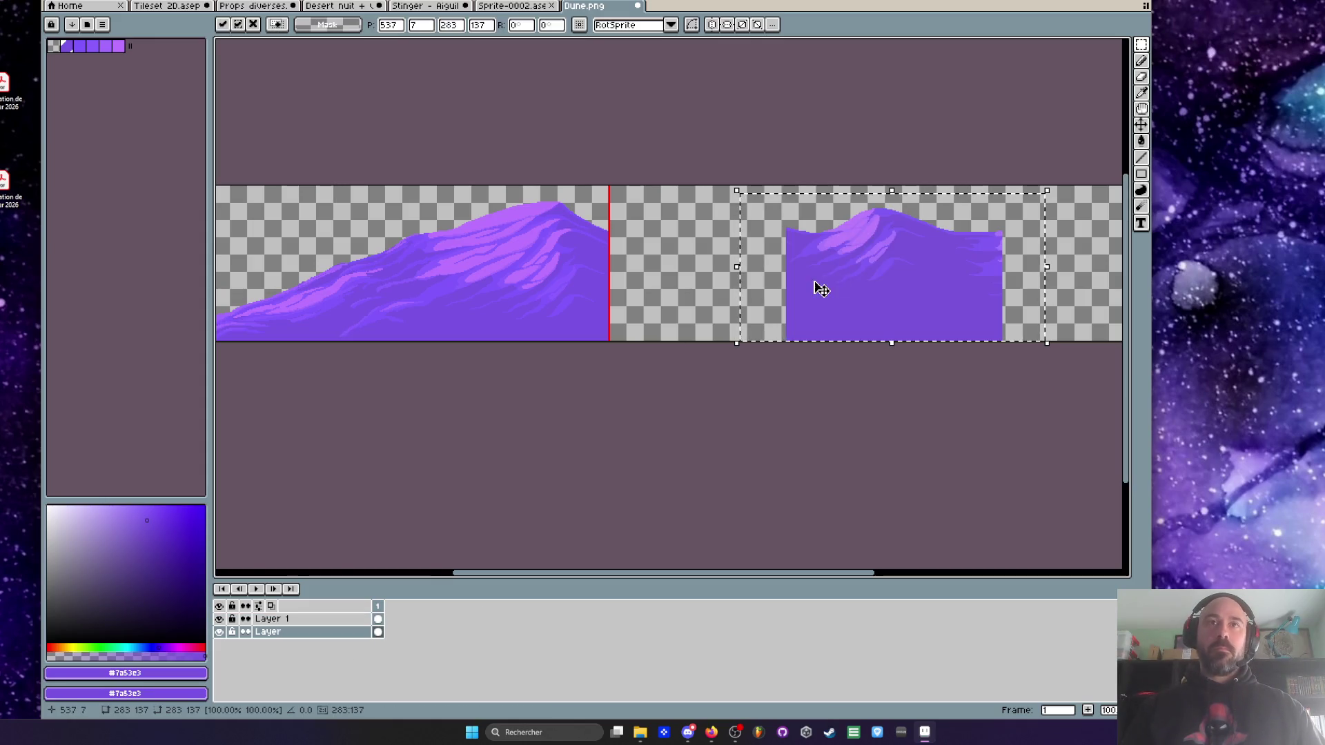
pyautogui.moveTo(819, 286); pyautogui.dragTo(686, 272)
pyautogui.scroll(2, 686, 272)
pyautogui.moveTo(725, 232); pyautogui.dragTo(654, 254)
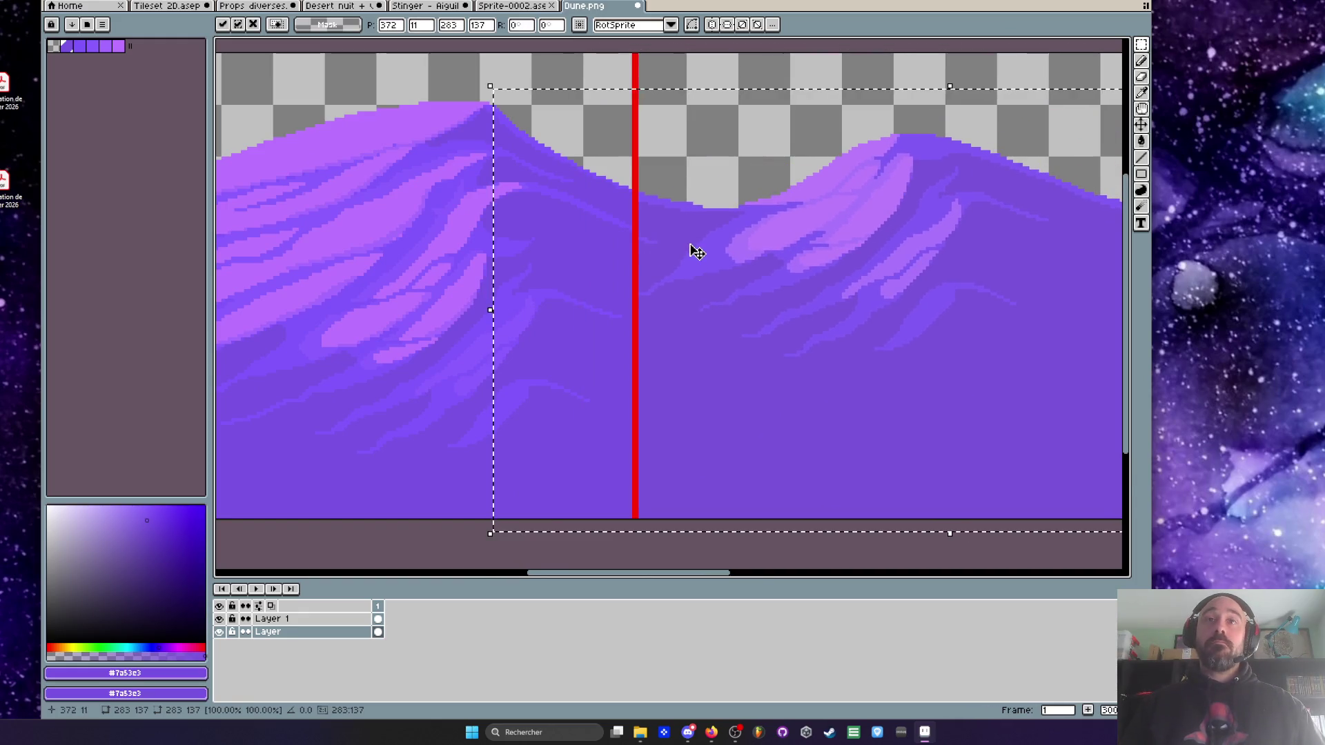
pyautogui.scroll(-1, 690, 247)
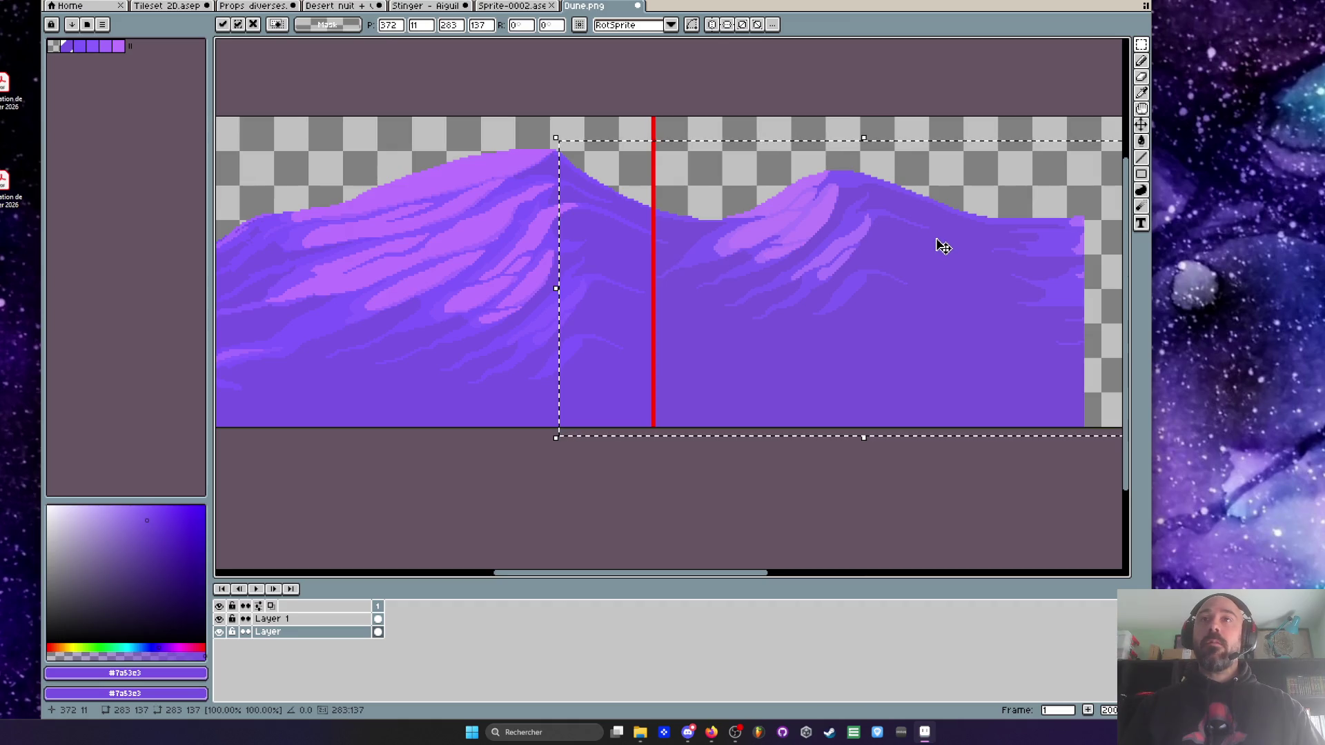
pyautogui.hotkey('ctrl', 'd')
# - Erase the leftover ragged pixels past the dune's right end
pyautogui.press('h')
pyautogui.moveTo(1017, 236); pyautogui.dragTo(802, 258)
pyautogui.press('m')
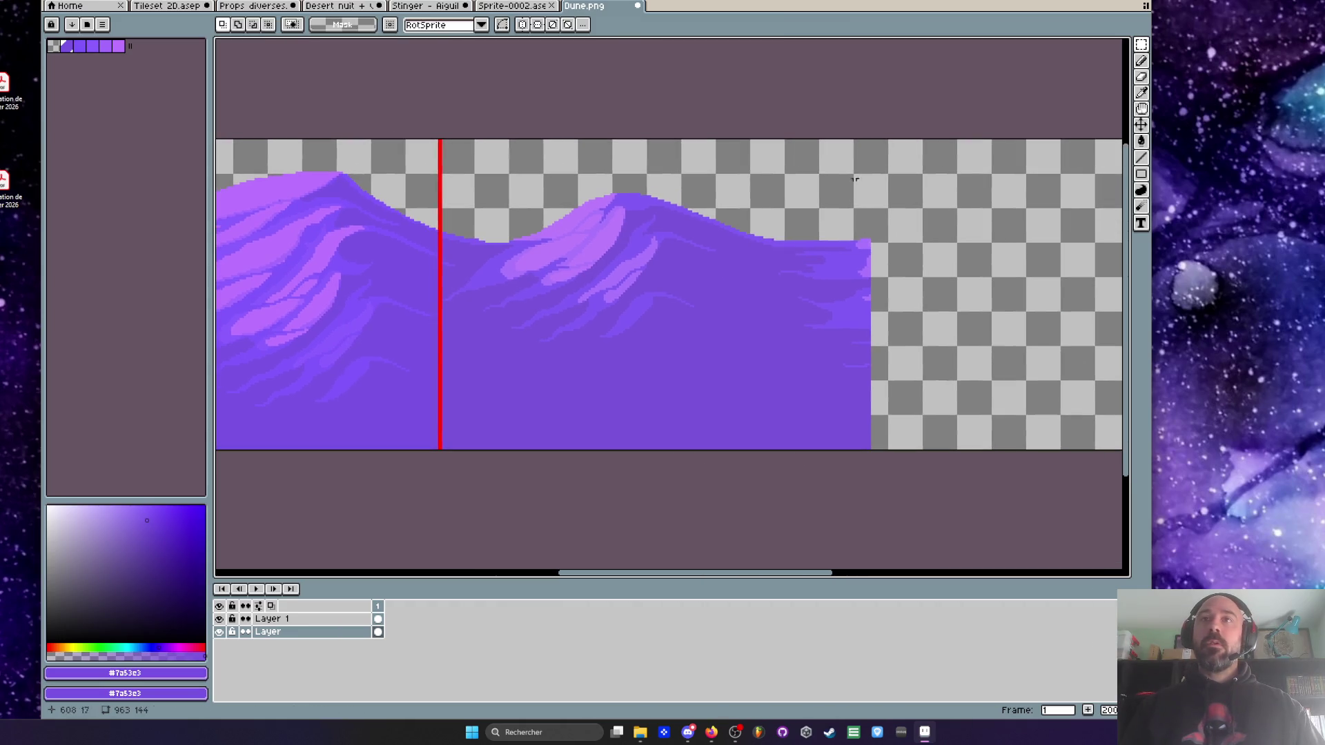
pyautogui.moveTo(818, 134)
pyautogui.mouseDown()
pyautogui.moveTo(927, 320)
pyautogui.moveTo(997, 503)
pyautogui.mouseUp()
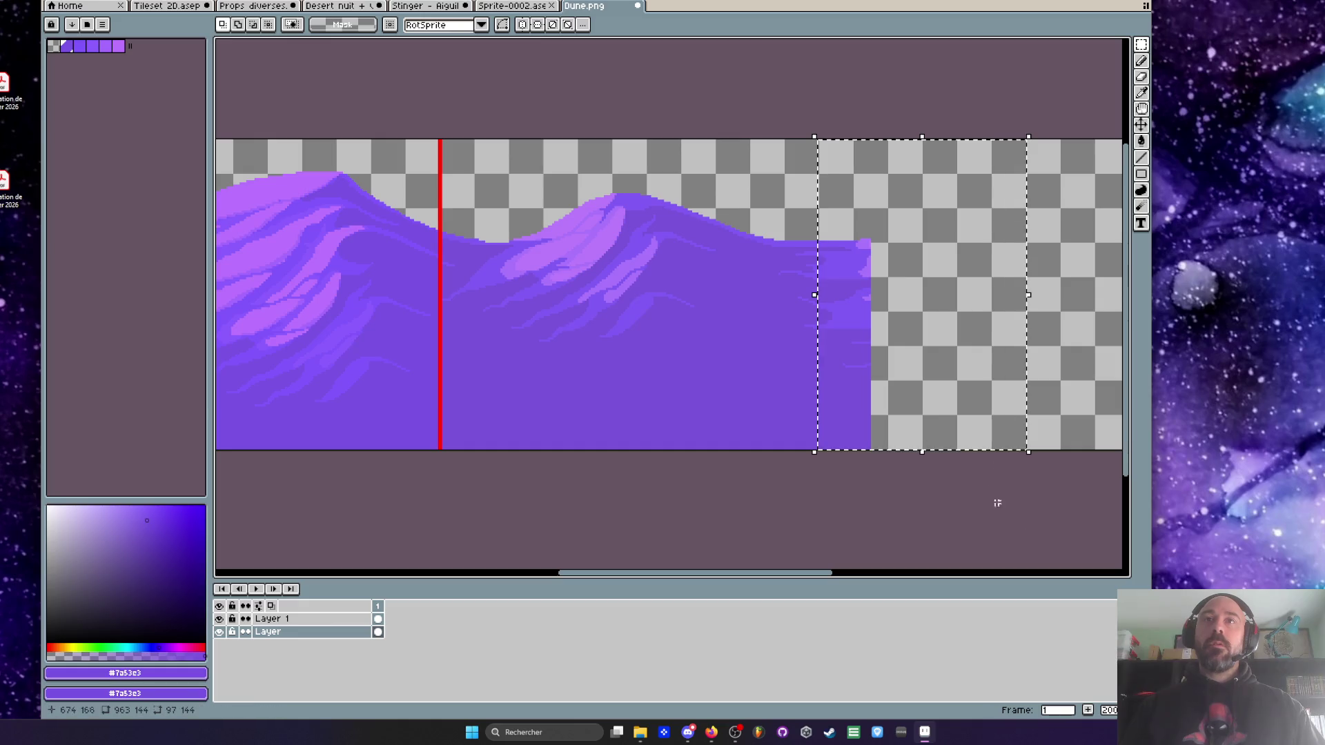
pyautogui.press('Delete')
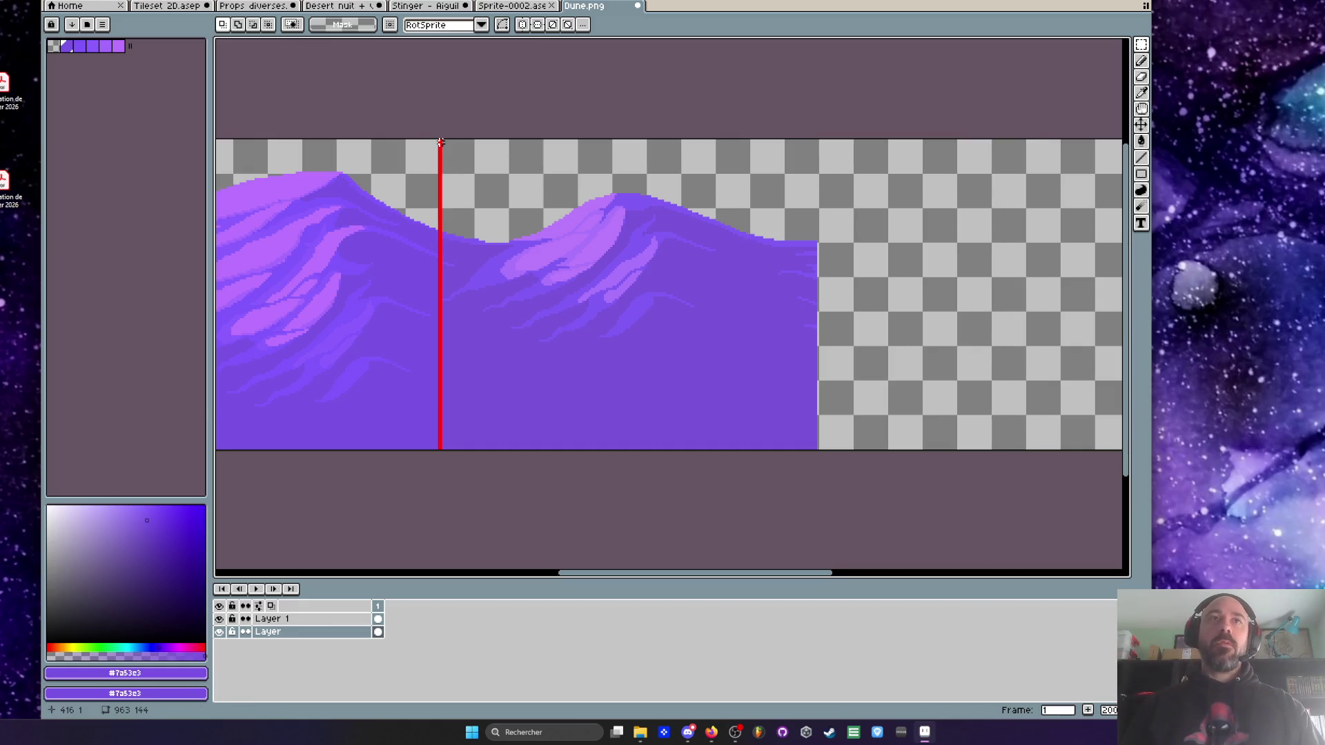
# - Try shifting the right dune from the red line onward, then cancel the move
pyautogui.scroll(2, 440, 136)
pyautogui.moveTo(440, 136)
pyautogui.mouseDown()
pyautogui.moveTo(927, 563)
pyautogui.moveTo(1075, 530)
pyautogui.mouseUp()
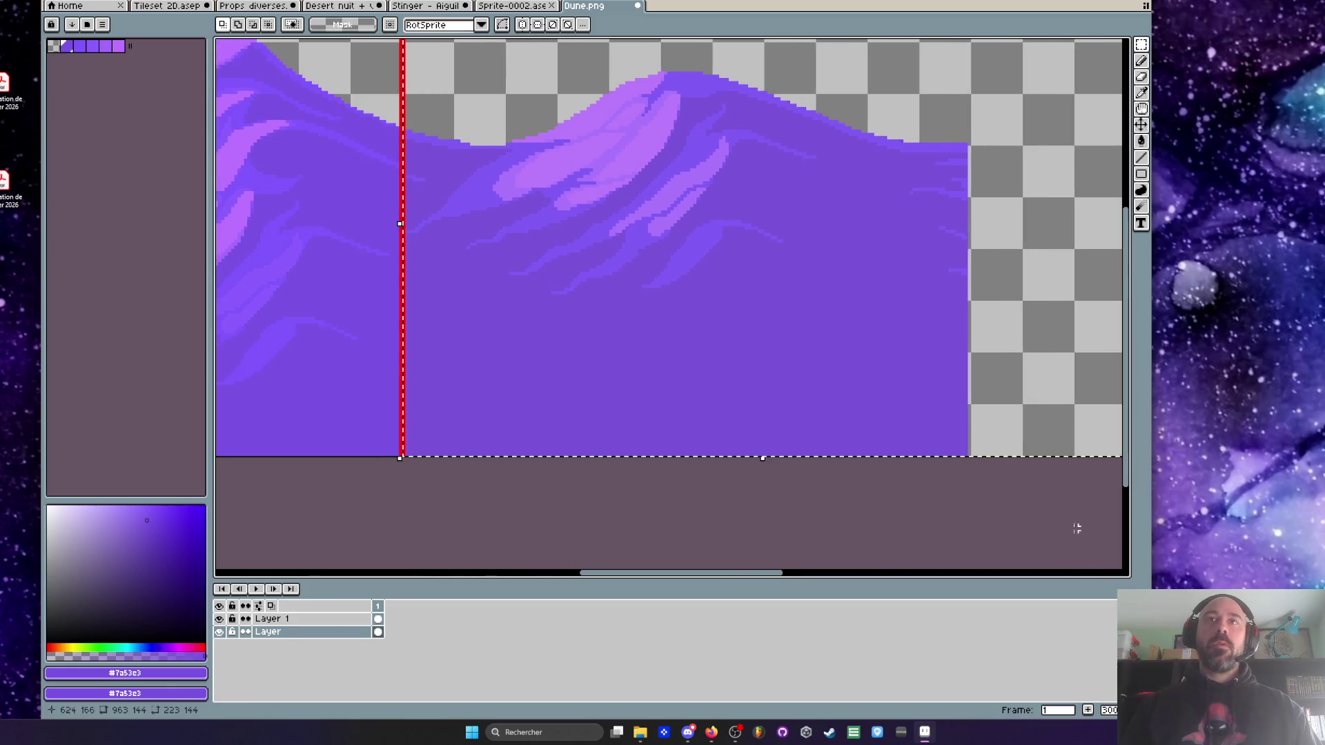
pyautogui.moveTo(757, 319)
pyautogui.mouseDown()
pyautogui.moveTo(1124, 290)
pyautogui.moveTo(1080, 298)
pyautogui.moveTo(743, 236)
pyautogui.moveTo(737, 249)
pyautogui.moveTo(935, 254)
pyautogui.mouseUp()
pyautogui.press('Escape')
pyautogui.hscroll(-4, 935, 254)
pyautogui.scroll(4, 757, 299)
# - Hide Layer 1's red guide line and inspect the joined seam up close with the eyedropper ready
pyautogui.press('m')
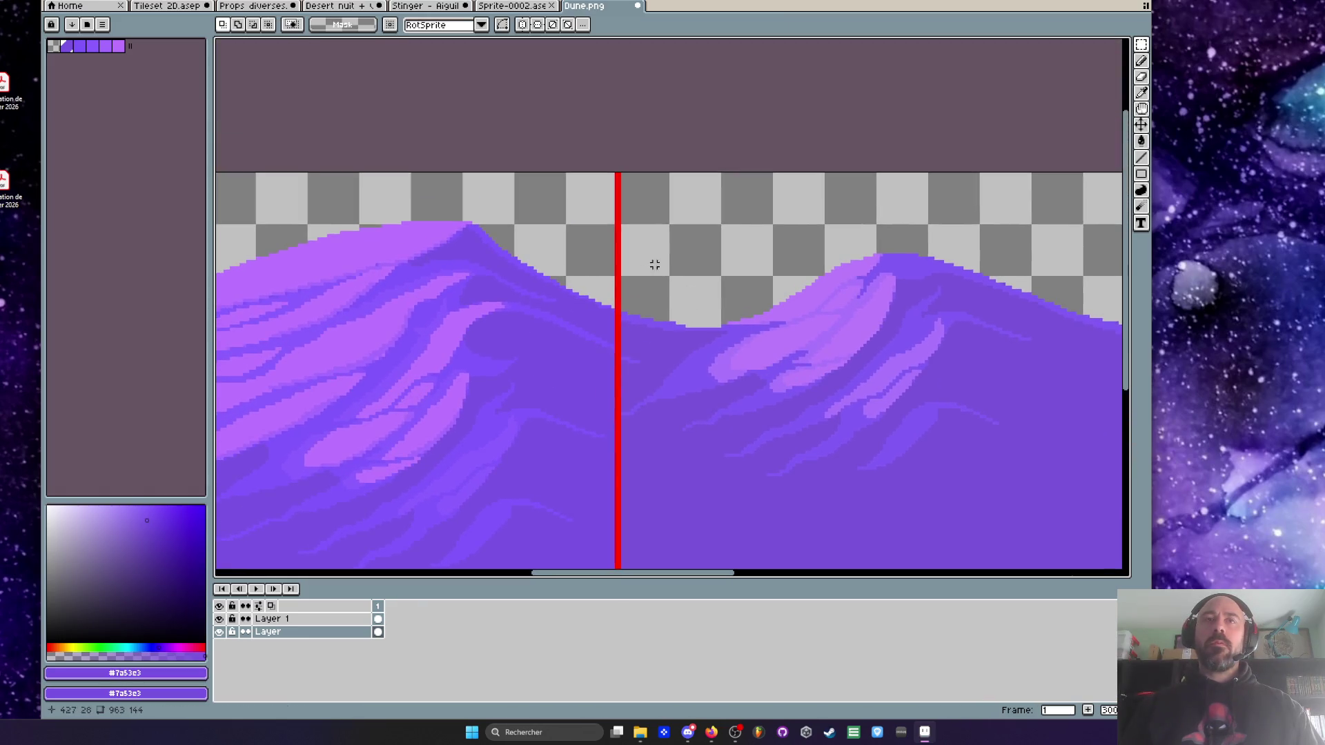
pyautogui.click(220, 620)
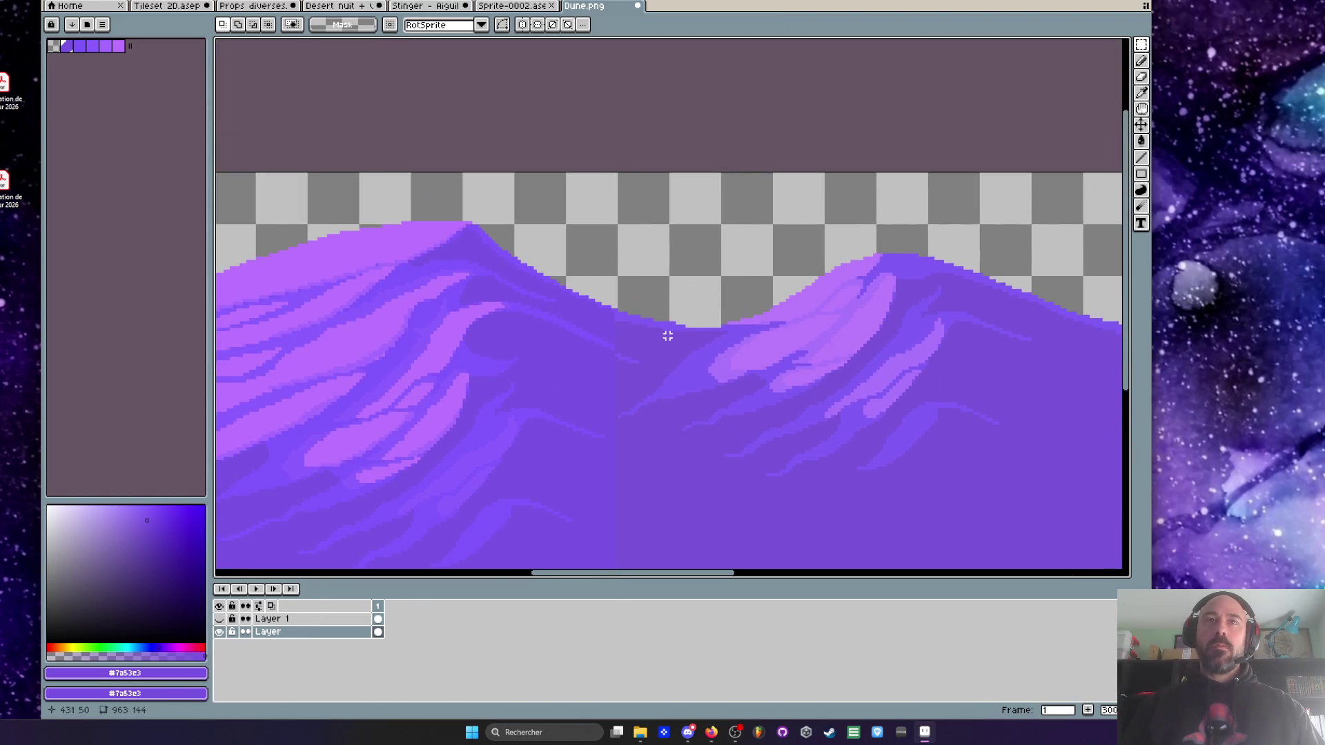
pyautogui.scroll(2, 668, 336)
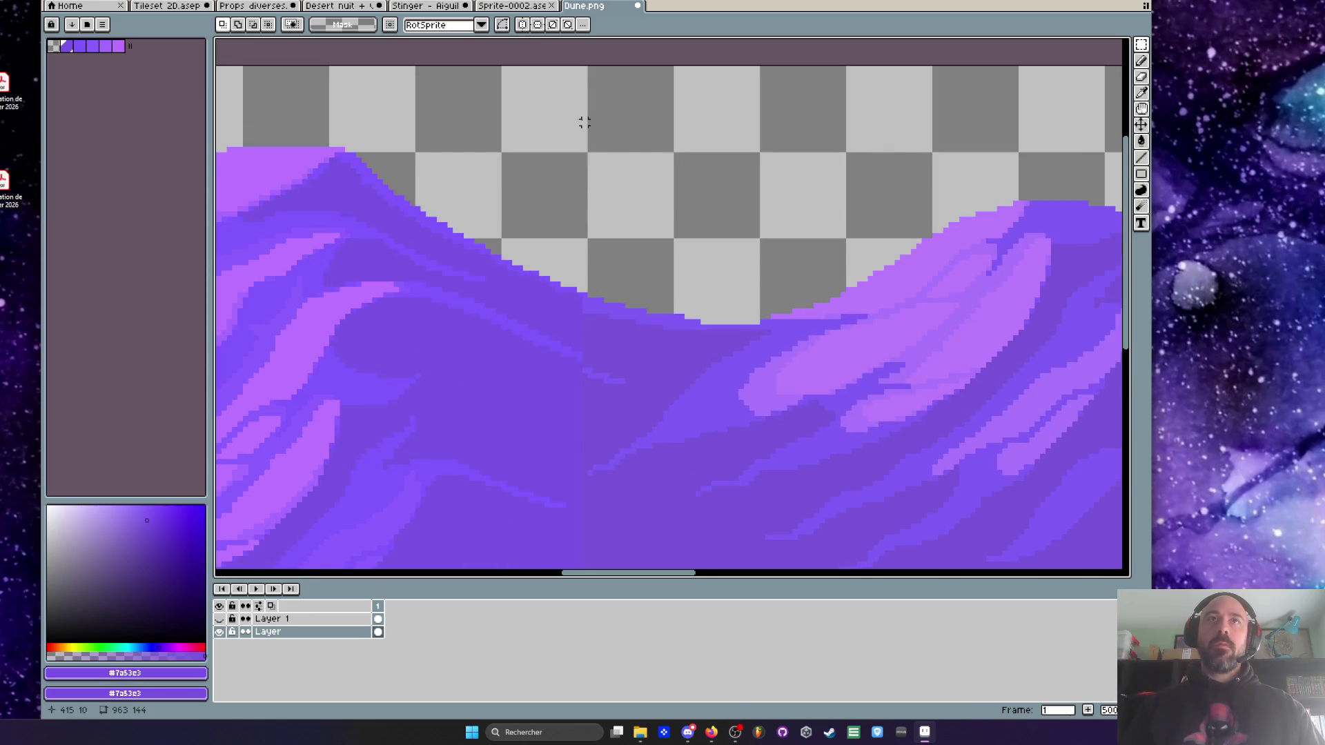
pyautogui.scroll(-3, 584, 68)
pyautogui.moveTo(583, 67)
pyautogui.mouseDown()
pyautogui.moveTo(585, 377)
pyautogui.moveTo(961, 377)
pyautogui.mouseUp()
pyautogui.click(724, 332)
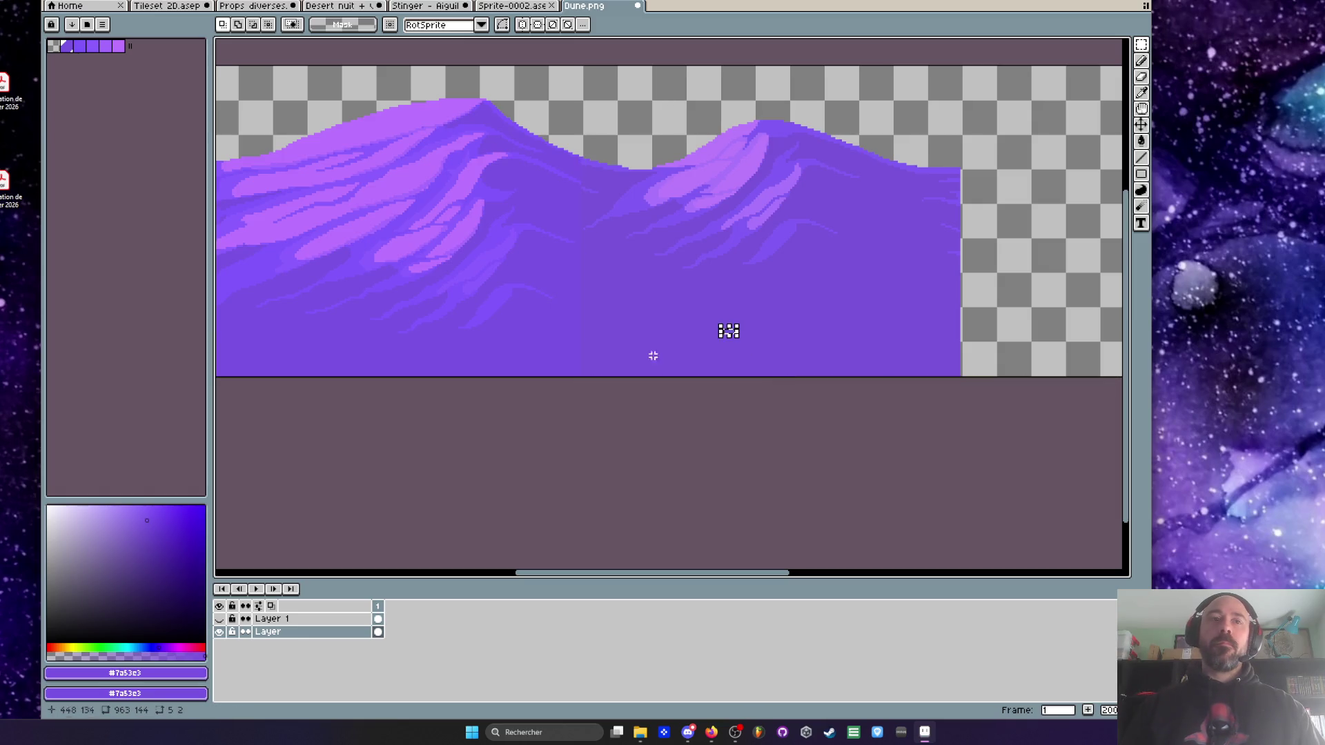
pyautogui.scroll(4, 579, 163)
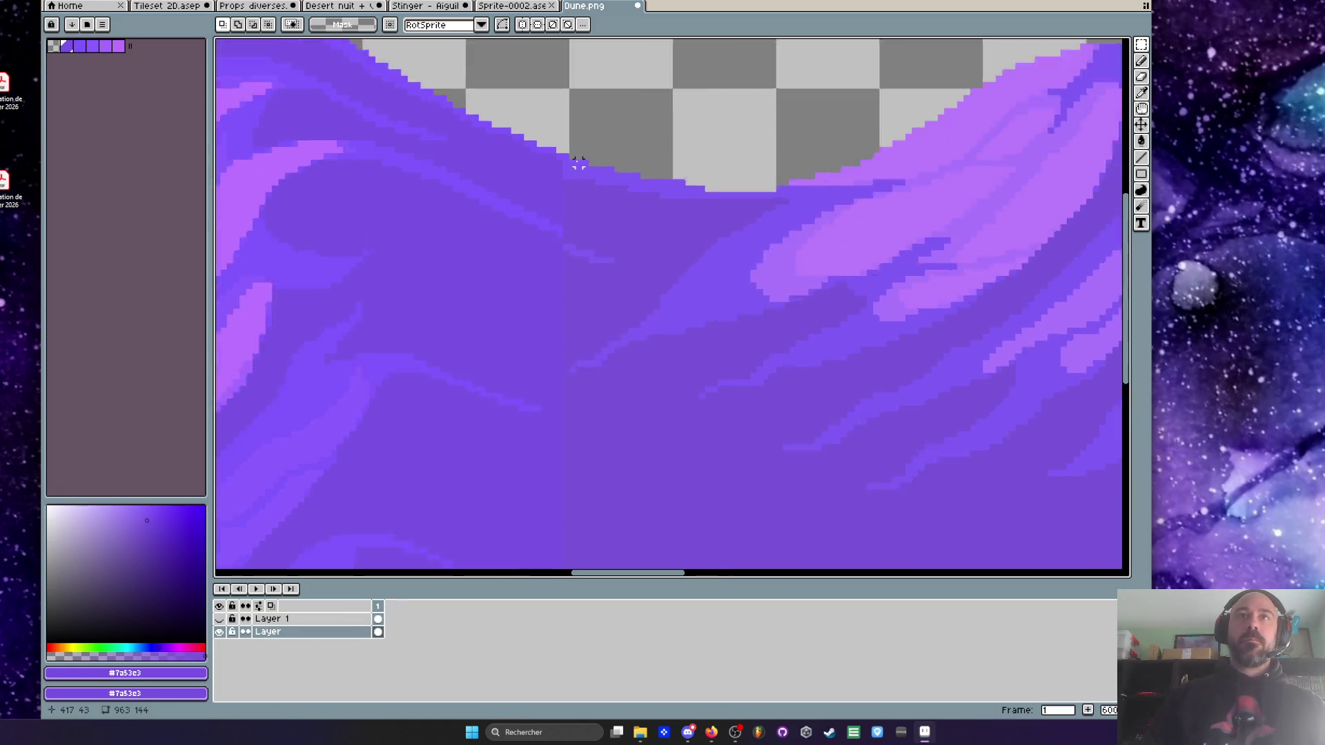
pyautogui.scroll(-2, 579, 163)
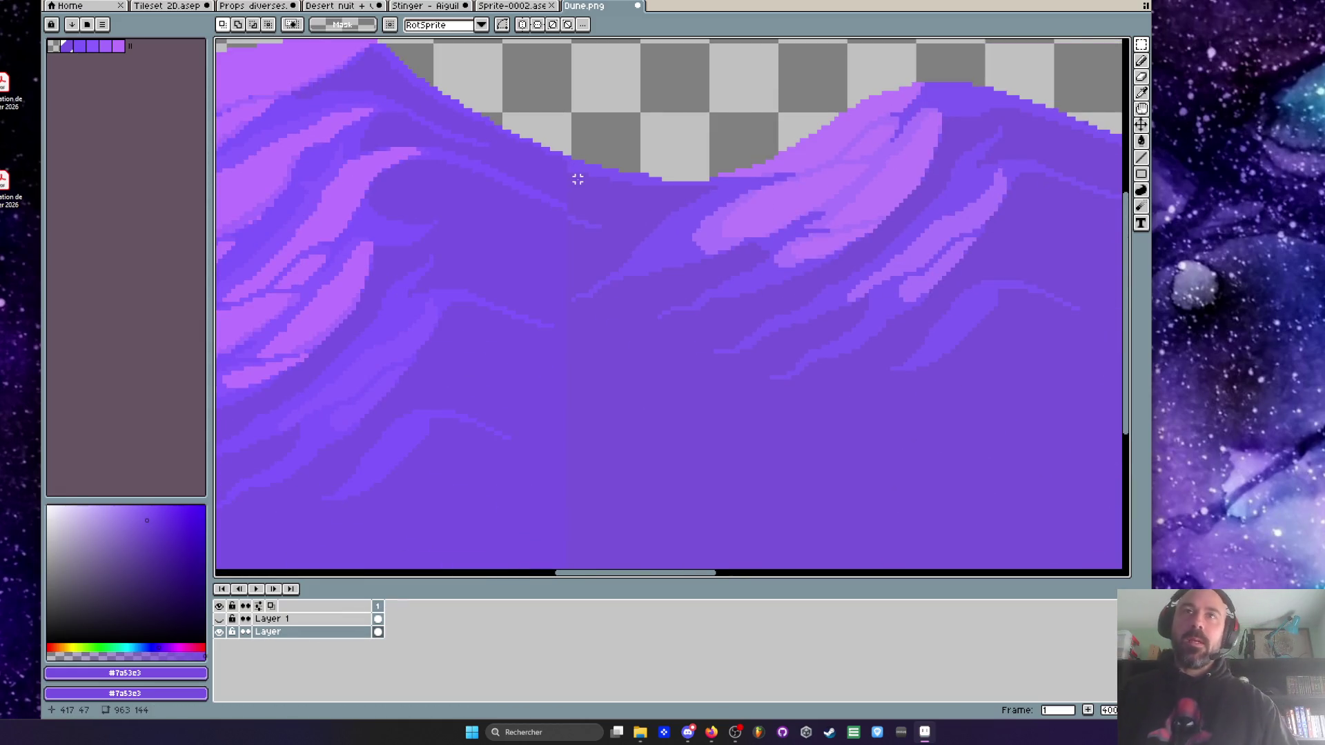
pyautogui.scroll(-1, 580, 178)
pyautogui.press('i')
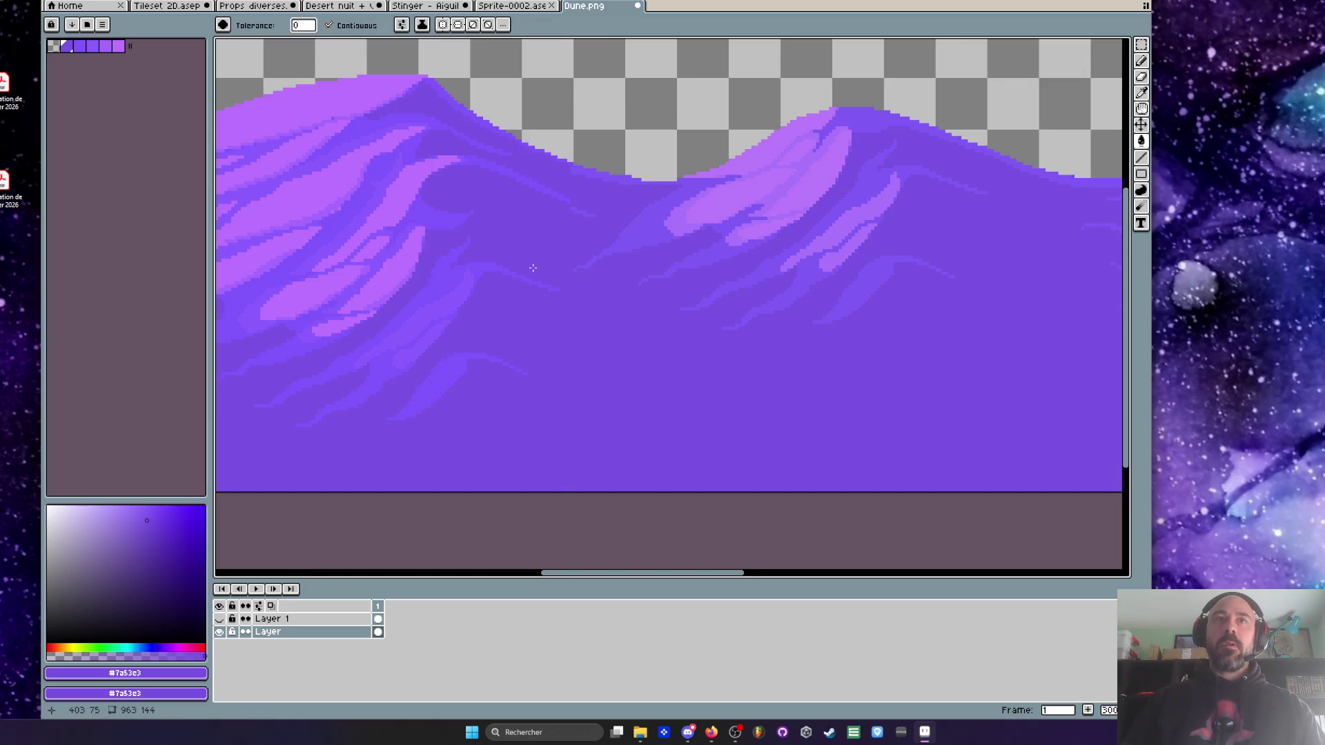
# - Sample a dune purple, test a paint-bucket fill near the right edge, then undo it
pyautogui.scroll(3, 532, 268)
pyautogui.press('i')
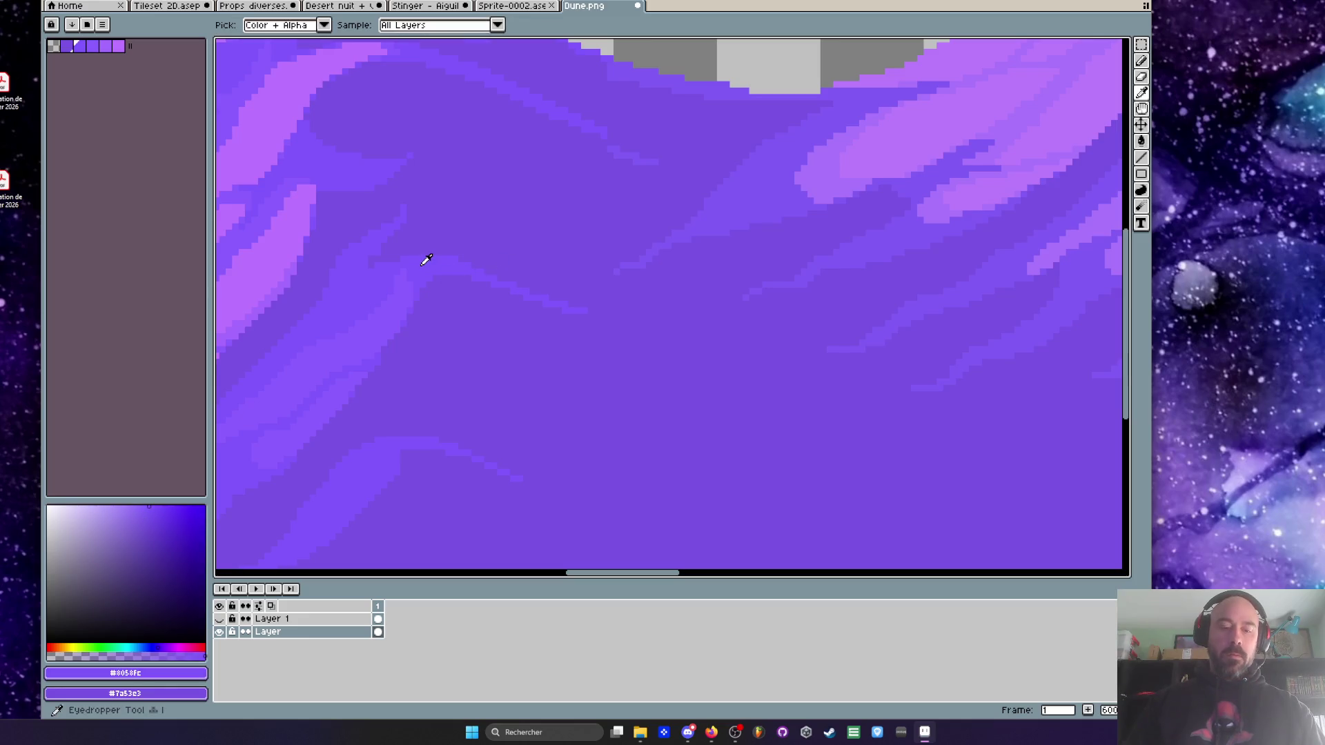
pyautogui.press('g')
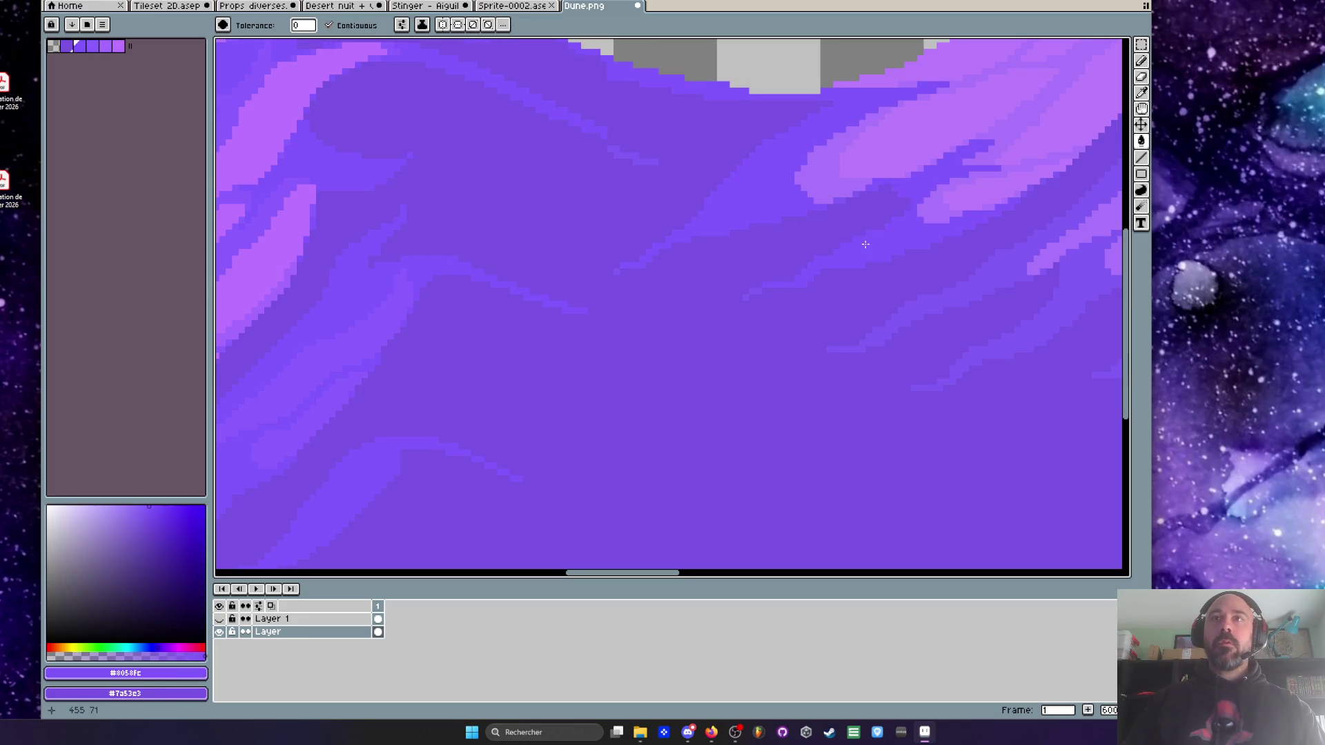
pyautogui.moveTo(865, 244); pyautogui.dragTo(736, 275)
pyautogui.scroll(-2, 763, 382)
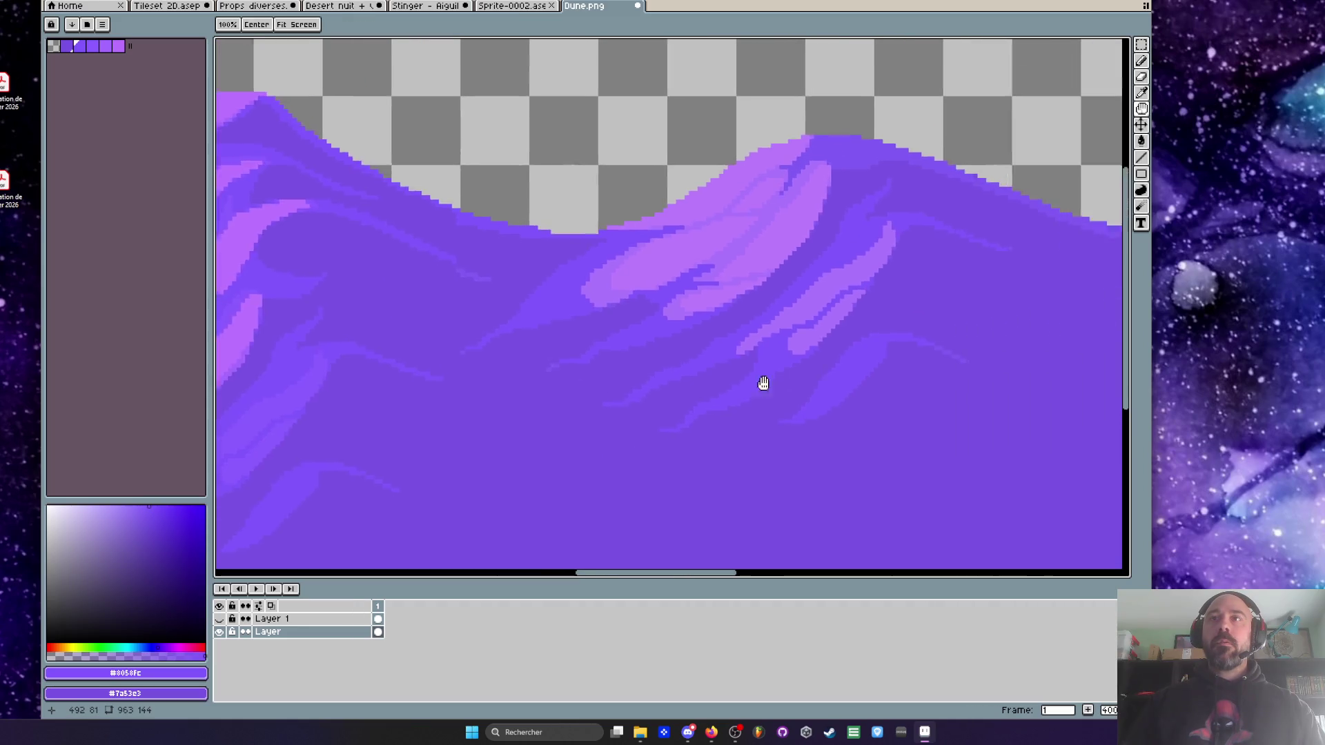
pyautogui.scroll(1, 763, 254)
pyautogui.press('space')
pyautogui.moveTo(839, 238); pyautogui.dragTo(509, 208)
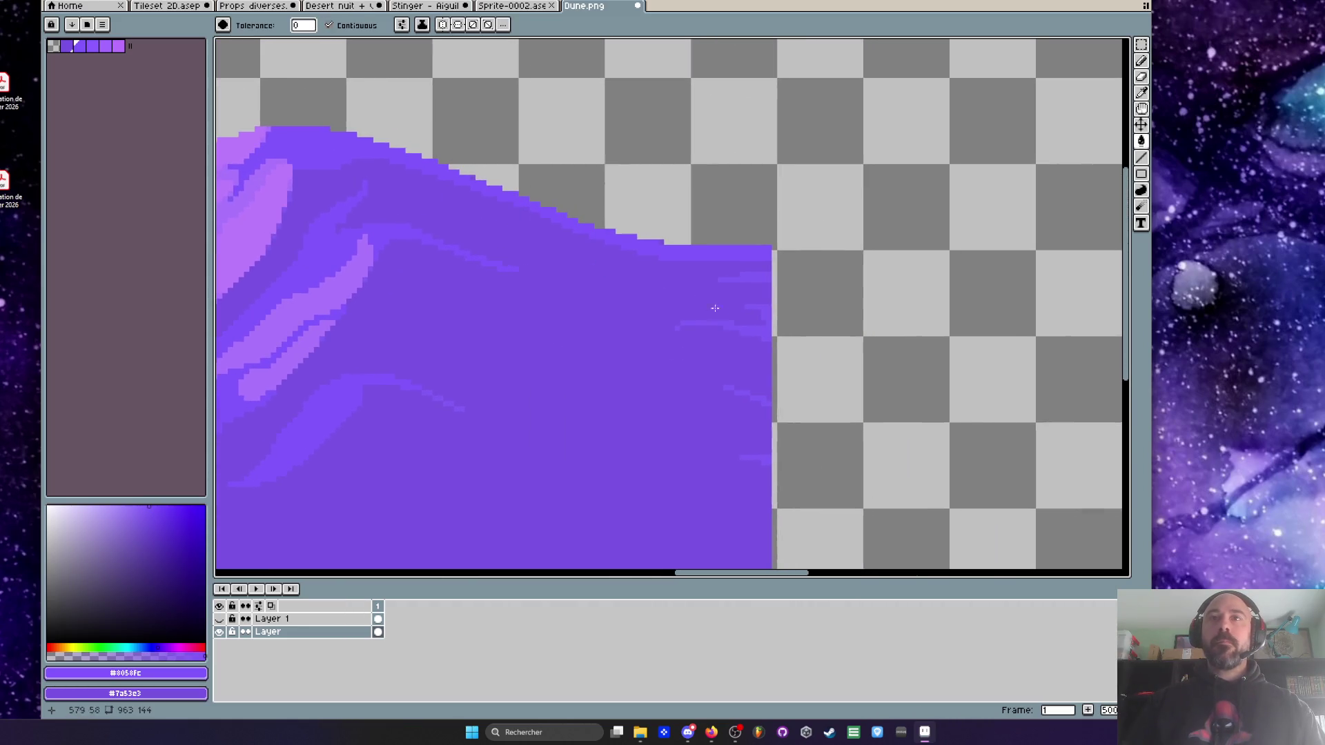
pyautogui.hotkey('ctrl', 'z')
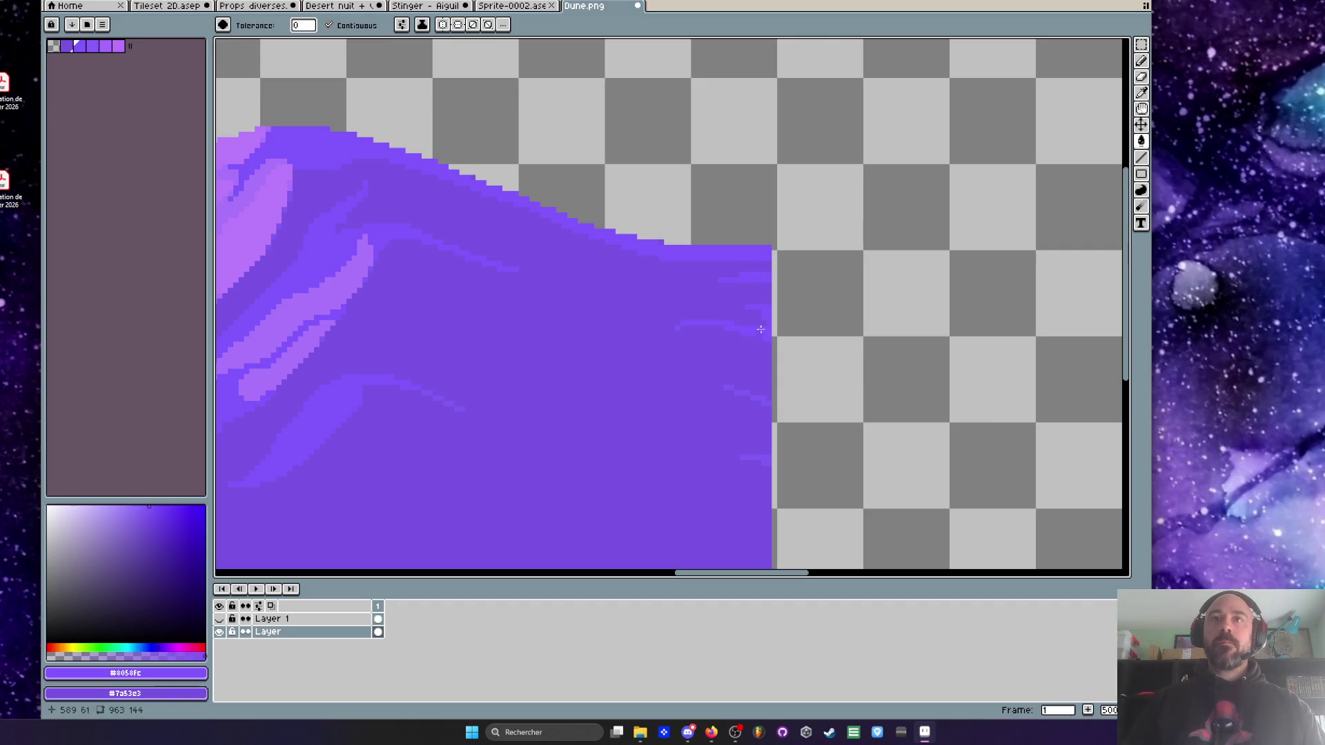
pyautogui.scroll(-3, 875, 358)
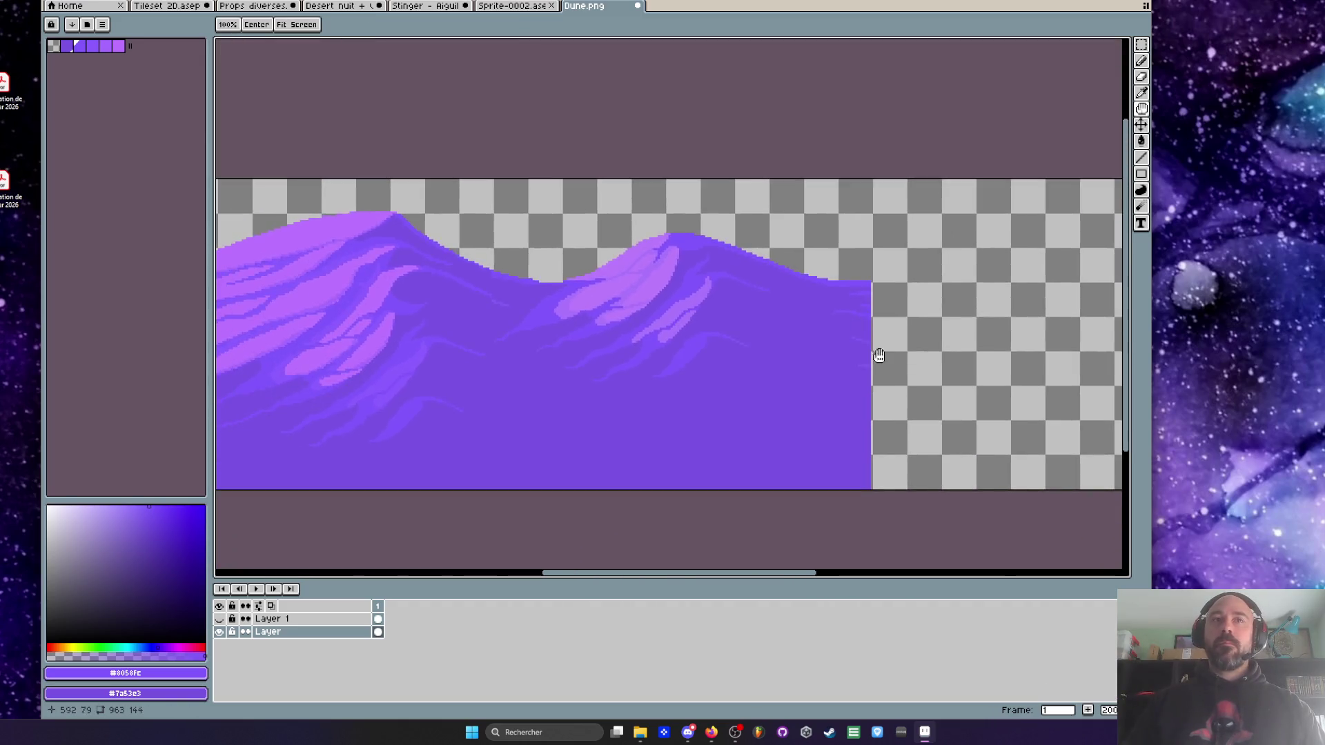
pyautogui.scroll(5, 816, 358)
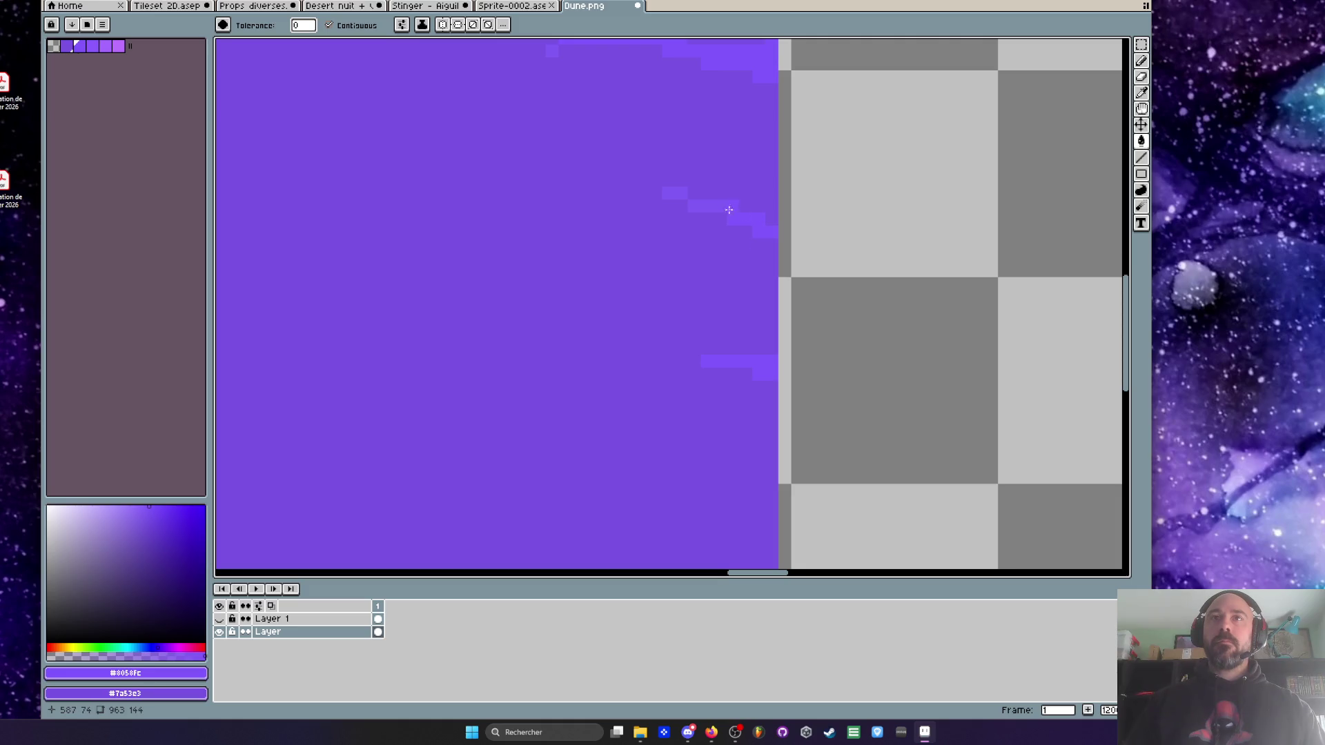
pyautogui.scroll(-5, 670, 200)
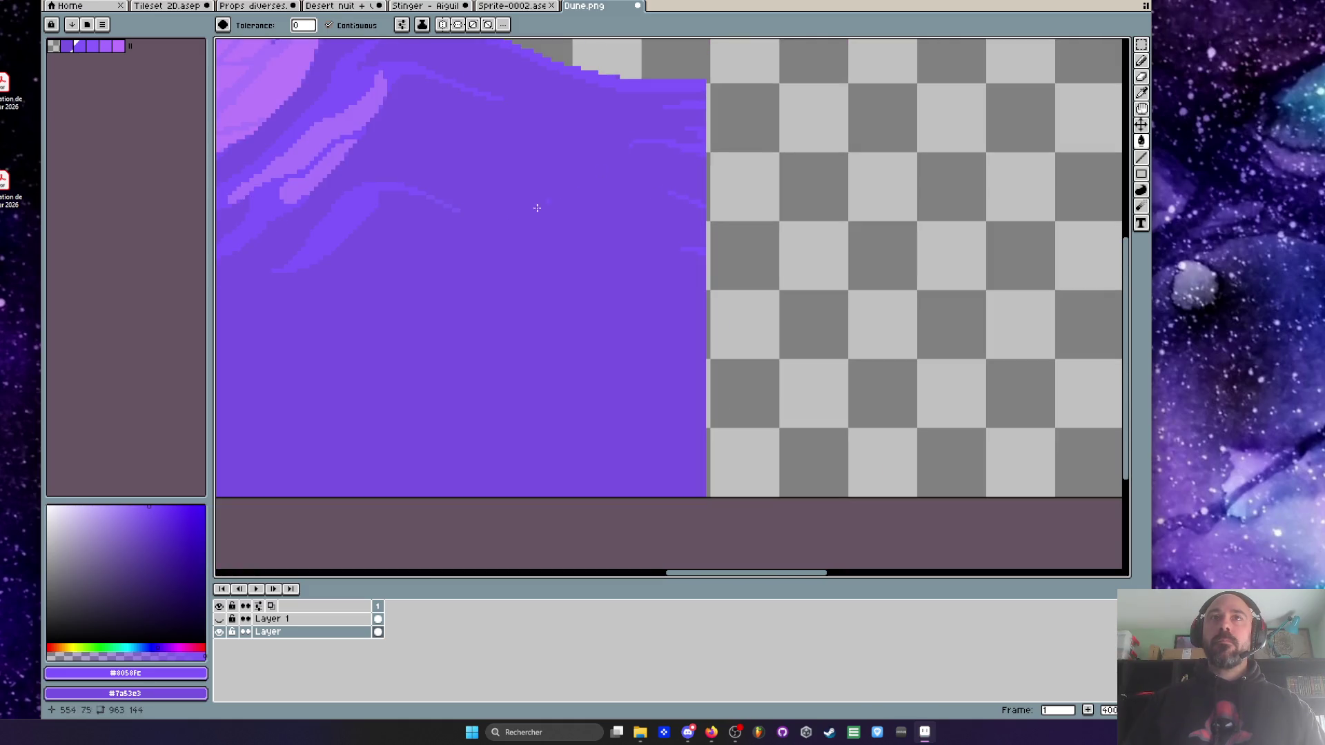